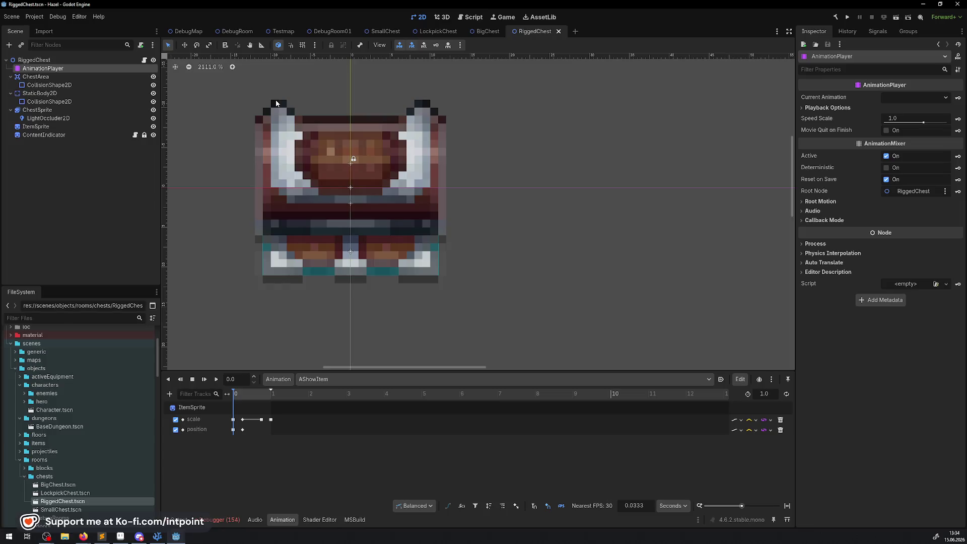
# Step: Bring up the DebugRoom01 scene and zoom in on its chests, dismissing the canvas context menu unused
pyautogui.click(338, 34)
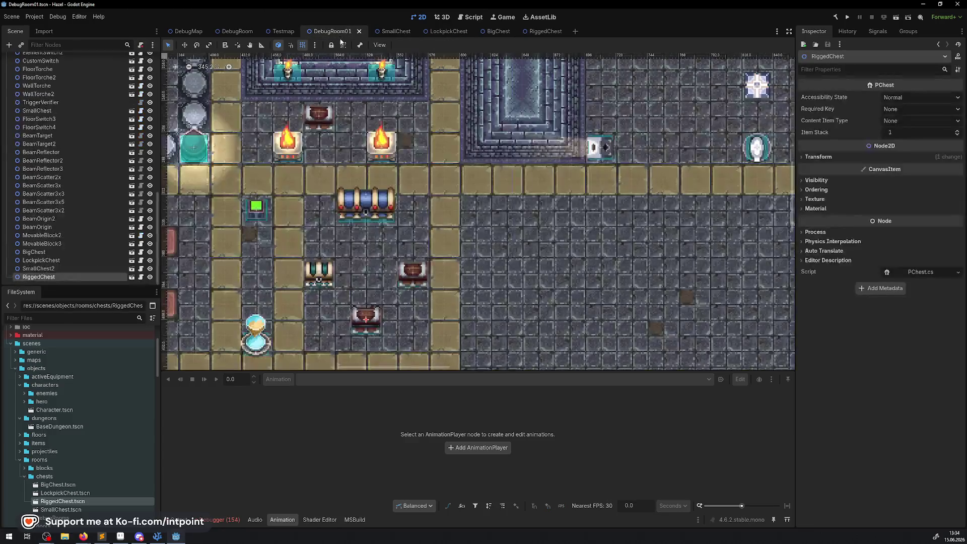
pyautogui.scroll(4, 367, 190)
pyautogui.scroll(5, 367, 190)
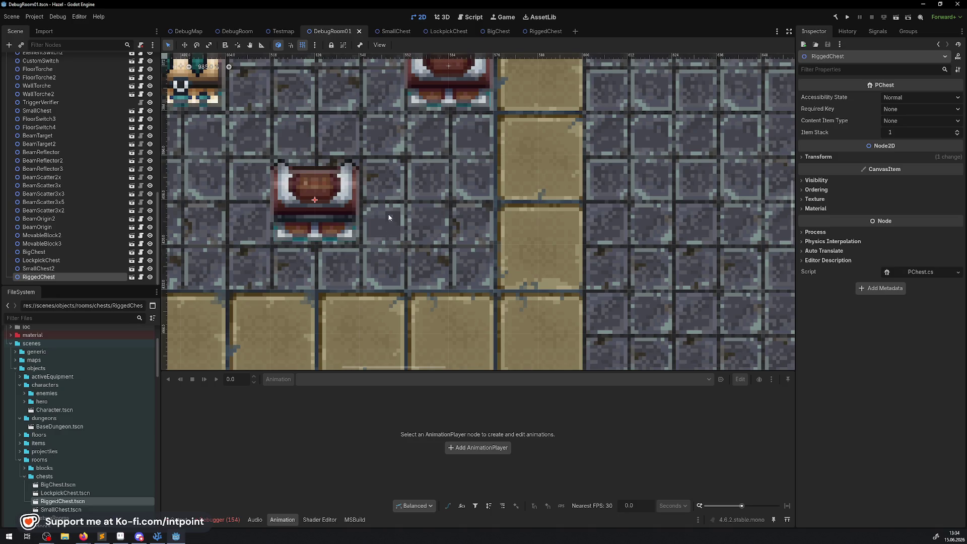
pyautogui.scroll(-2, 429, 178)
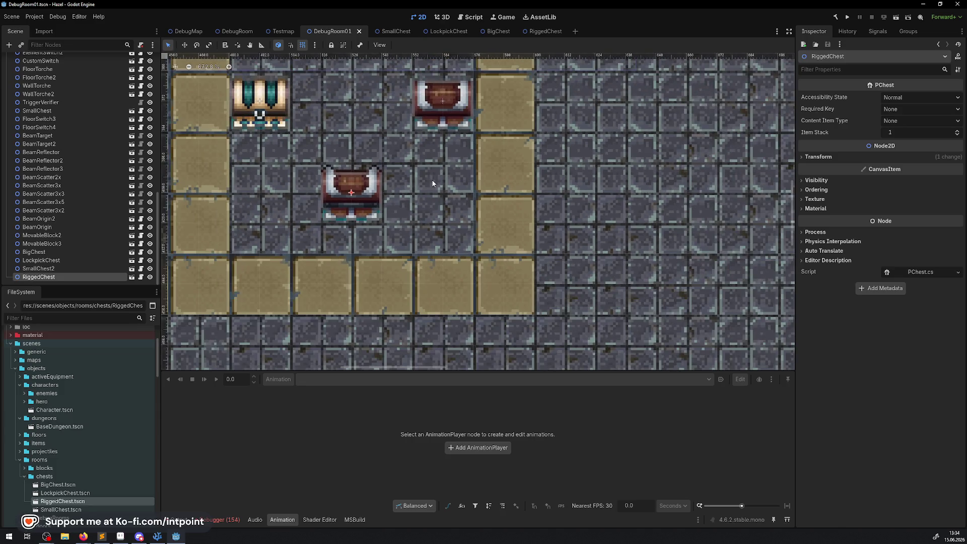
pyautogui.rightClick(432, 179)
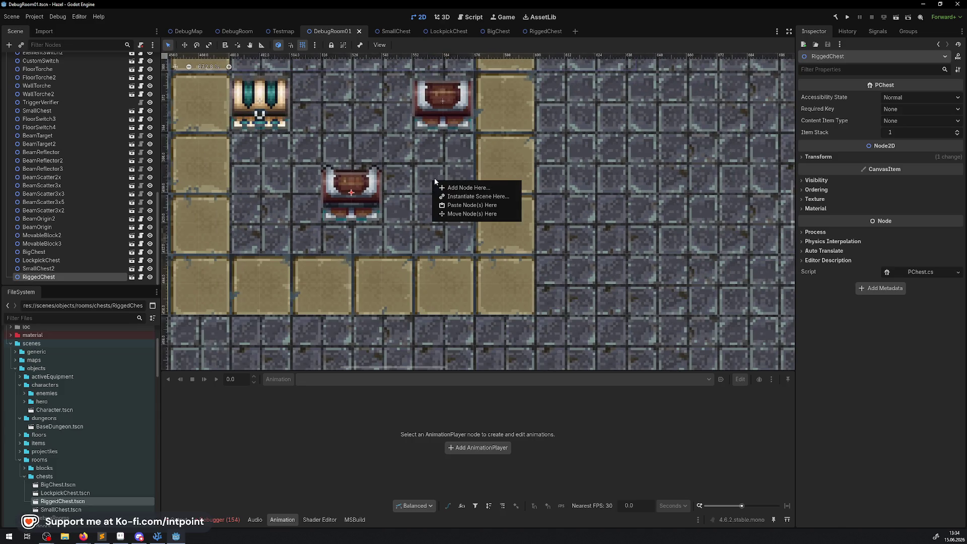
pyautogui.click(558, 258)
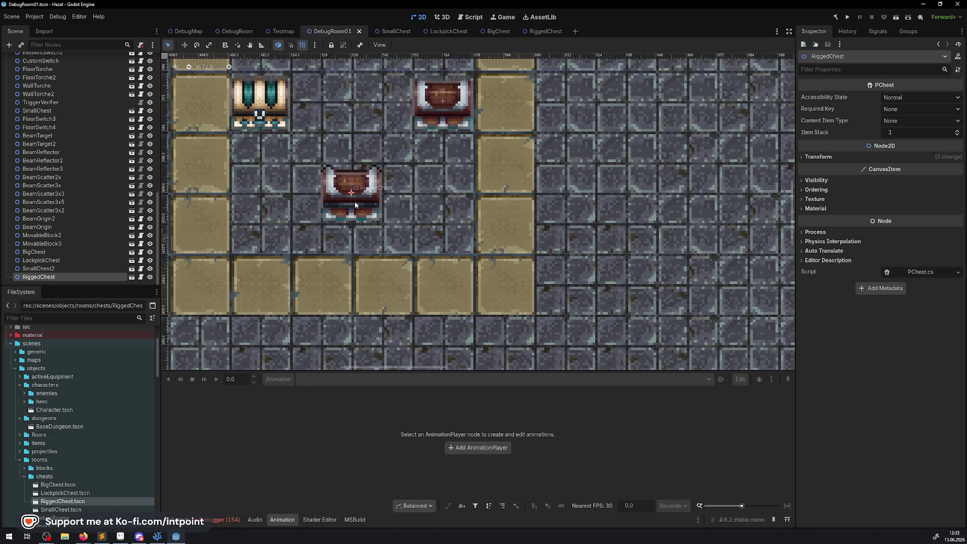
pyautogui.scroll(-5, 356, 204)
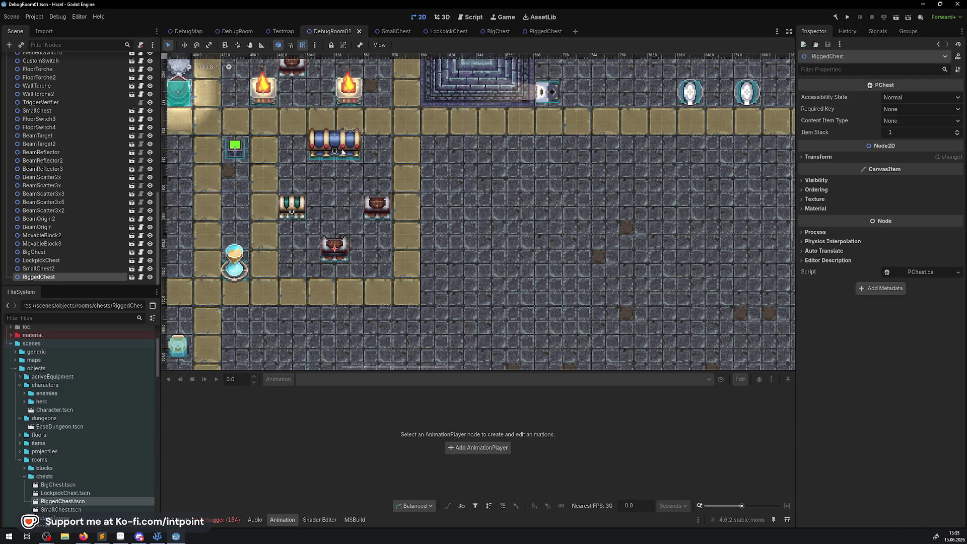
pyautogui.scroll(3, 342, 152)
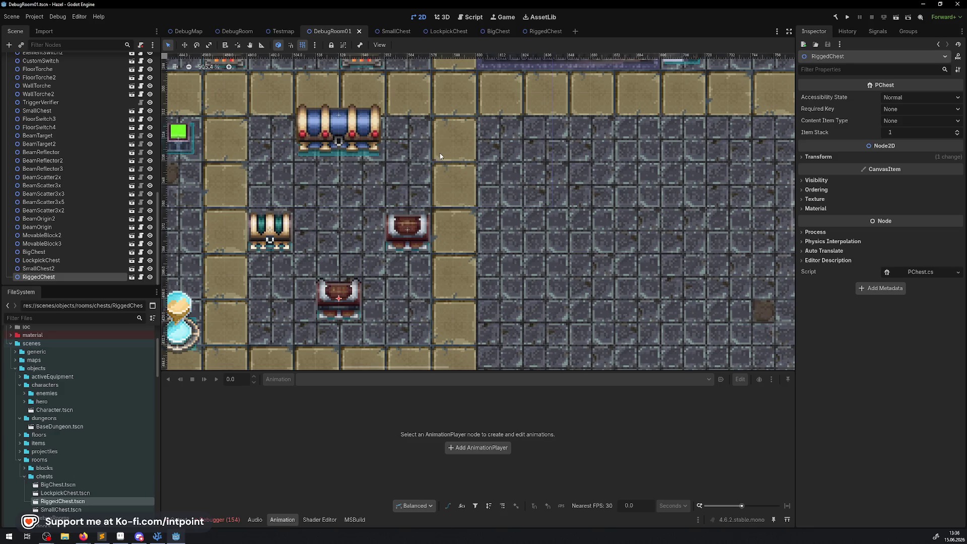
# Step: Review the SmallChest AnimationPlayer's animation list, leaving AMoveOccluder selected
pyautogui.click(545, 32)
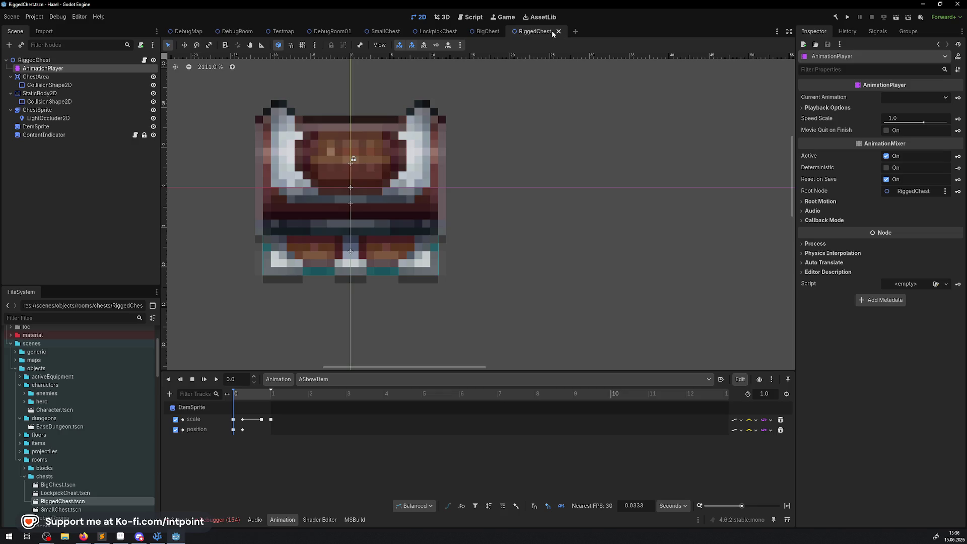
pyautogui.click(376, 31)
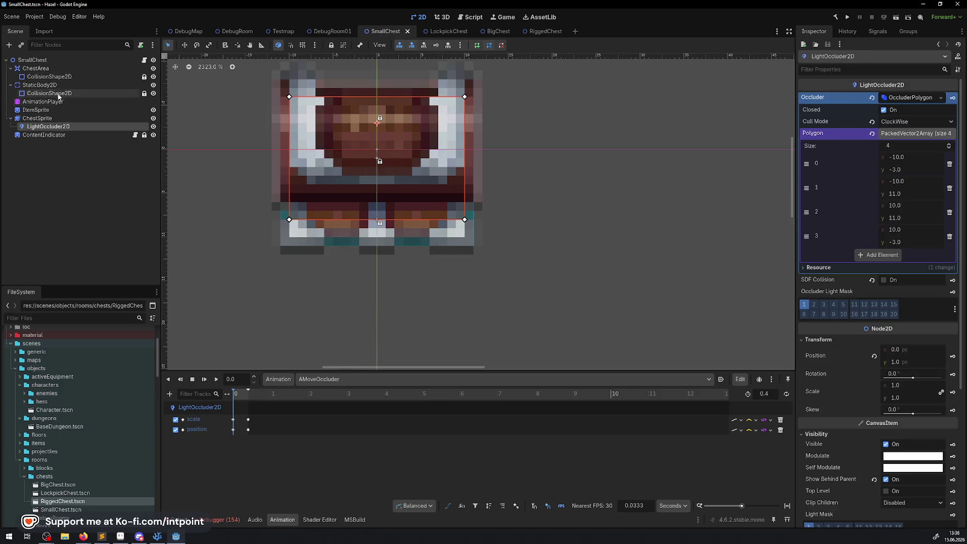
pyautogui.click(44, 102)
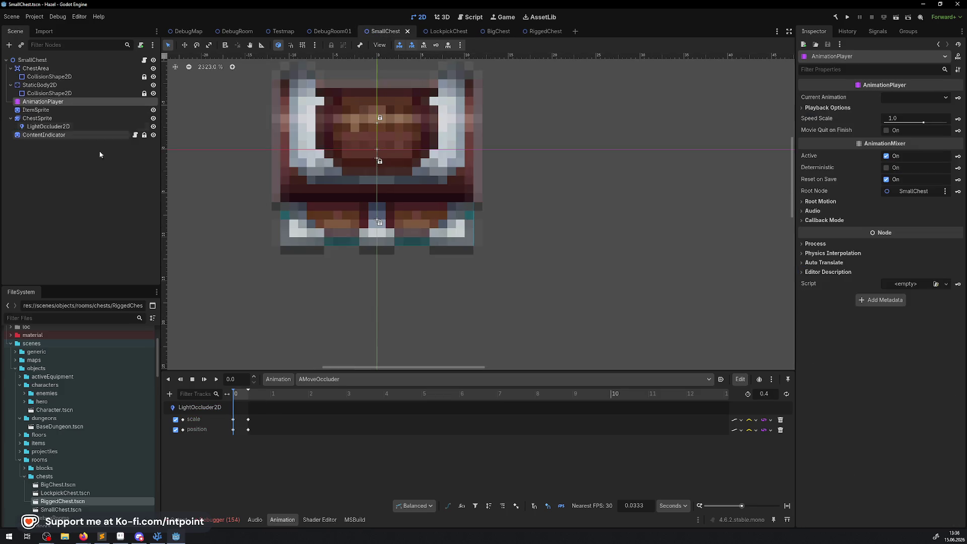
pyautogui.click(331, 380)
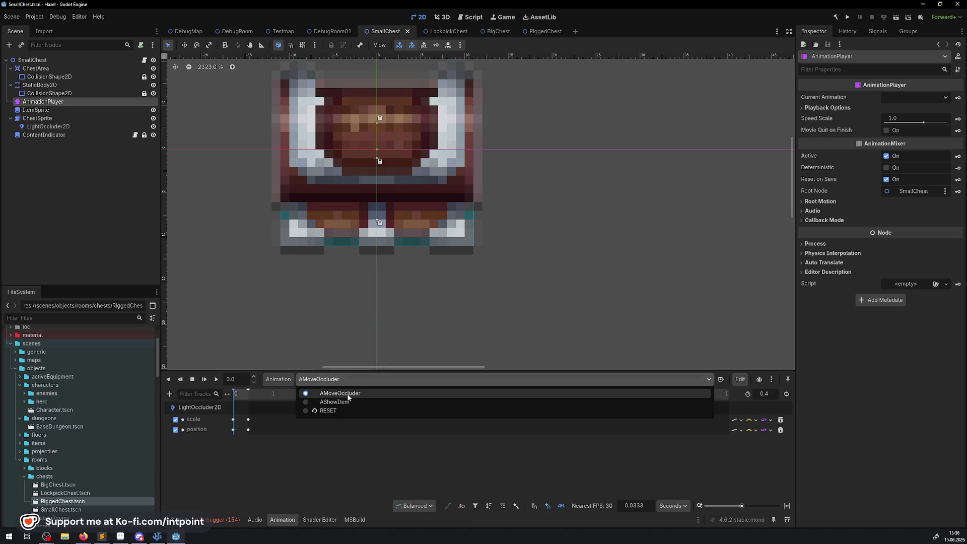
pyautogui.click(361, 457)
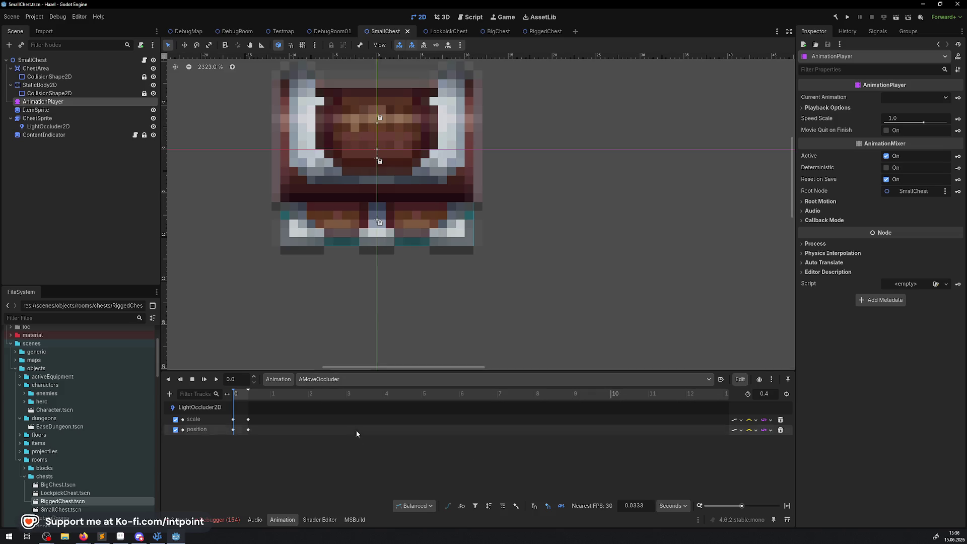
pyautogui.click(334, 380)
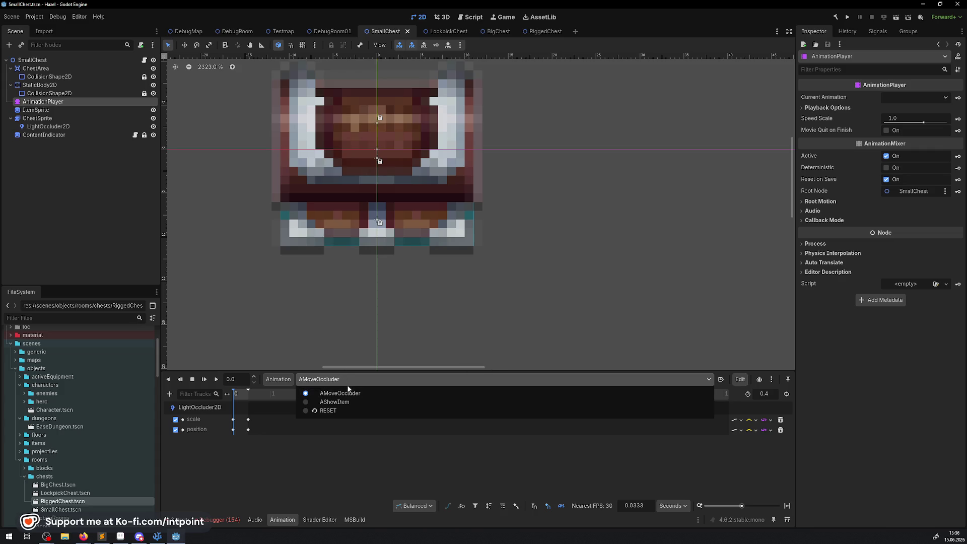
pyautogui.click(347, 384)
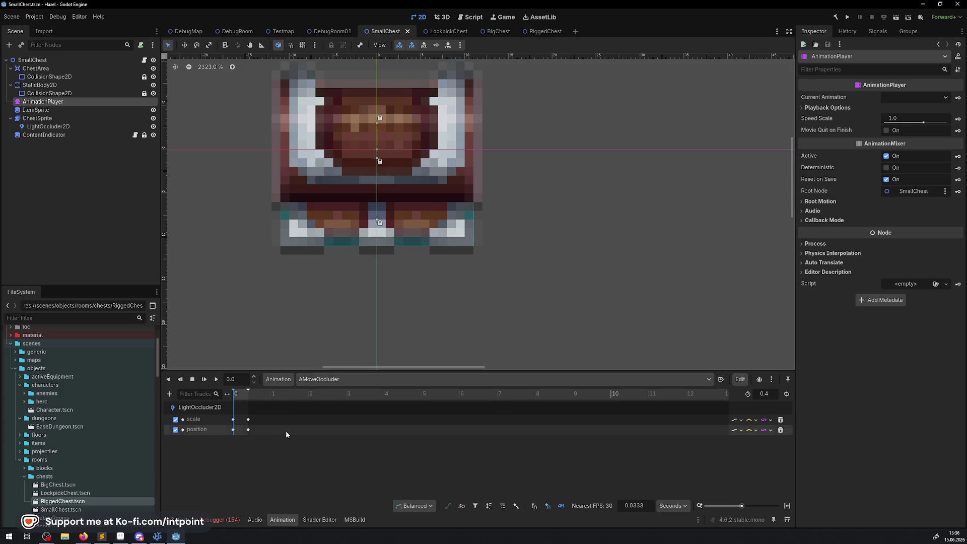
# Step: On RiggedChest, check its animation list (keeping AShowItem) and open its PChest.cs script
pyautogui.click(543, 32)
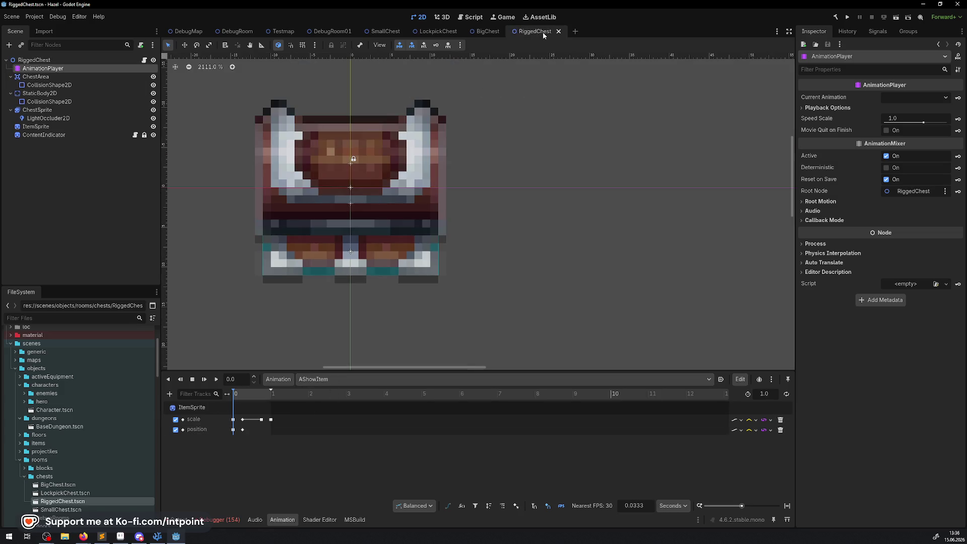
pyautogui.click(328, 379)
pyautogui.click(325, 379)
pyautogui.click(144, 60)
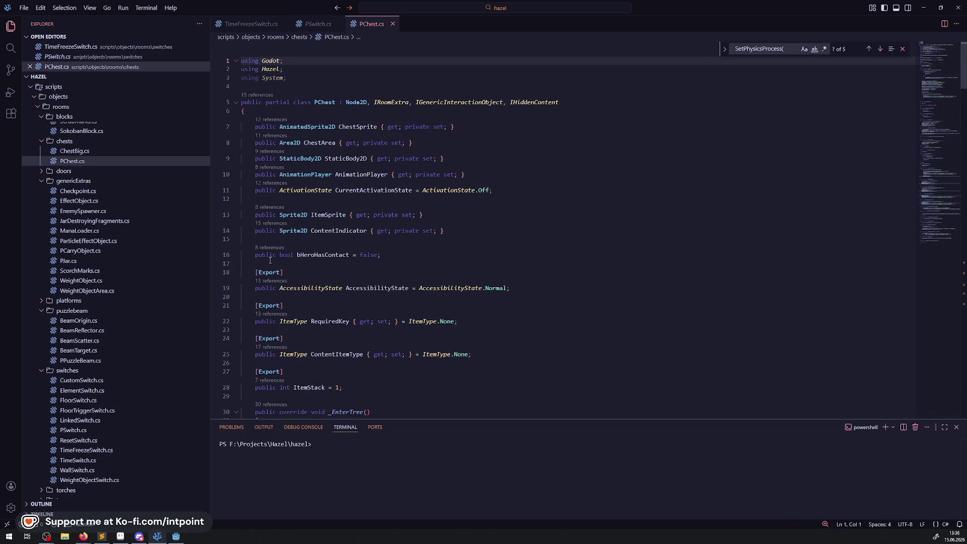
# Step: Read through PChest.cs and ChestBig.cs in Visual Studio Code
pyautogui.scroll(-20, 303, 252)
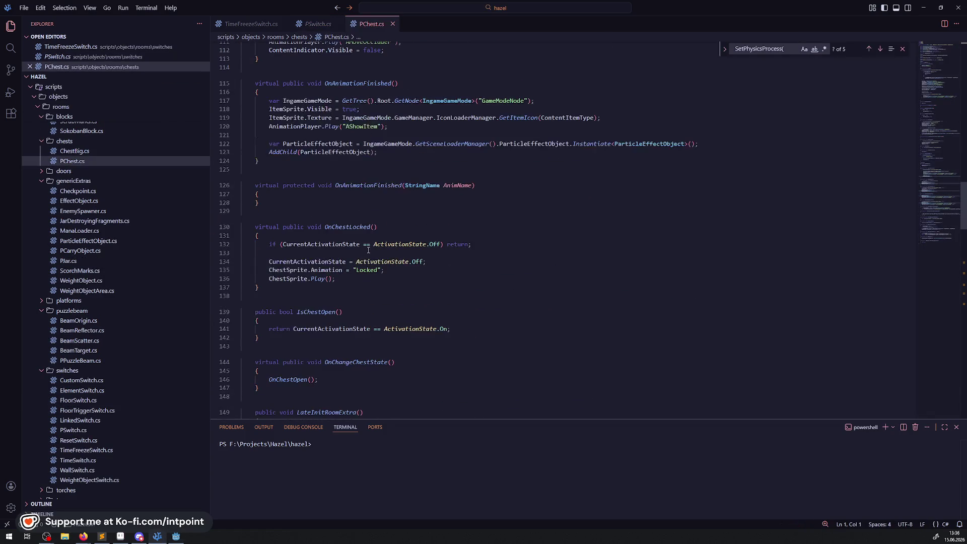
pyautogui.scroll(-12, 412, 256)
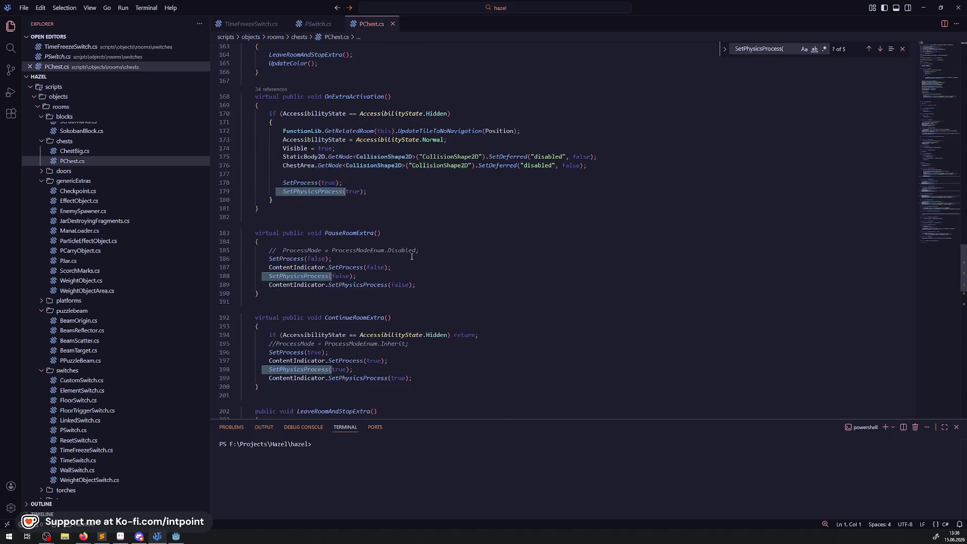
pyautogui.scroll(-10, 411, 257)
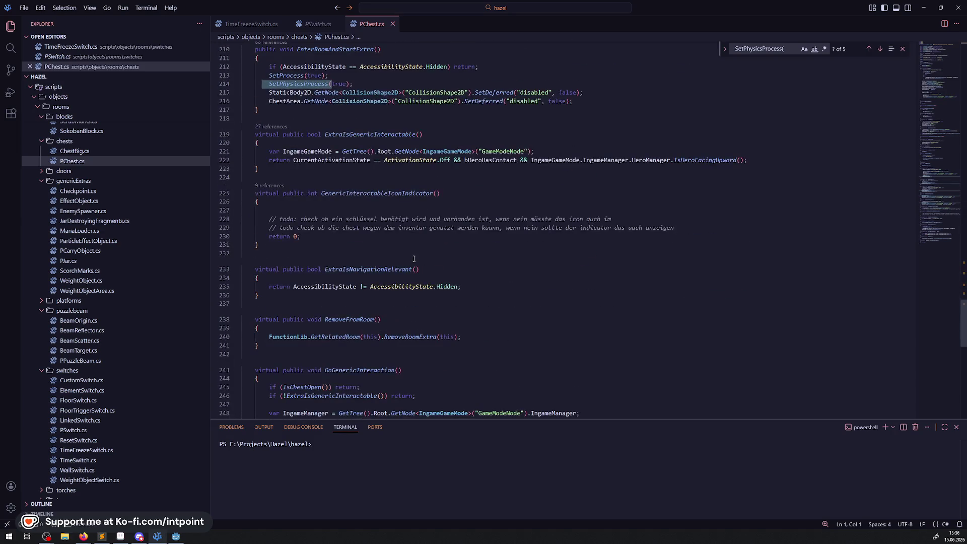
pyautogui.scroll(15, 414, 259)
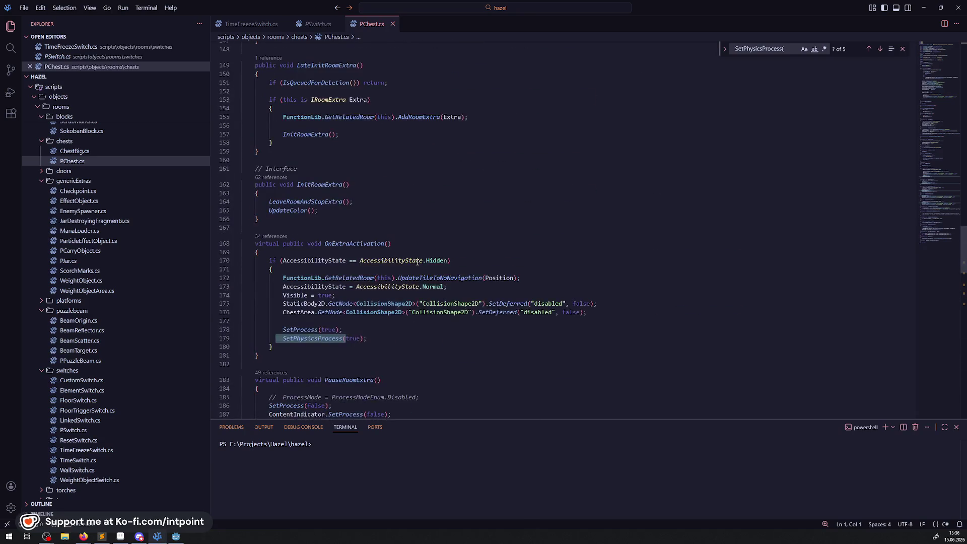
pyautogui.scroll(14, 417, 261)
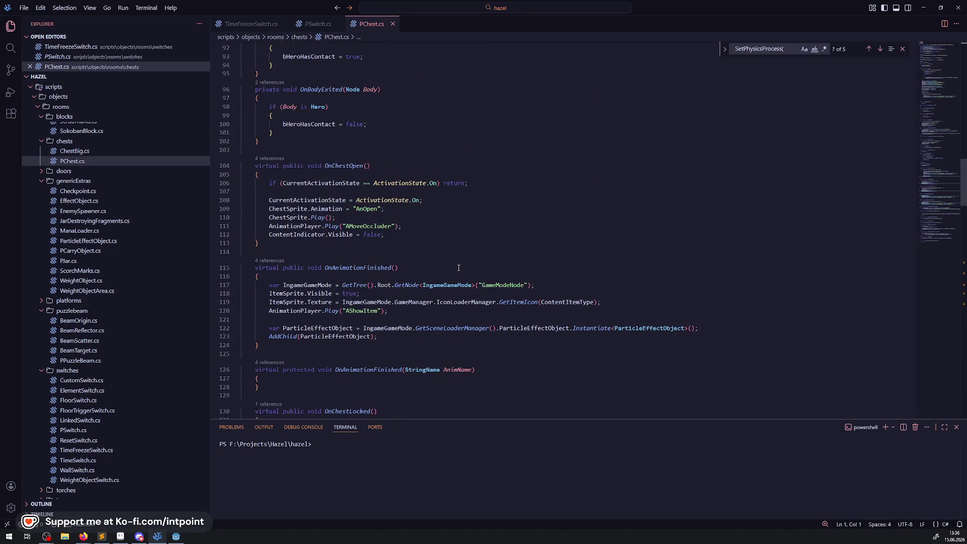
pyautogui.click(73, 151)
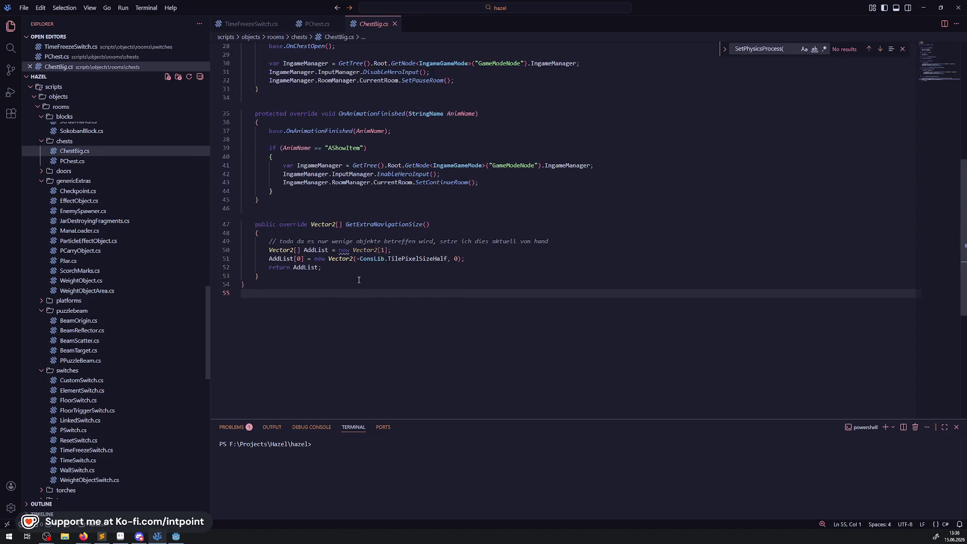
pyautogui.scroll(7, 358, 280)
pyautogui.scroll(-5, 365, 281)
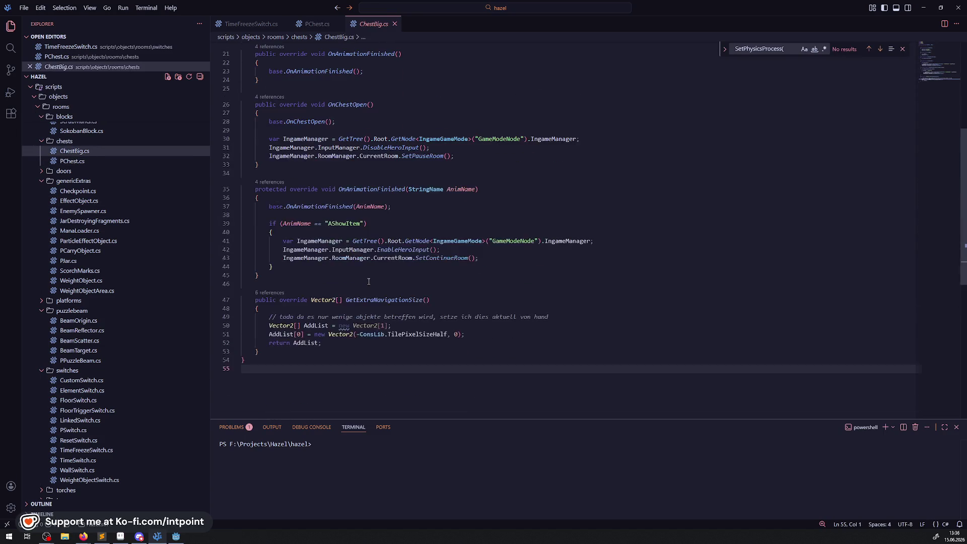
# Step: Search PChest.cs for 'moveoc', select the AMoveOccluder animation name, then return to Godot
pyautogui.click(73, 162)
pyautogui.scroll(-5, 453, 189)
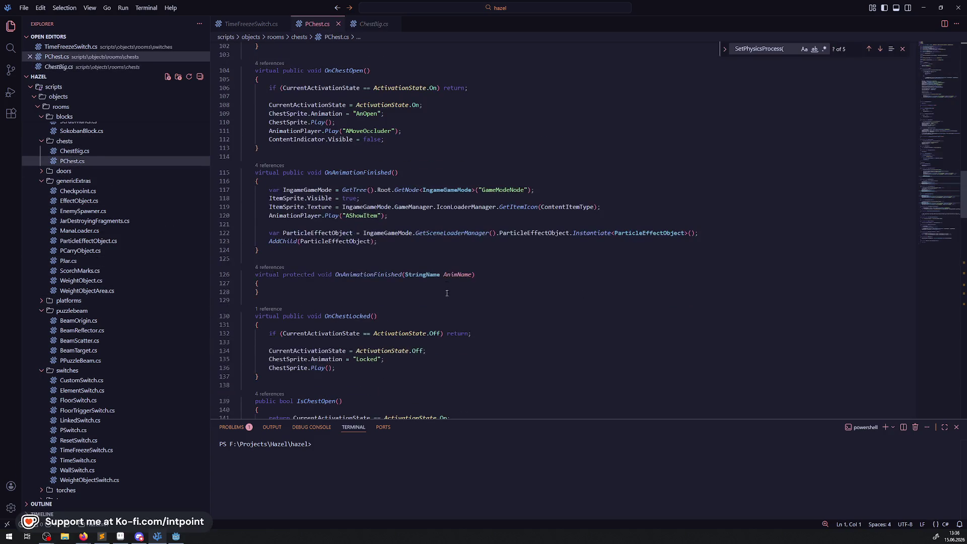
pyautogui.scroll(-5, 454, 189)
pyautogui.click(477, 200)
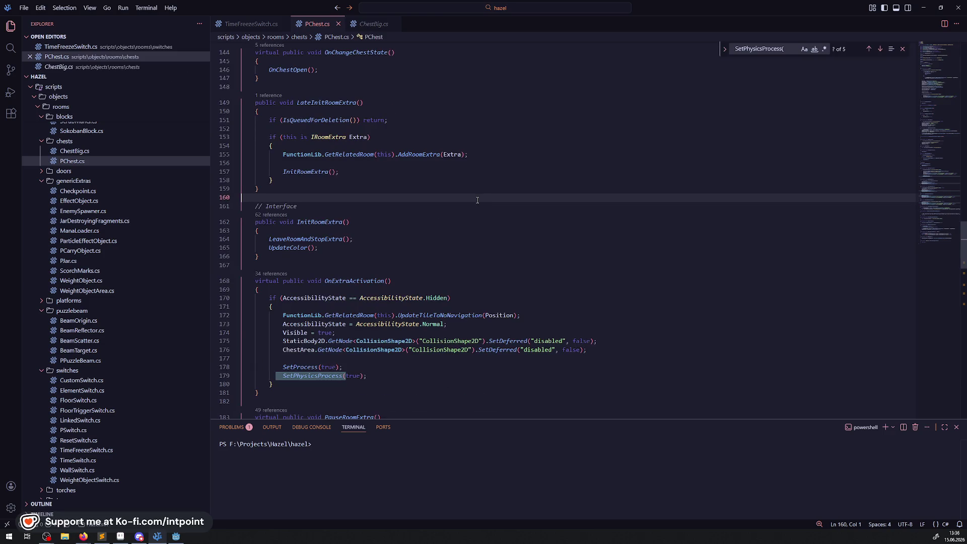
pyautogui.hotkey('ctrl', 'f')
pyautogui.write('moveoc')
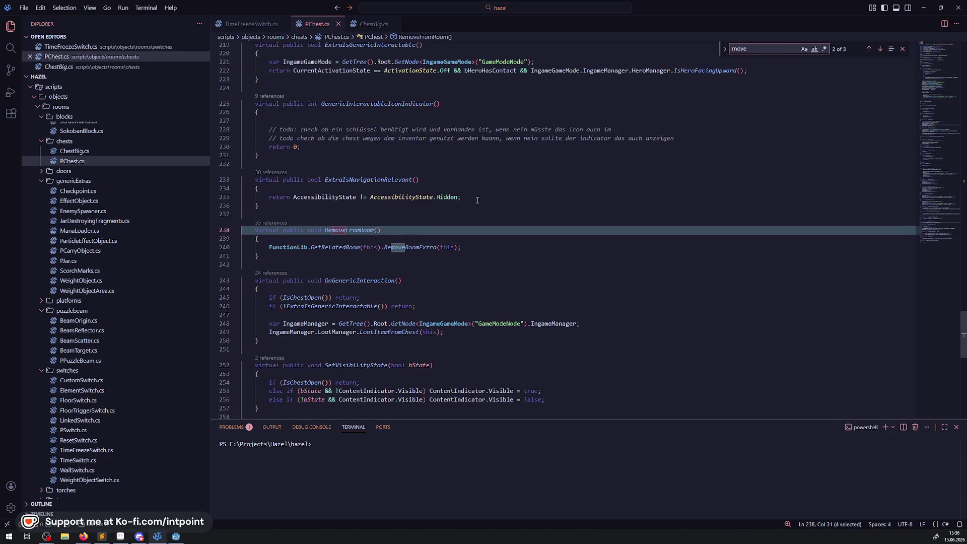
pyautogui.doubleClick(371, 227)
pyautogui.hotkey('ctrl', 'c')
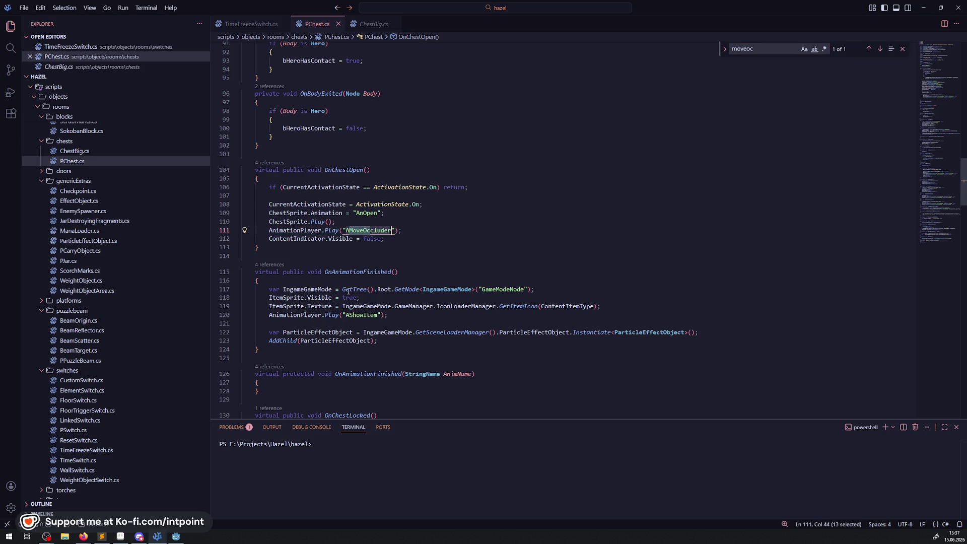
pyautogui.click(160, 537)
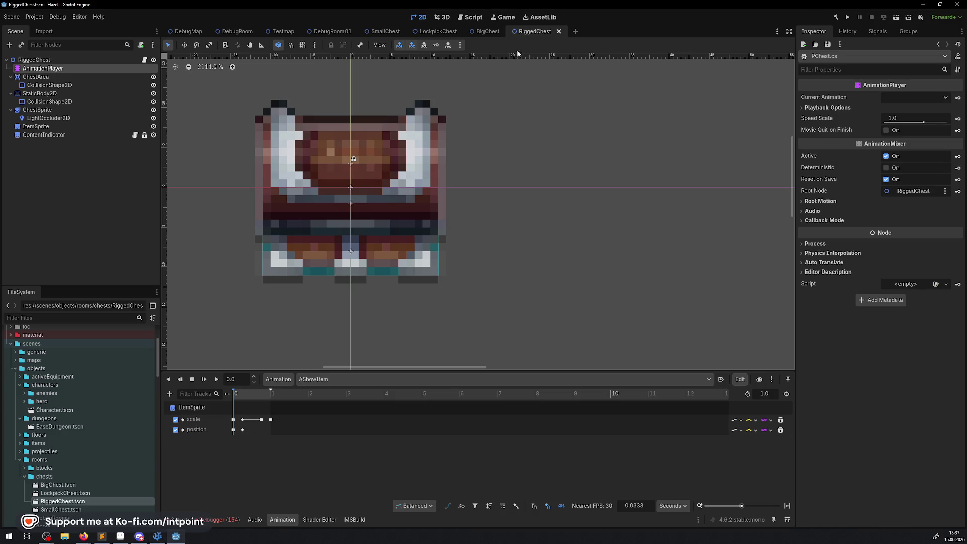
# Step: Create a new RiggedChest animation named AMoveOccluder and save the scene
pyautogui.click(278, 379)
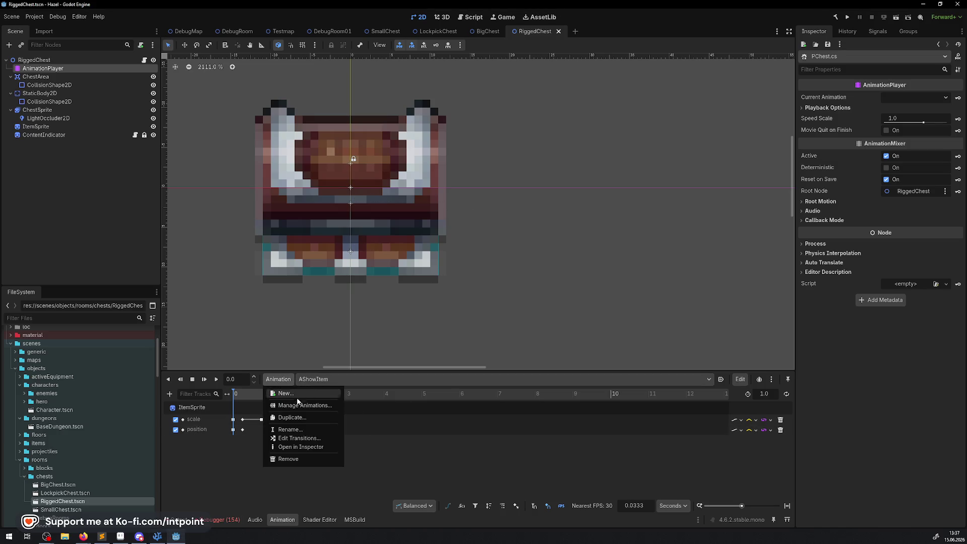
pyautogui.click(301, 393)
pyautogui.hotkey('ctrl', 'v')
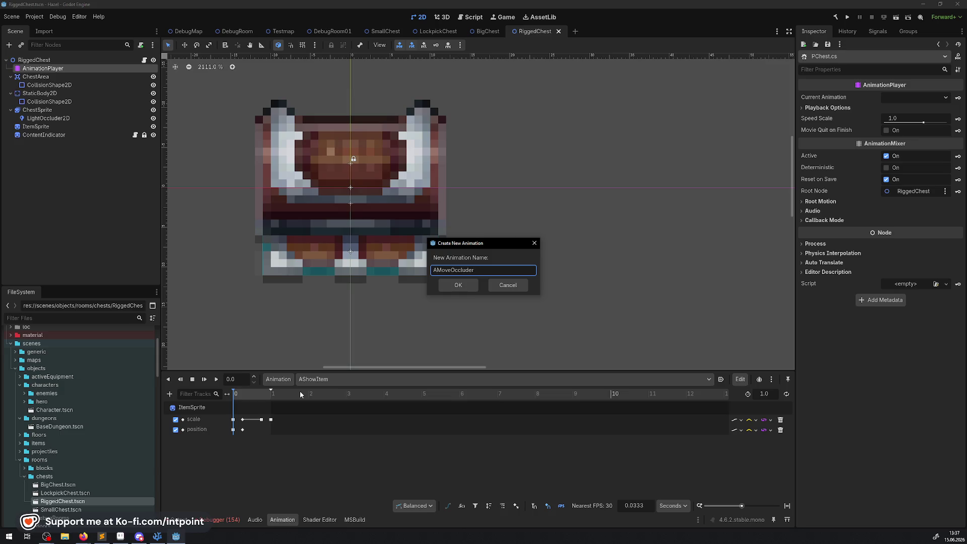
pyautogui.press('Return')
pyautogui.hotkey('ctrl', 's')
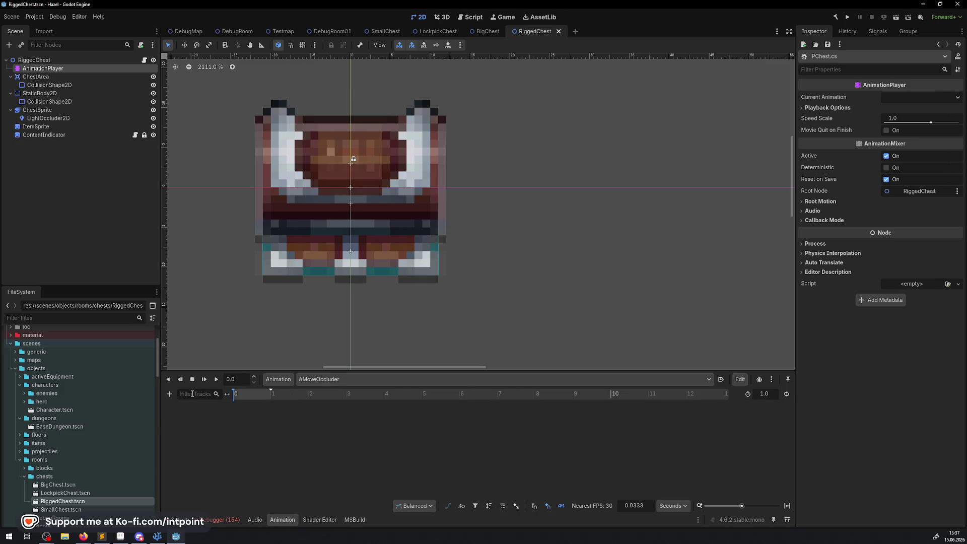
pyautogui.click(378, 32)
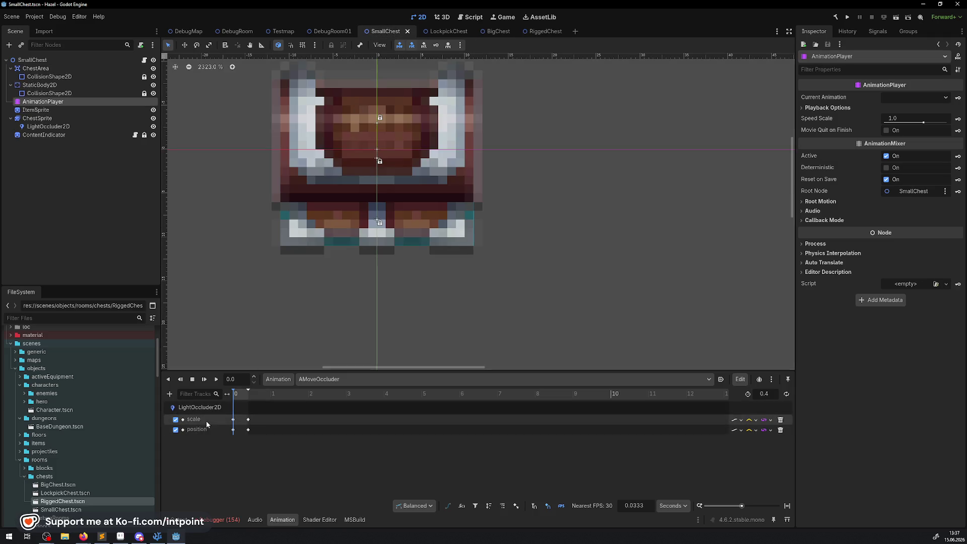
pyautogui.click(541, 33)
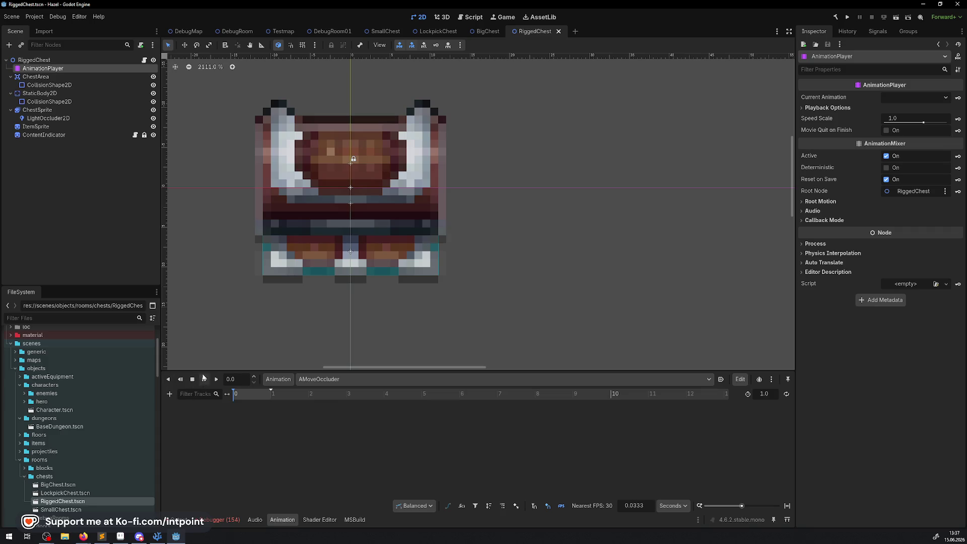
# Step: Key the LightOccluder2D's scale and position as tracks in AMoveOccluder
pyautogui.click(48, 117)
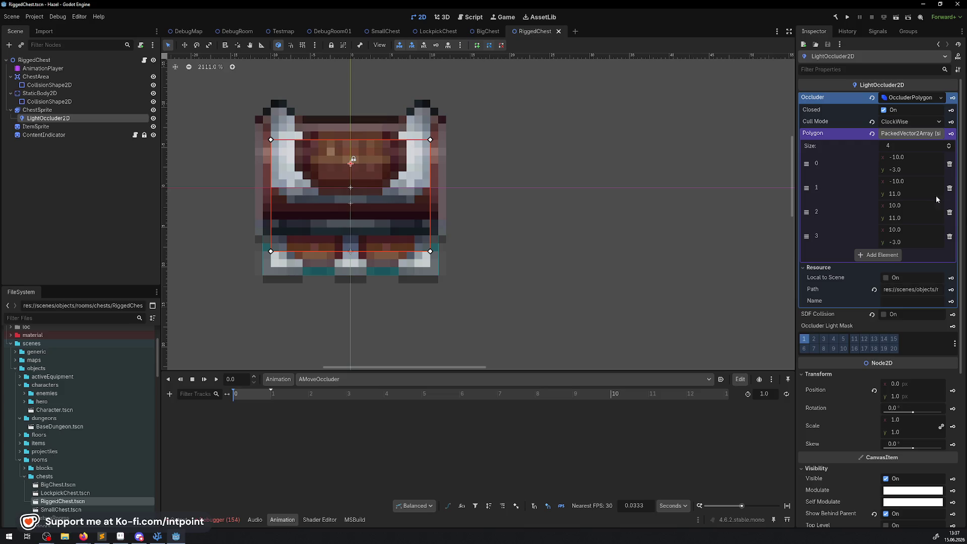
pyautogui.click(952, 427)
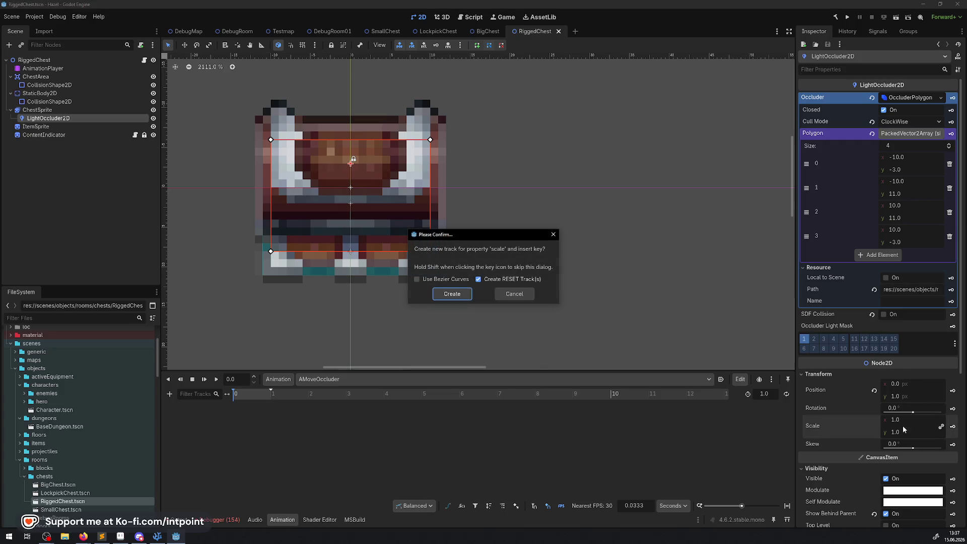
pyautogui.click(452, 297)
pyautogui.click(953, 391)
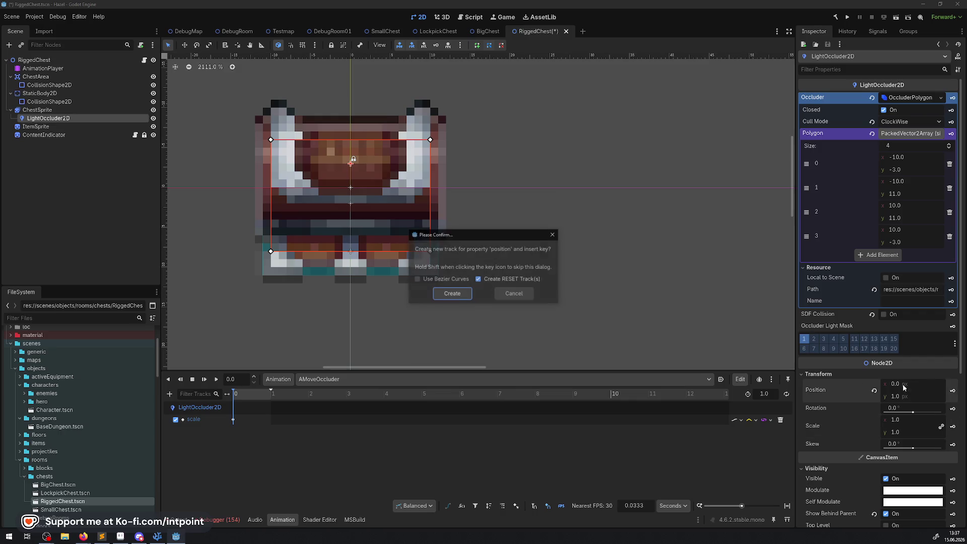
pyautogui.click(452, 293)
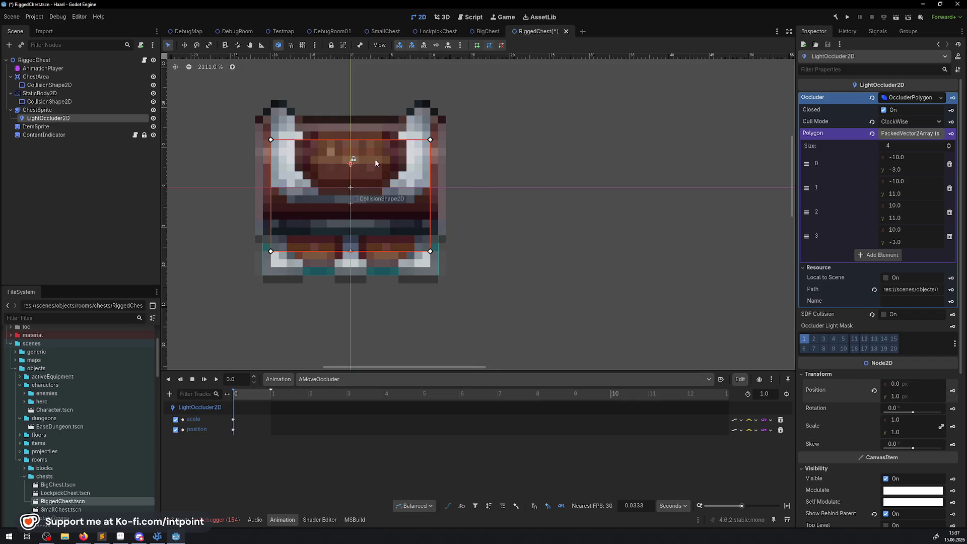
pyautogui.click(330, 32)
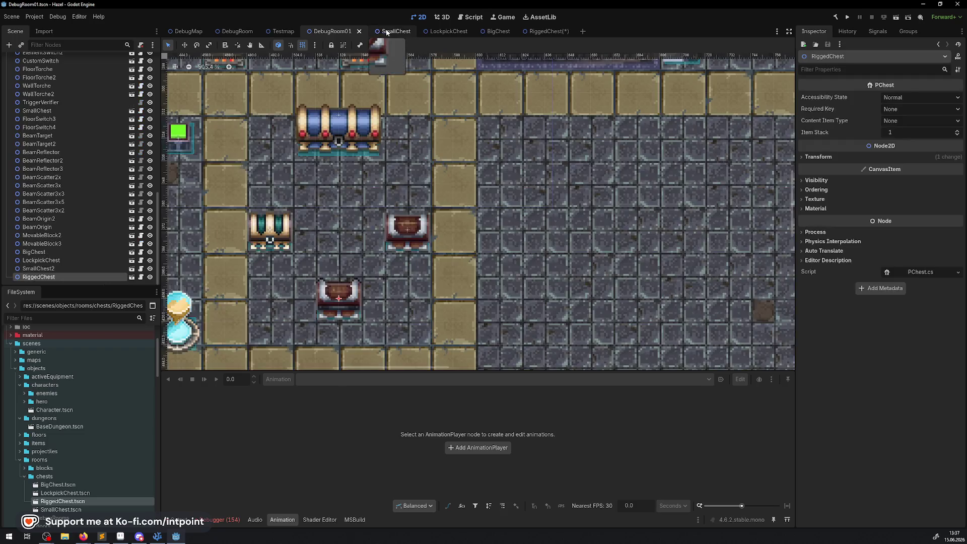
pyautogui.click(386, 32)
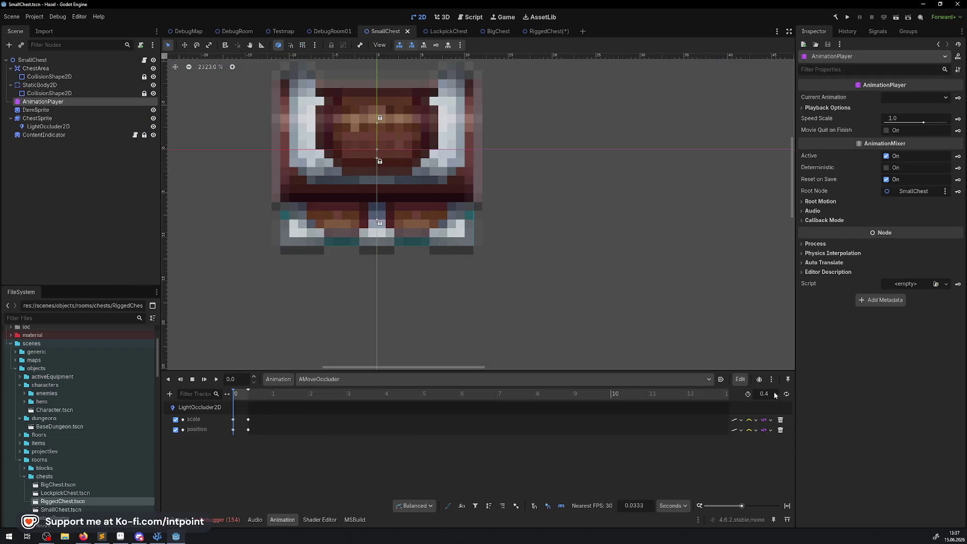
pyautogui.click(548, 31)
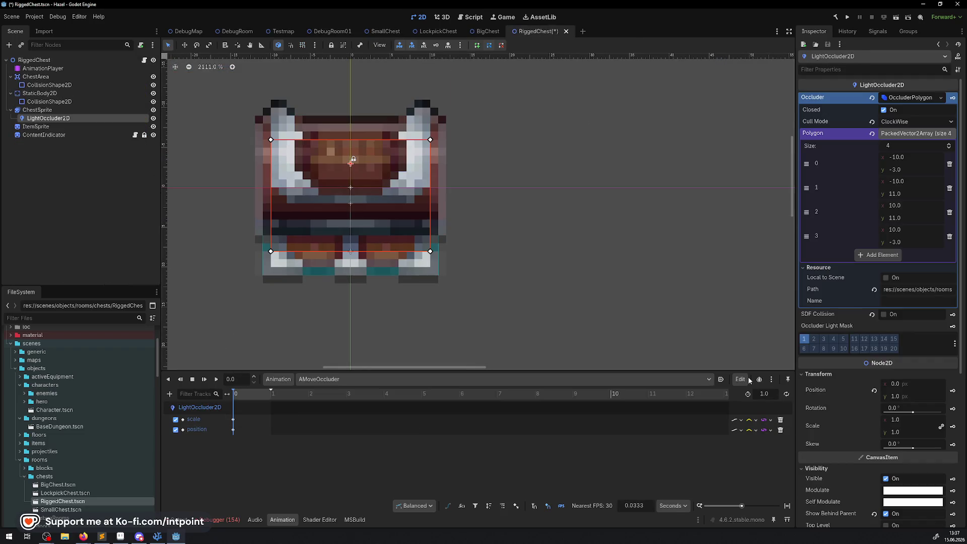
# Step: Set the animation length to 0.4, save, and show the timeline in frames
pyautogui.click(768, 396)
pyautogui.write('0.4')
pyautogui.press('Return')
pyautogui.hotkey('ctrl', 's')
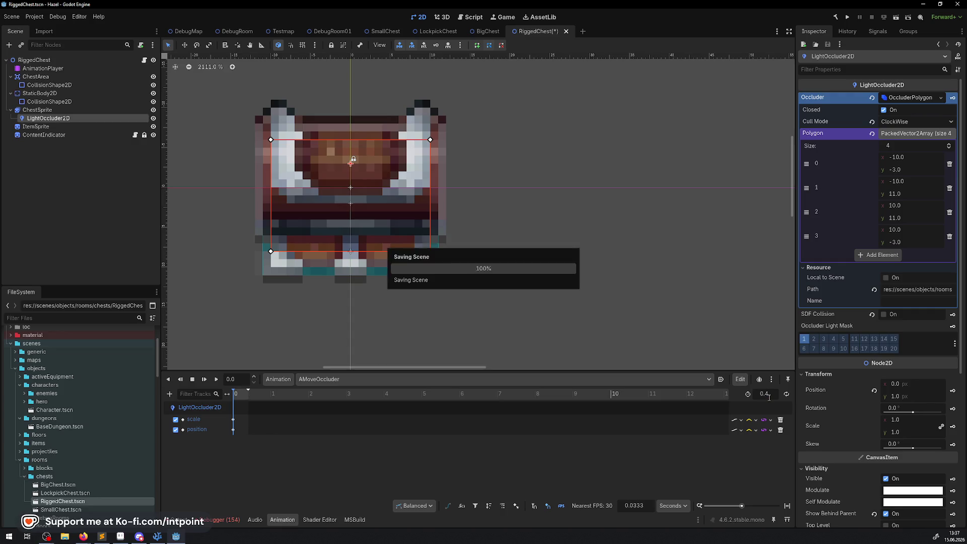
pyautogui.click(673, 505)
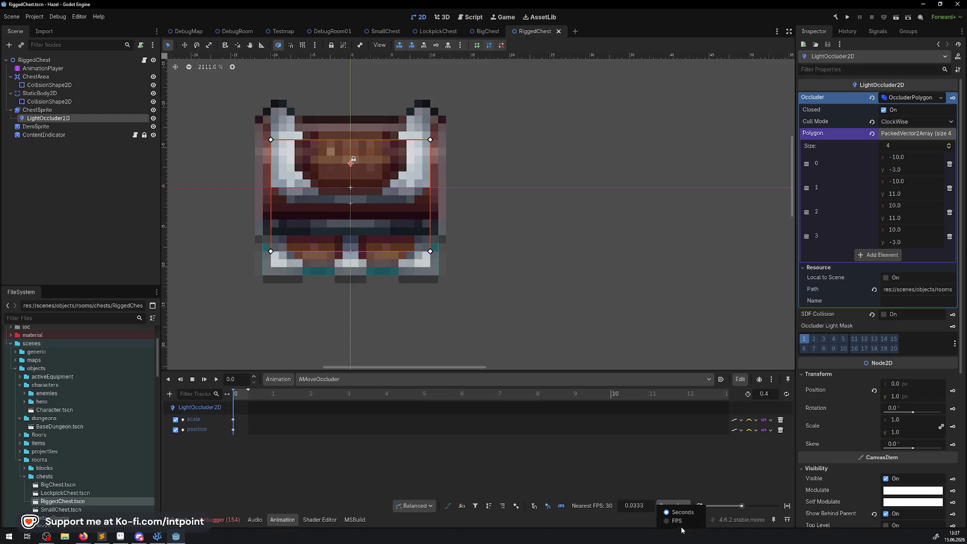
pyautogui.click(675, 527)
pyautogui.scroll(5, 262, 403)
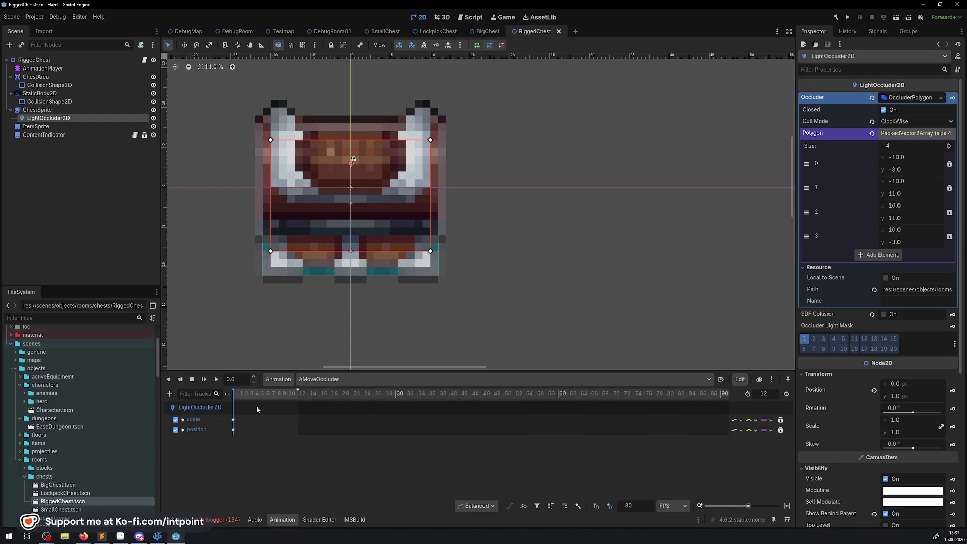
# Step: Inspect SmallChest's starting scale keyframe values
pyautogui.click(330, 31)
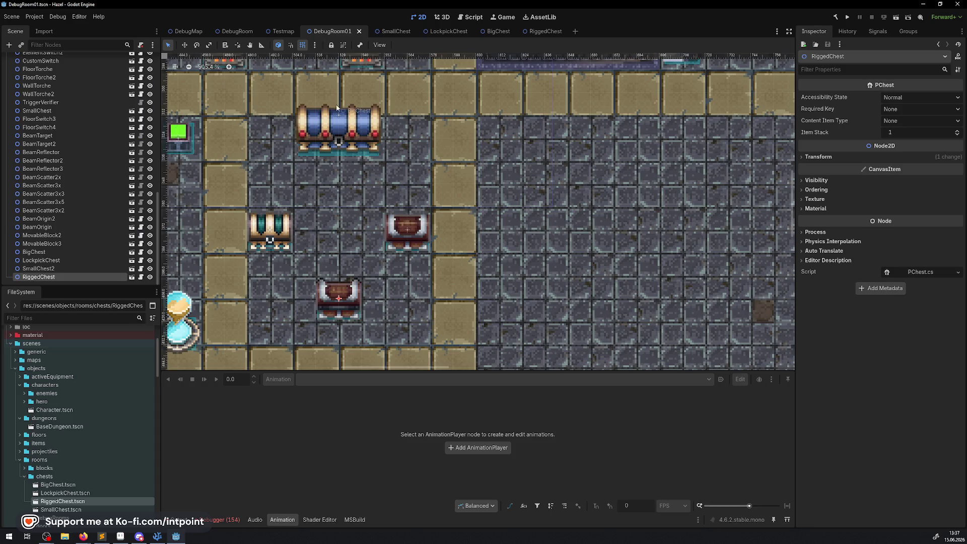
pyautogui.click(384, 31)
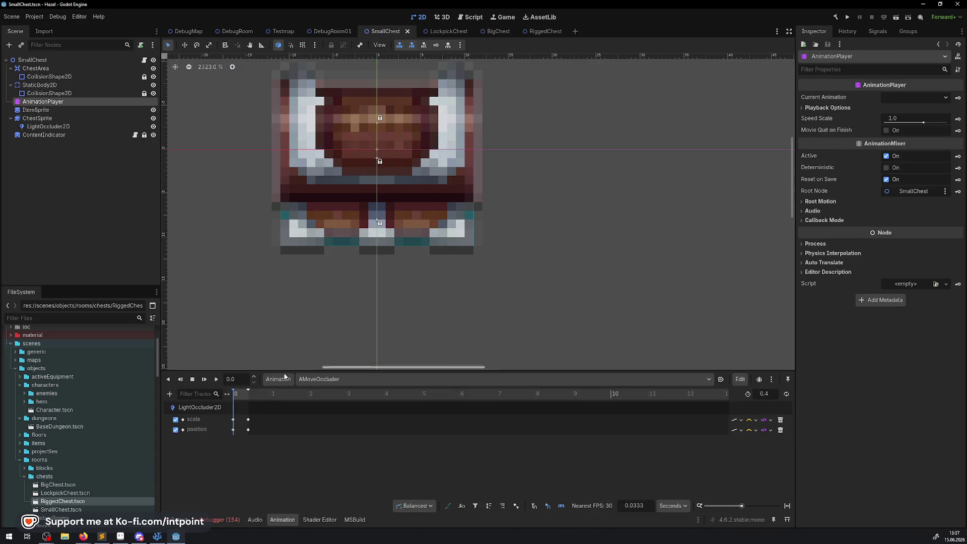
pyautogui.click(233, 420)
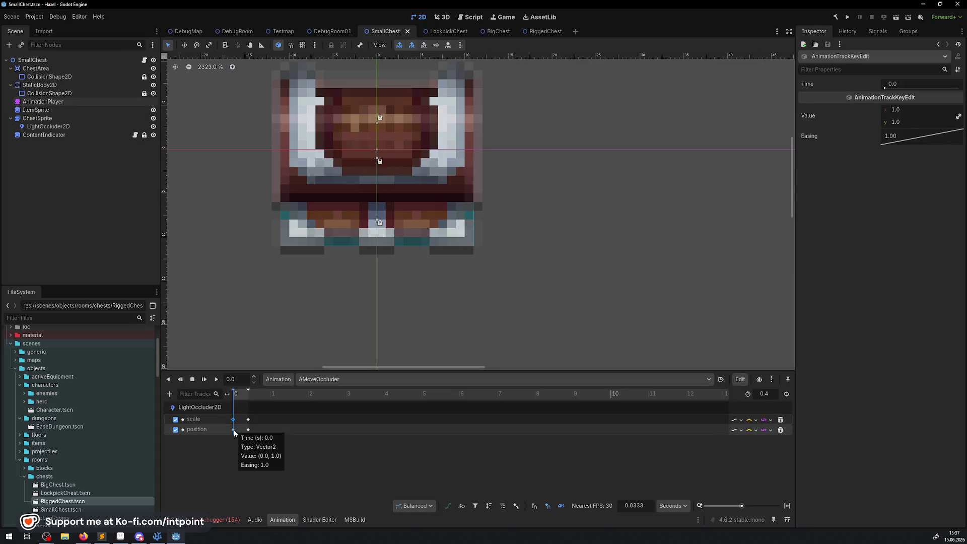
# Step: Compare SmallChest's position and later scale keyframes, moving RiggedChest's playhead to 0.4 s
pyautogui.click(233, 430)
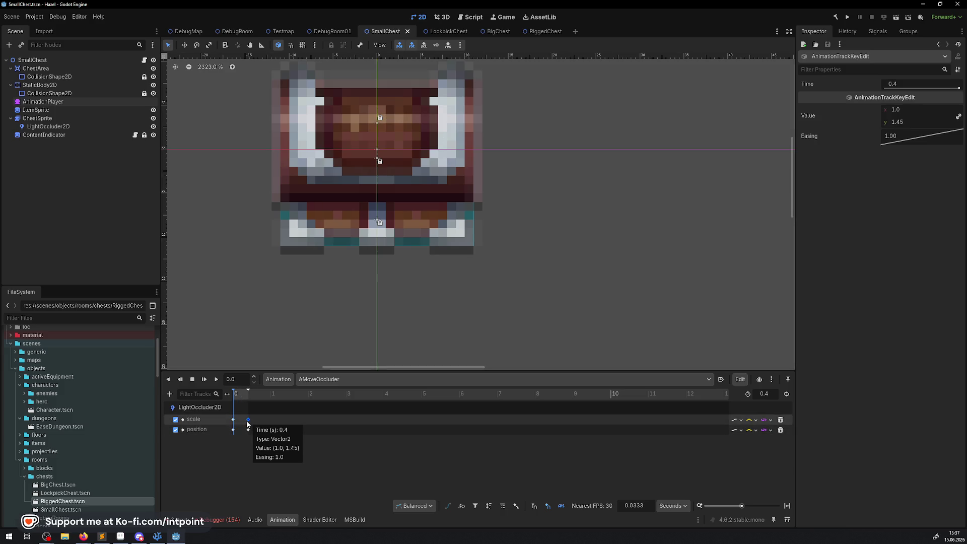
pyautogui.click(900, 128)
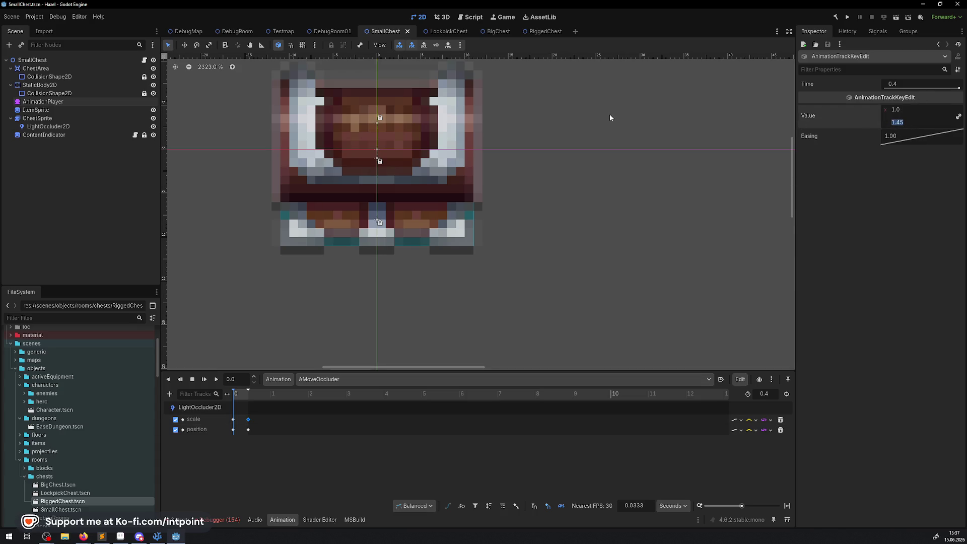
pyautogui.click(536, 33)
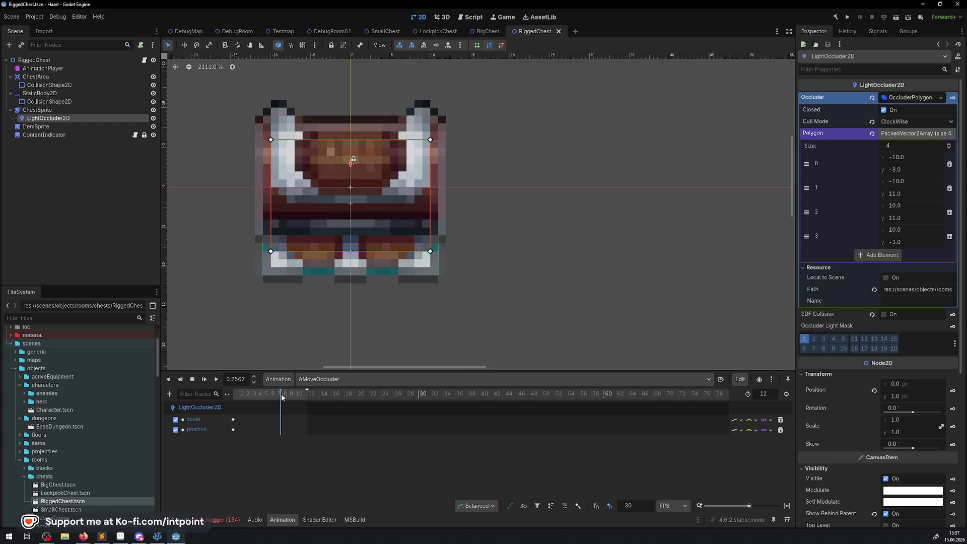
pyautogui.moveTo(282, 394); pyautogui.dragTo(307, 393)
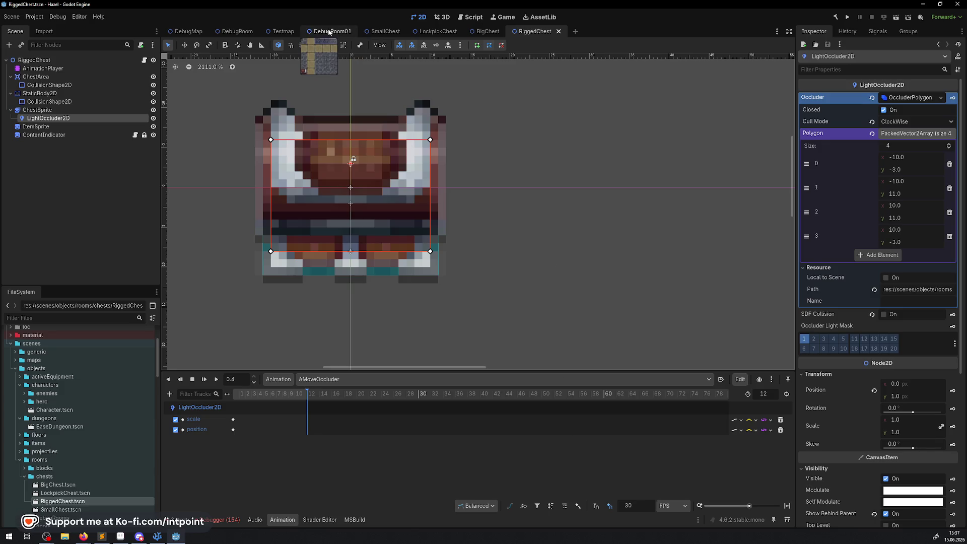
pyautogui.click(329, 33)
pyautogui.click(388, 31)
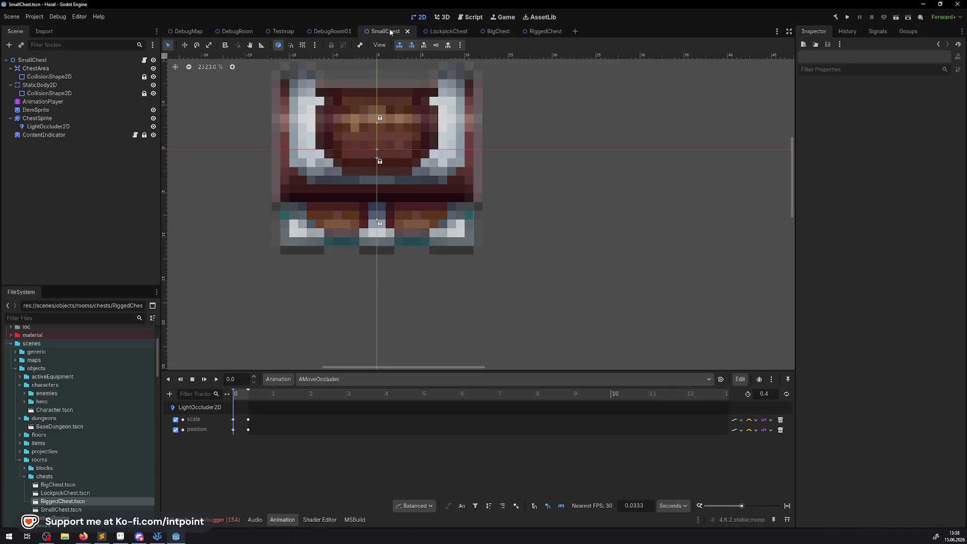
pyautogui.moveTo(248, 390); pyautogui.dragTo(265, 392)
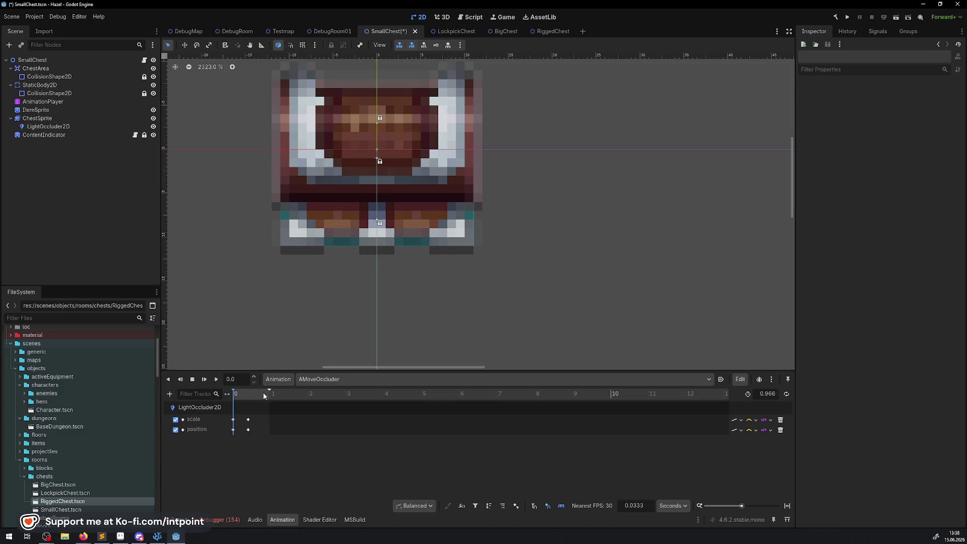
pyautogui.hotkey('ctrl', 'z')
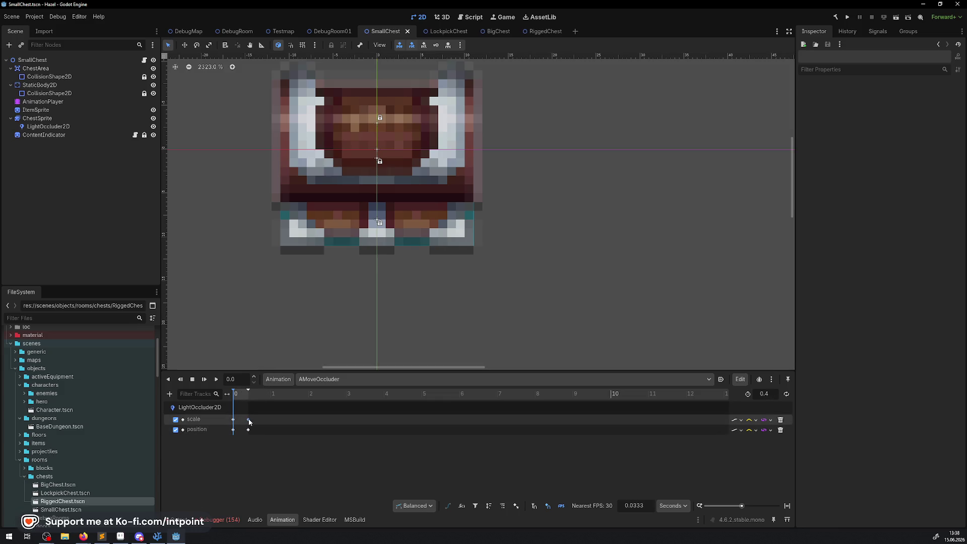
pyautogui.click(249, 420)
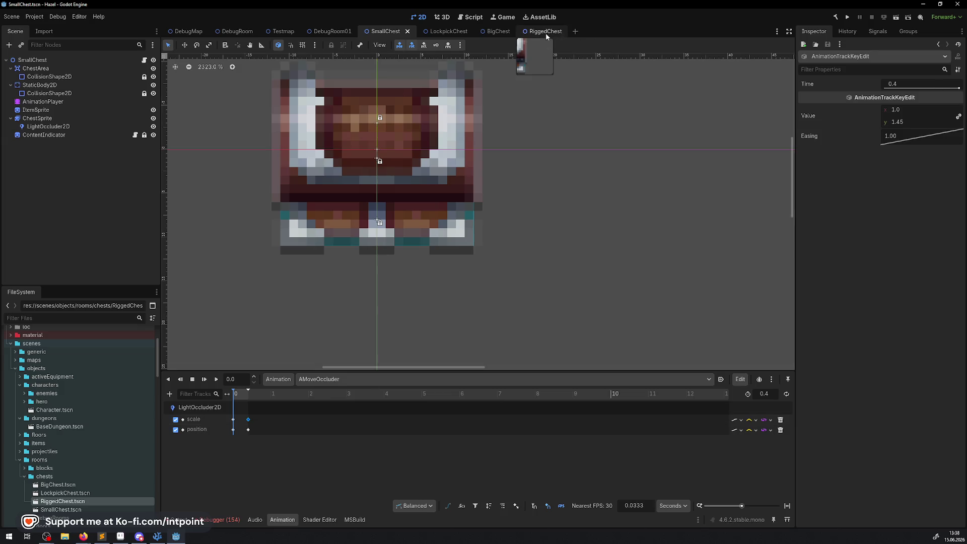
# Step: Key the occluder's scale y of 1.45 at 0.4 s on RiggedChest and save
pyautogui.click(545, 31)
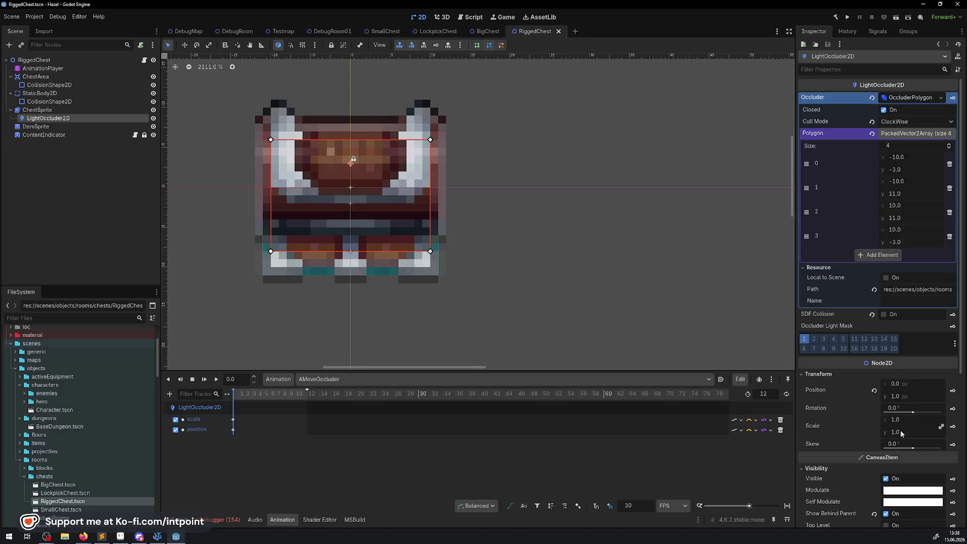
pyautogui.moveTo(901, 434); pyautogui.dragTo(922, 440)
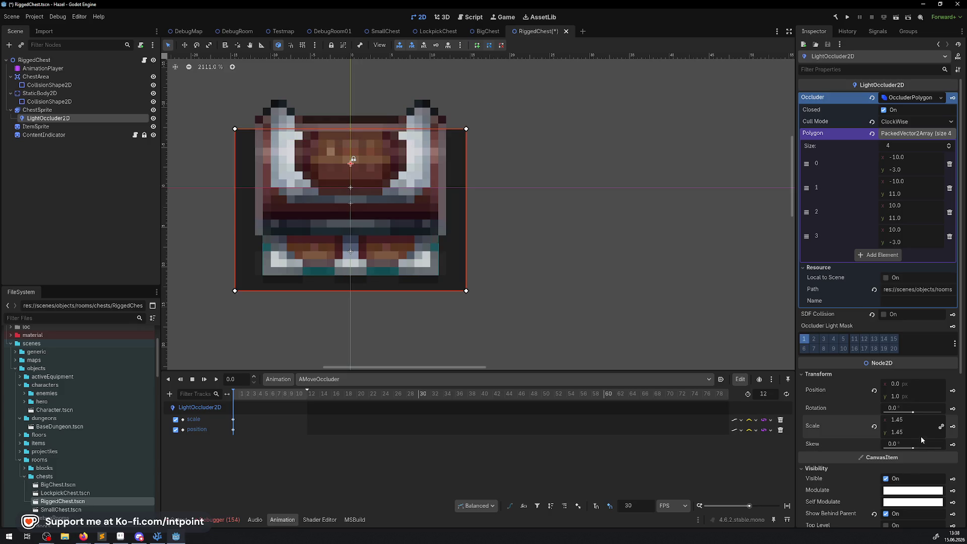
pyautogui.hotkey('ctrl', 'z')
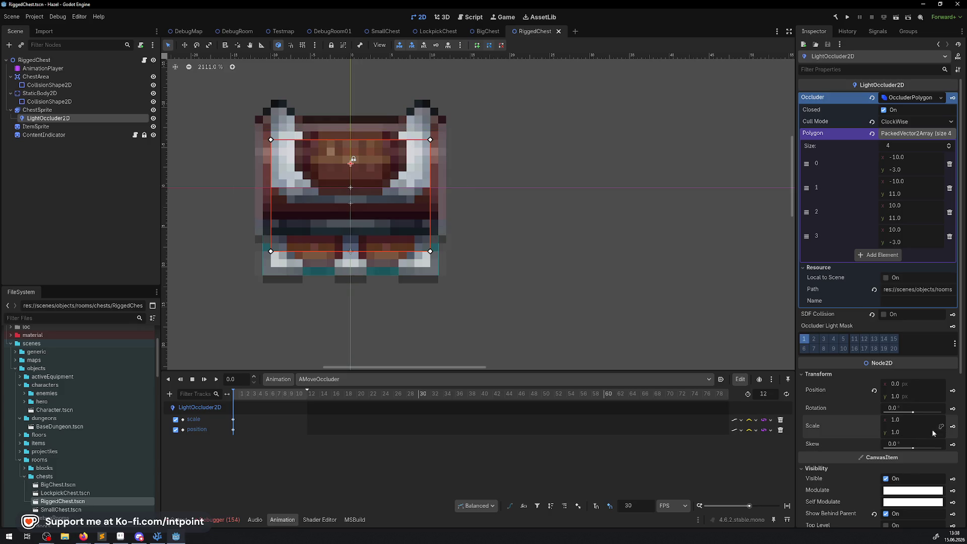
pyautogui.press('Return')
pyautogui.write('1.45')
pyautogui.press('Insert')
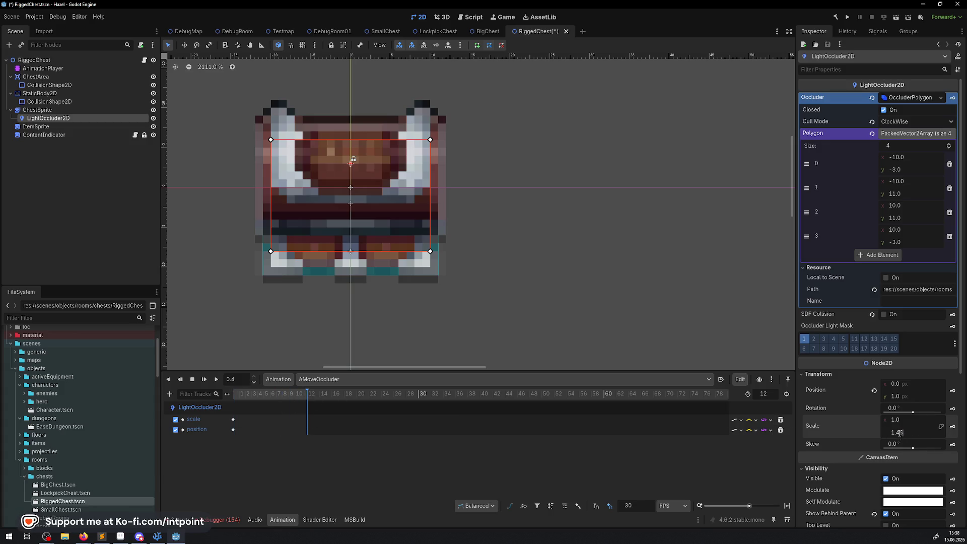
pyautogui.click(953, 427)
pyautogui.hotkey('ctrl', 's')
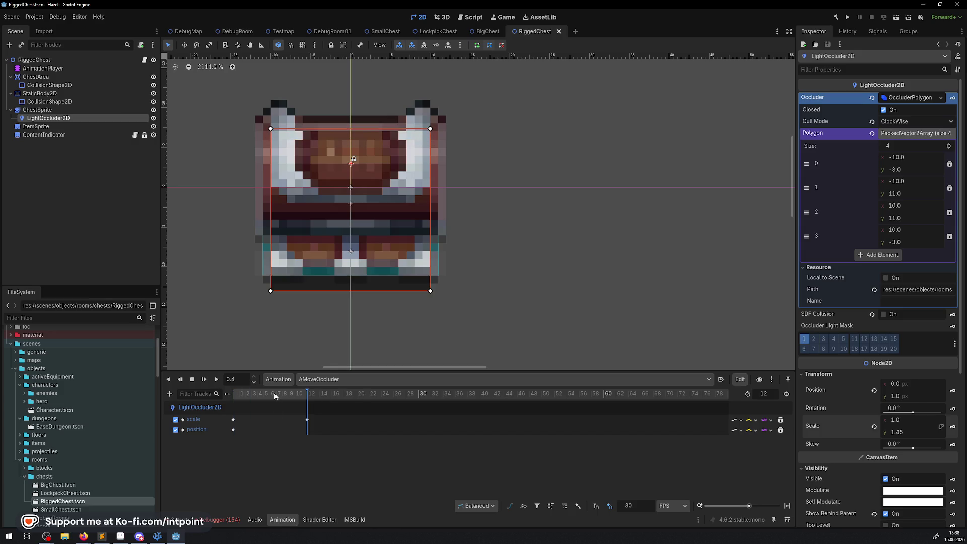
# Step: Preview the AMoveOccluder animation, then switch to SmallChest
pyautogui.click(216, 378)
pyautogui.click(192, 378)
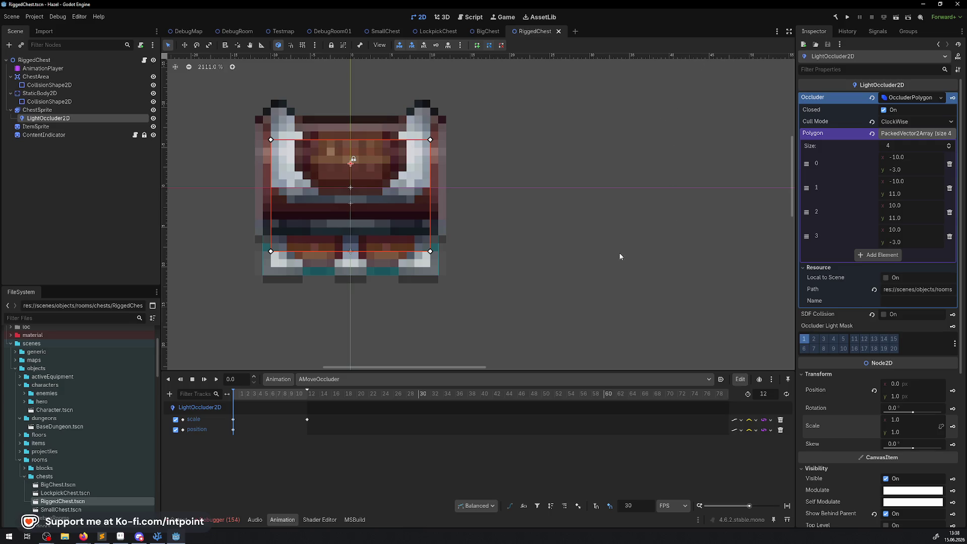
pyautogui.click(382, 32)
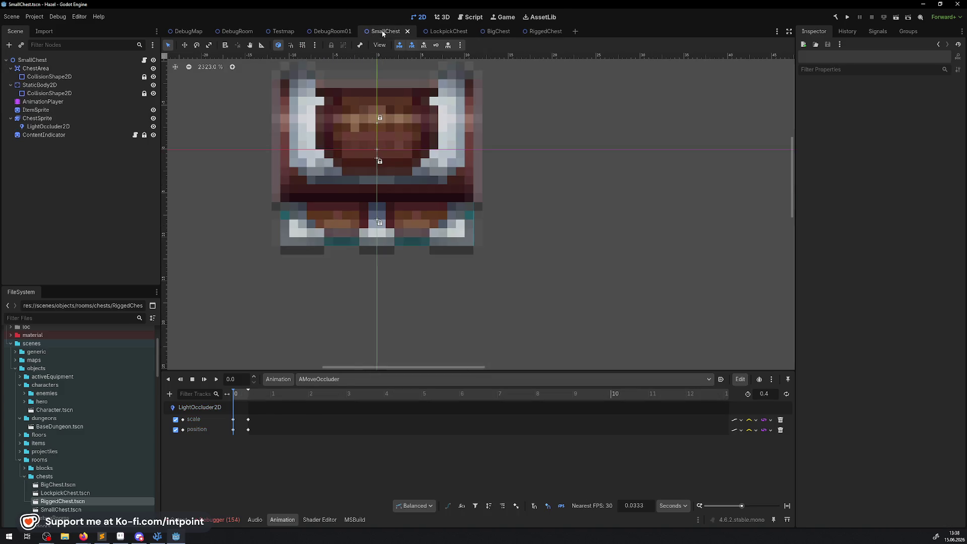
# Step: After checking SmallChest's position key, set RiggedChest's occluder position y to -4 and save
pyautogui.click(248, 429)
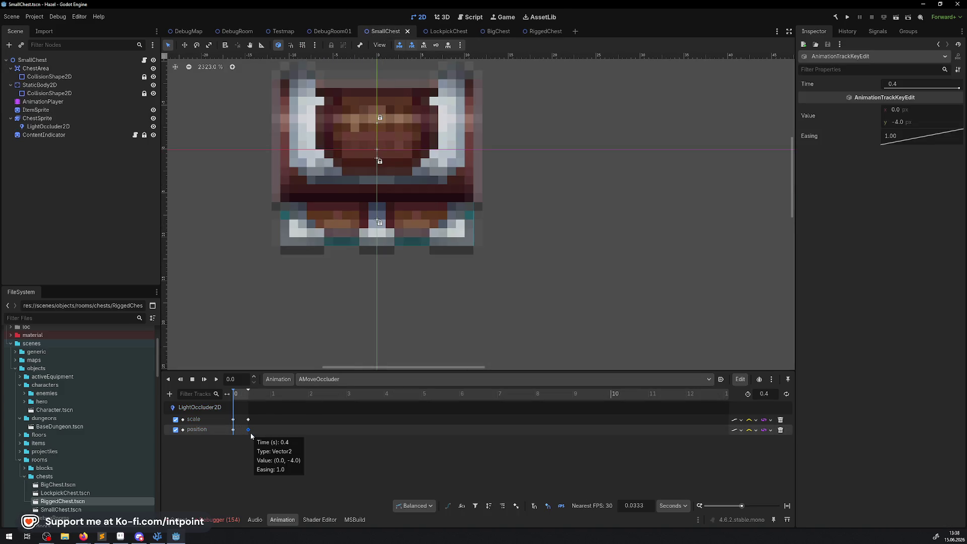
pyautogui.click(542, 34)
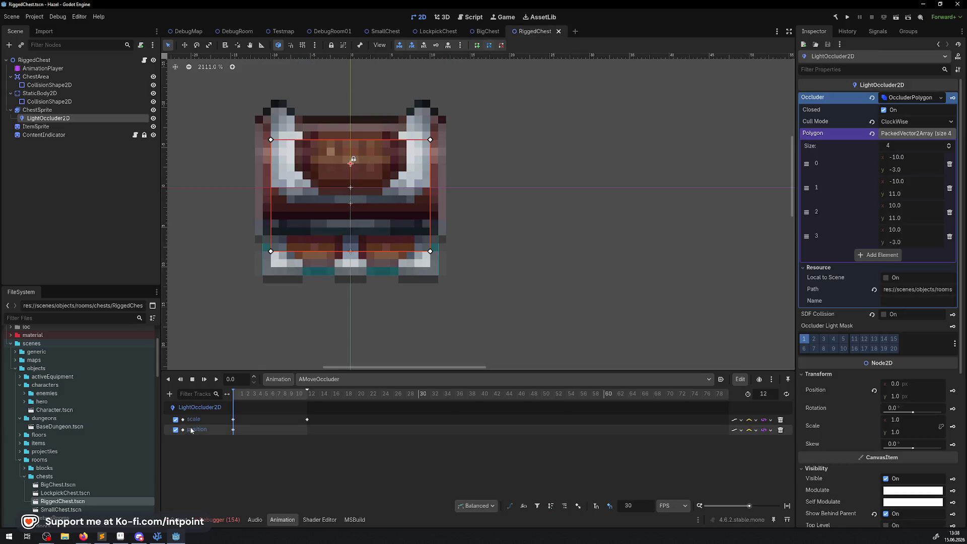
pyautogui.click(898, 398)
pyautogui.write('-4')
pyautogui.press('Return')
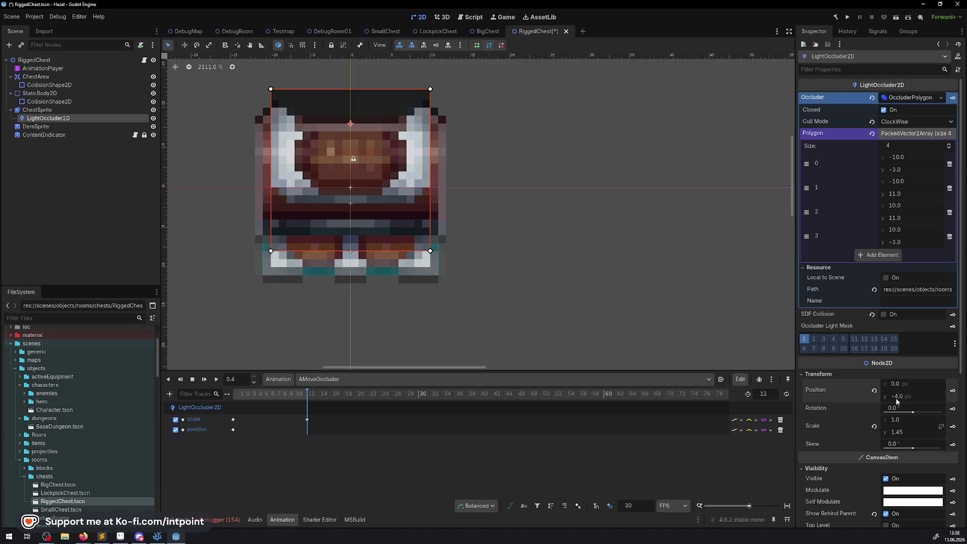
pyautogui.hotkey('ctrl', 's')
# Step: Preview and rewind the animation, then build the .NET project and run the game
pyautogui.press('d')
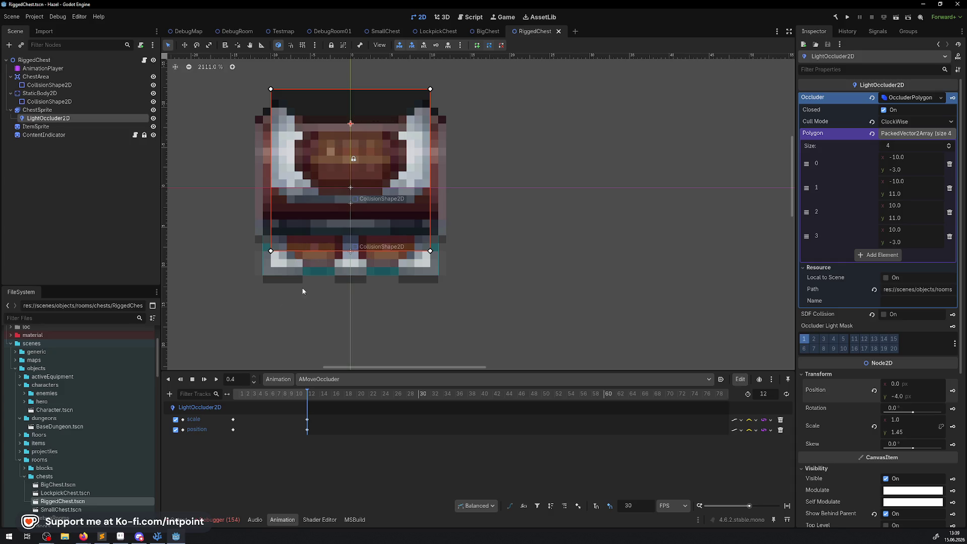
pyautogui.moveTo(307, 393)
pyautogui.mouseDown()
pyautogui.moveTo(100, 393)
pyautogui.moveTo(310, 394)
pyautogui.moveTo(196, 373)
pyautogui.mouseUp()
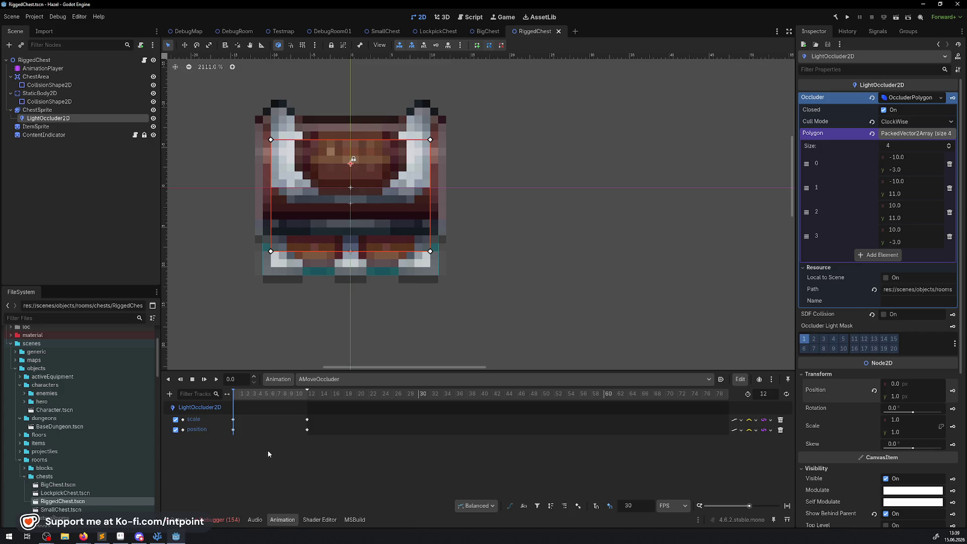
pyautogui.click(837, 19)
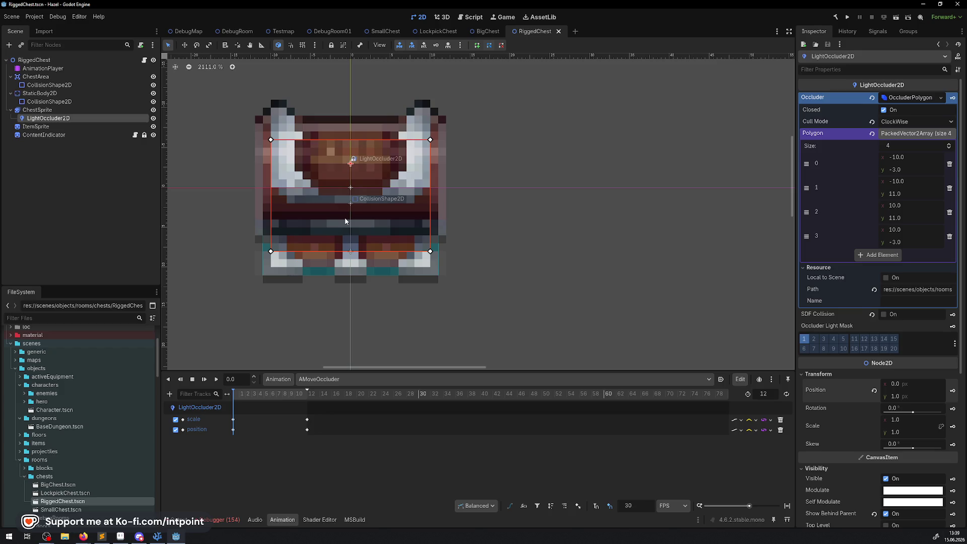
pyautogui.press('F5')
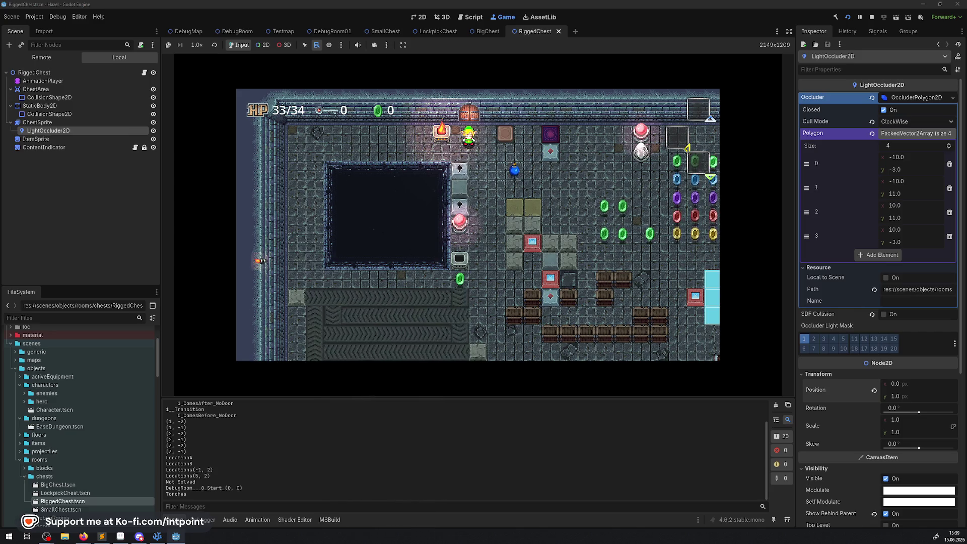
# Step: Hide the docks and output panel, walking the player right and up to the top wall
pyautogui.press('Right')
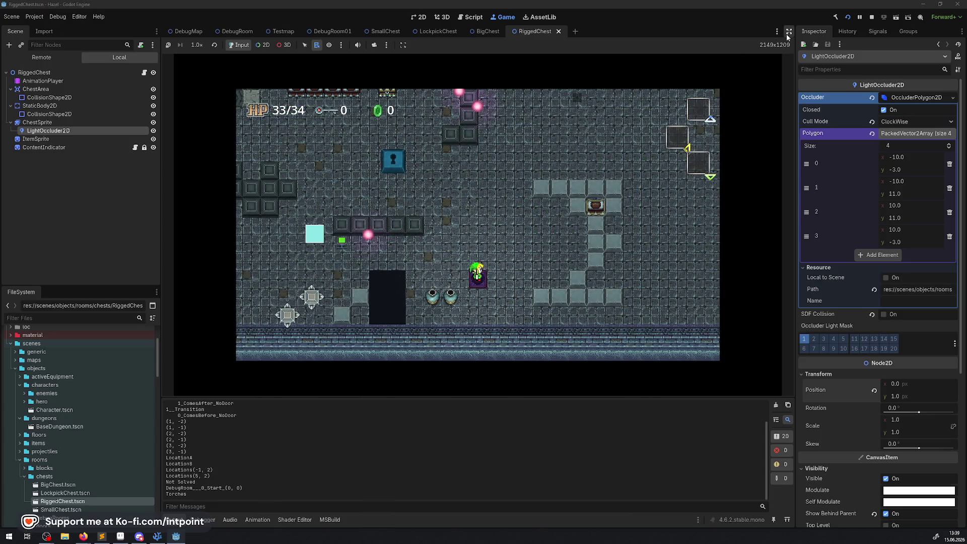
pyautogui.click(789, 31)
pyautogui.click(13, 521)
pyautogui.press('Right')
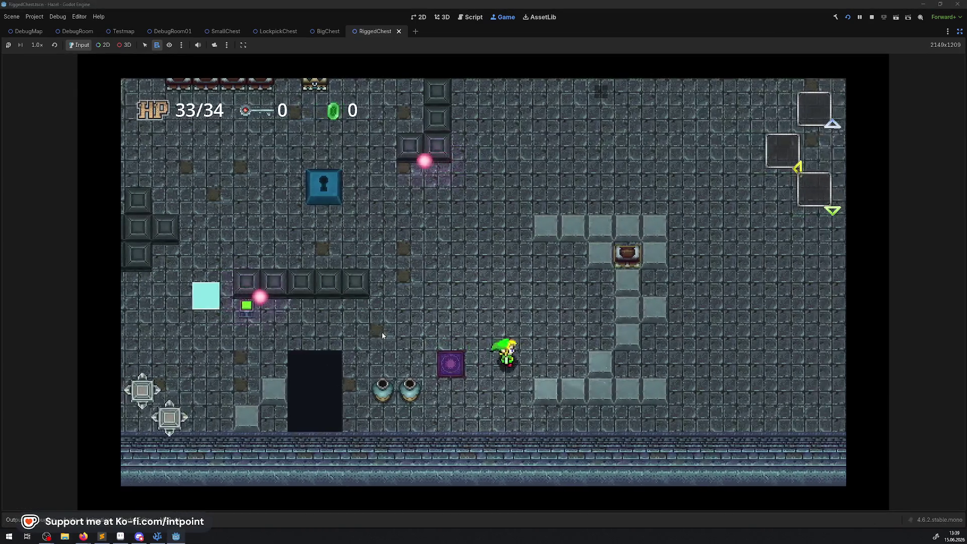
pyautogui.press('Up')
pyautogui.press('Right')
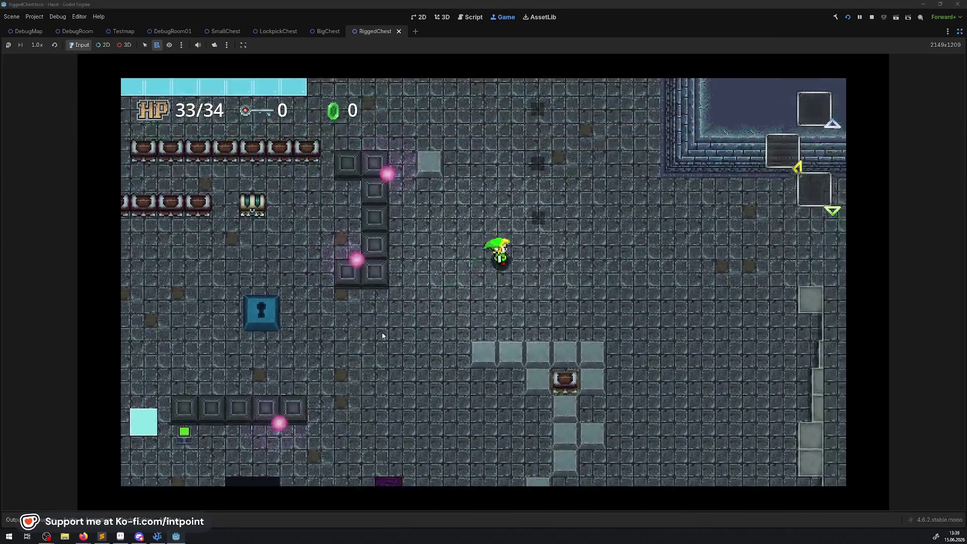
pyautogui.press('Up')
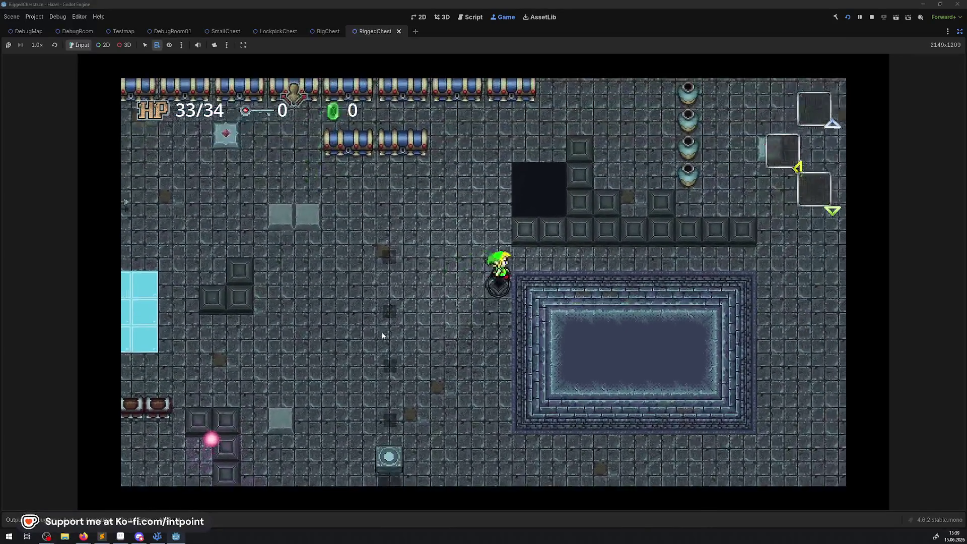
pyautogui.press('Right')
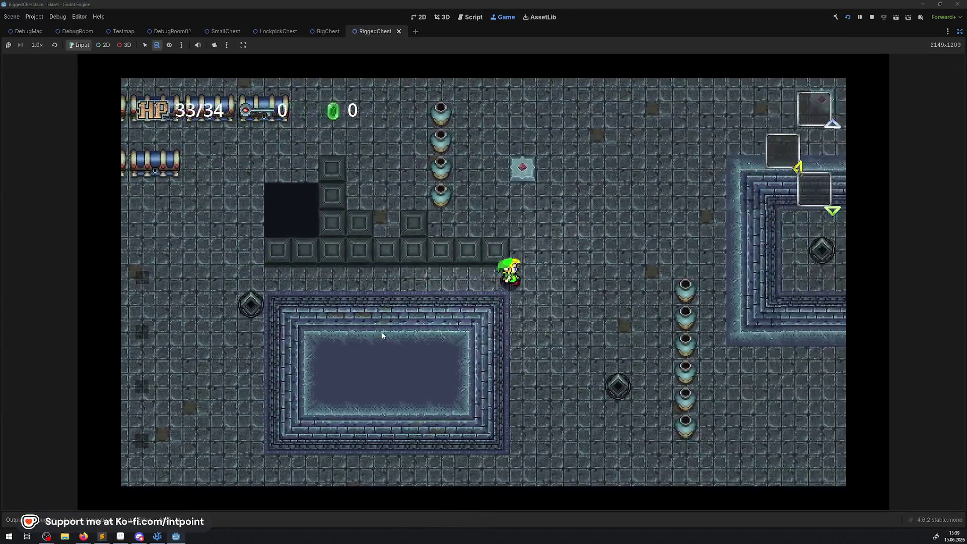
pyautogui.press('Up')
pyautogui.press('Up')
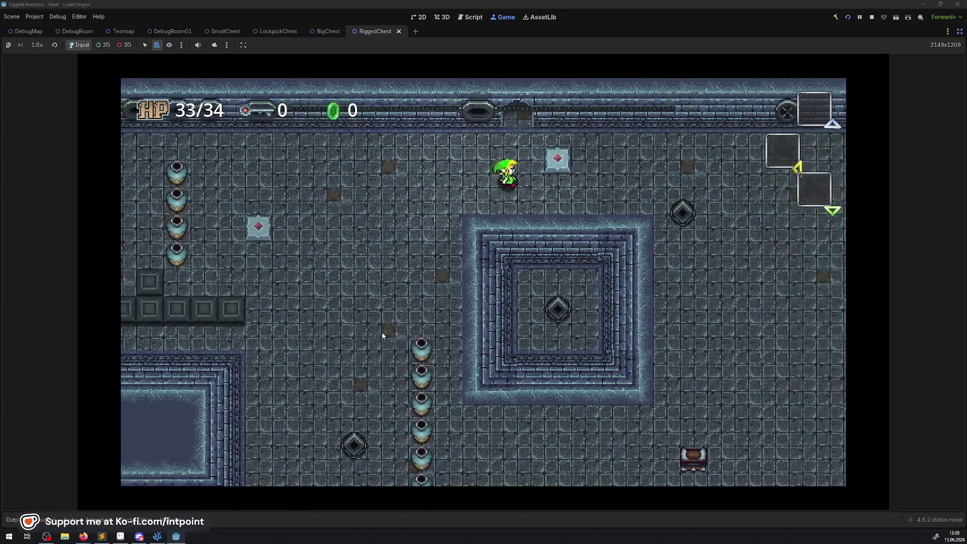
# Step: Walk the player past the teal, small and big chests, then stop the game and restore docks
pyautogui.press('Up')
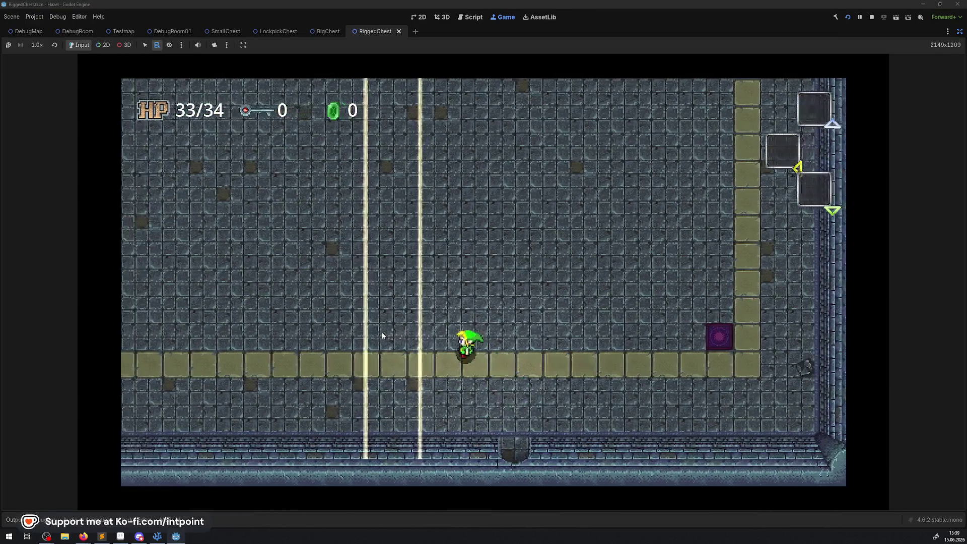
pyautogui.press('Left')
pyautogui.press('Up')
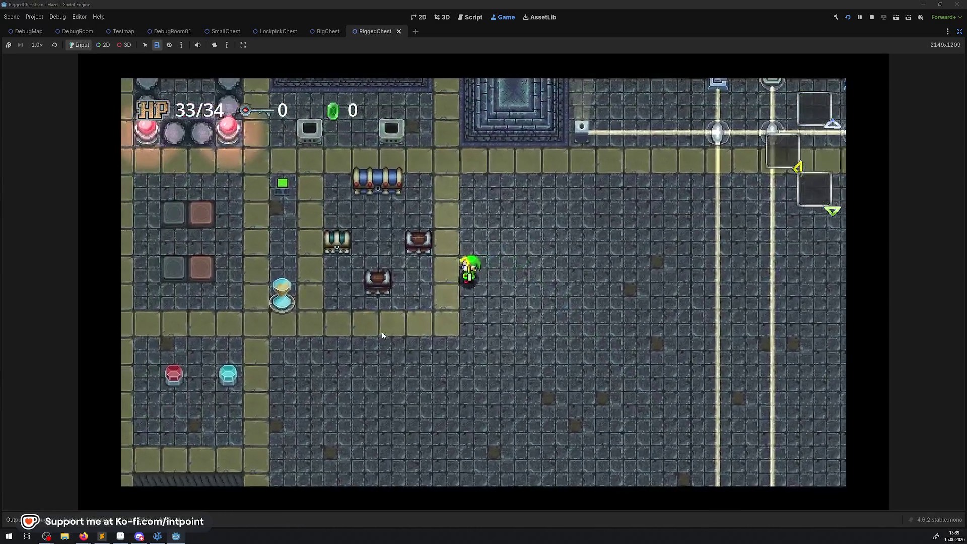
pyautogui.press('Left')
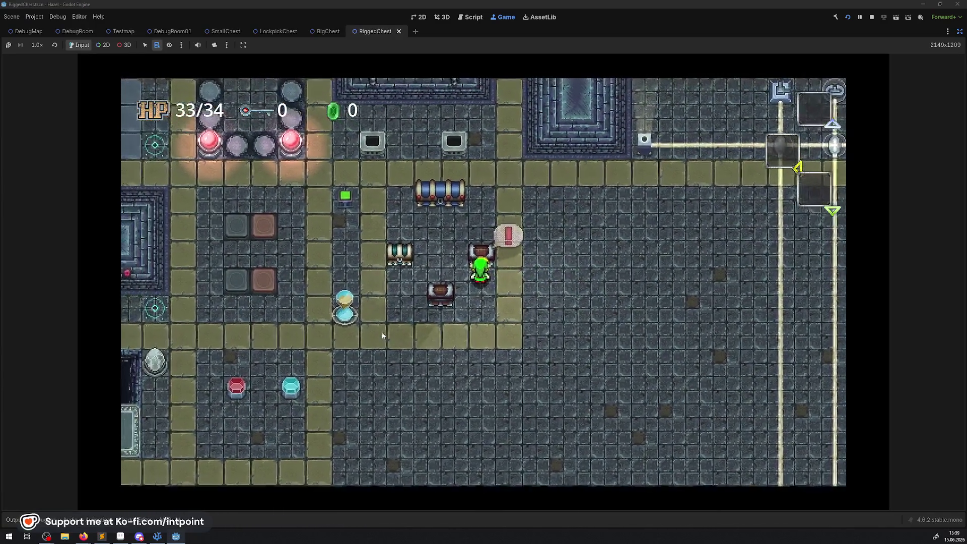
pyautogui.press('Left')
pyautogui.press('Up')
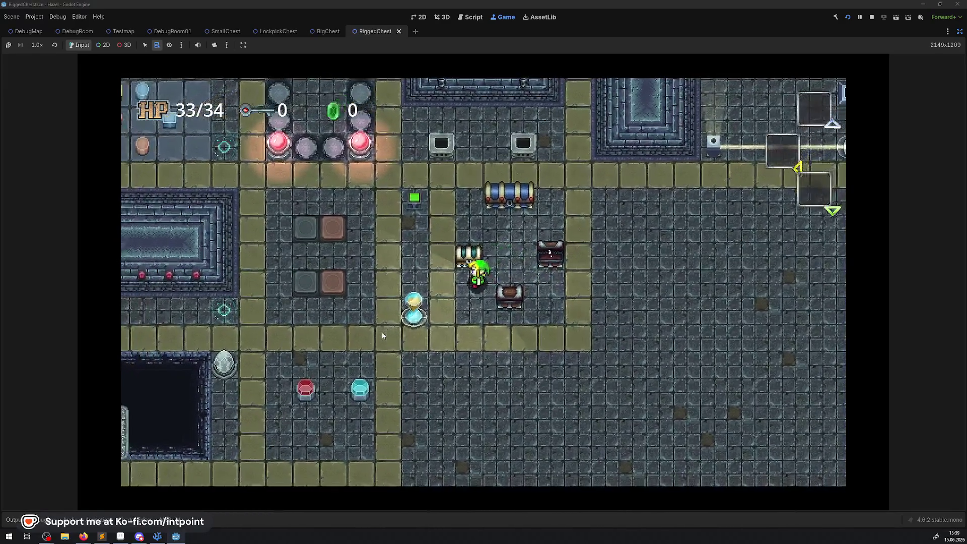
pyautogui.press('Left')
pyautogui.press('Down')
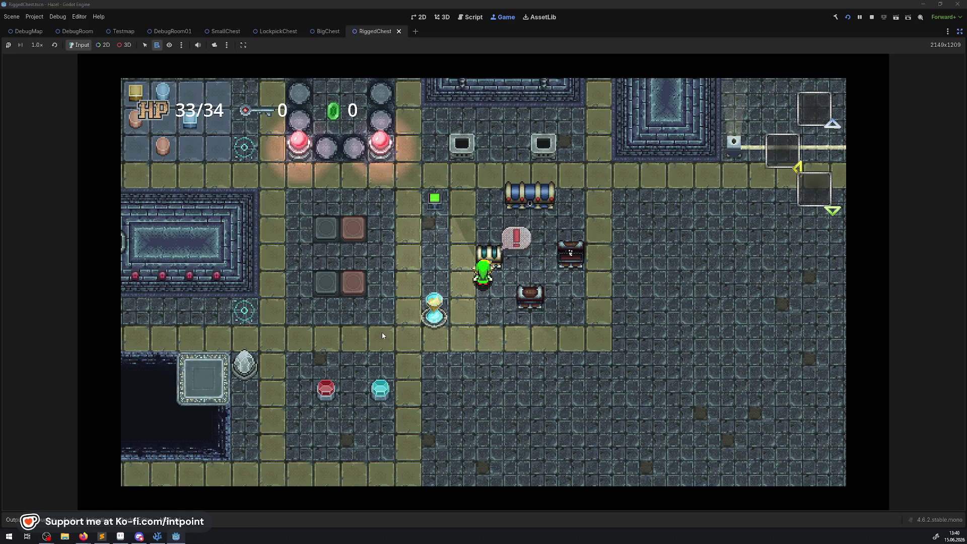
pyautogui.press('Right')
pyautogui.press('Up')
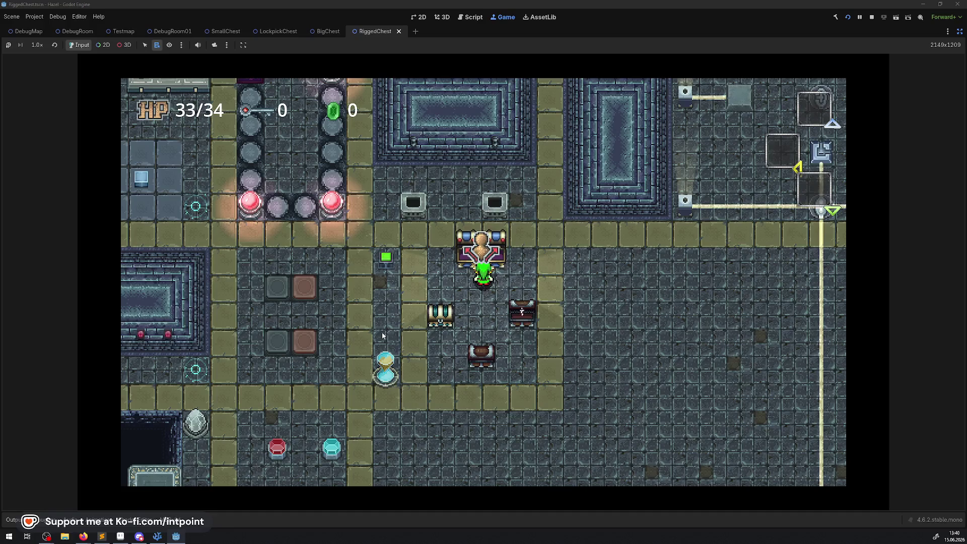
pyautogui.press('Down')
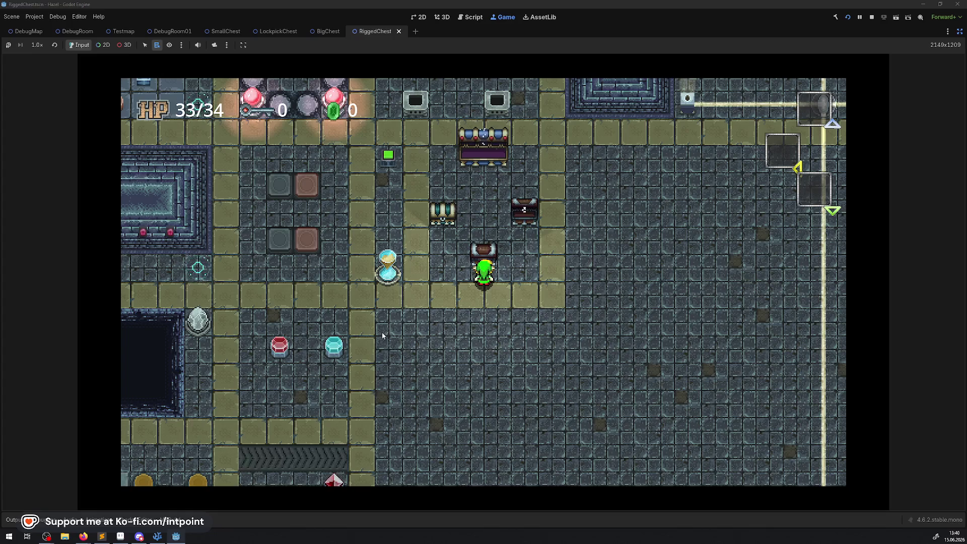
pyautogui.press('Up')
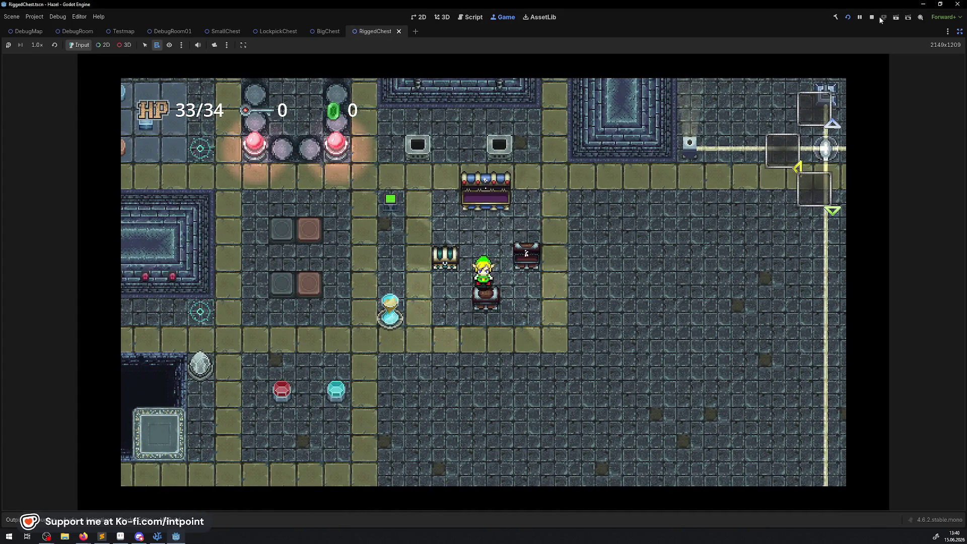
pyautogui.click(877, 17)
pyautogui.click(960, 31)
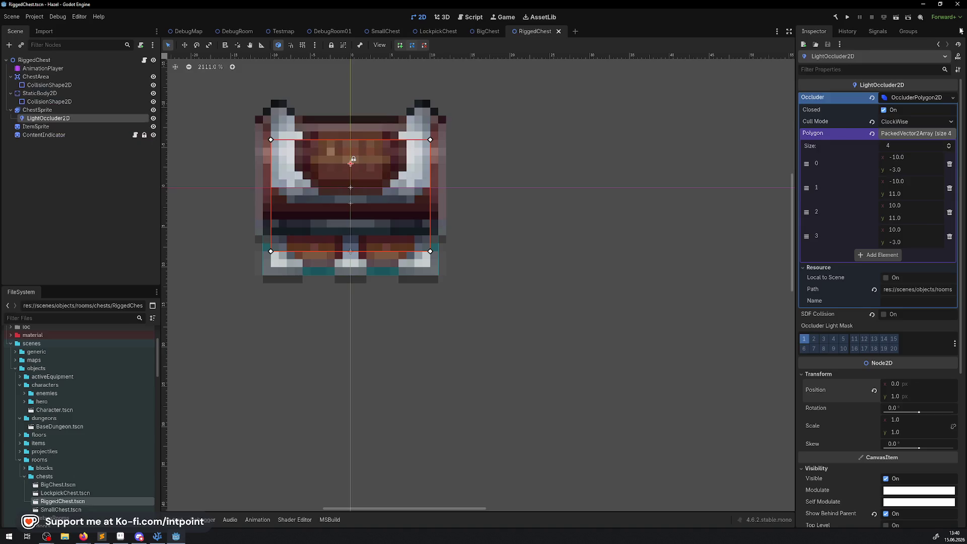
# Step: Compare RiggedChest's StaticBody2D and ChestArea nodes with SmallChest's ChestArea, then return to RiggedChest
pyautogui.click(36, 96)
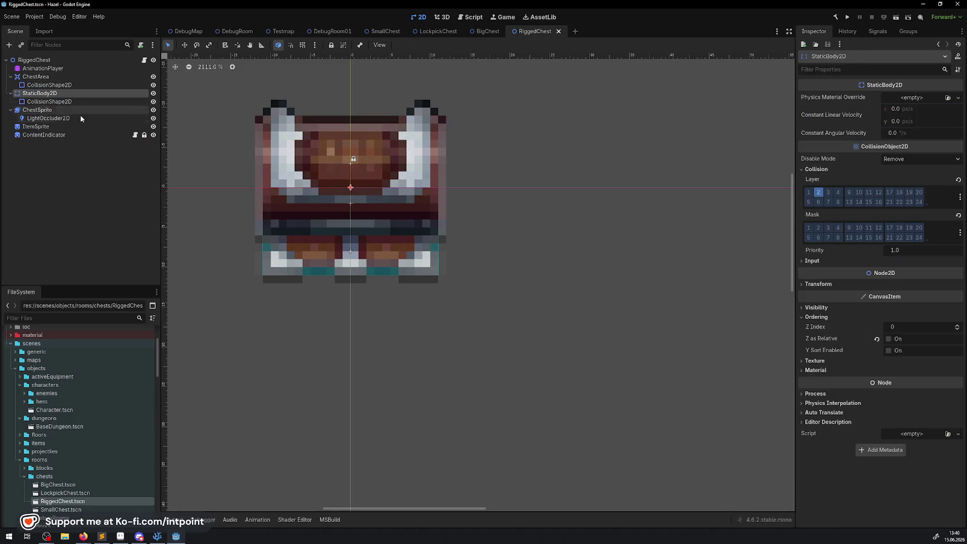
pyautogui.click(39, 78)
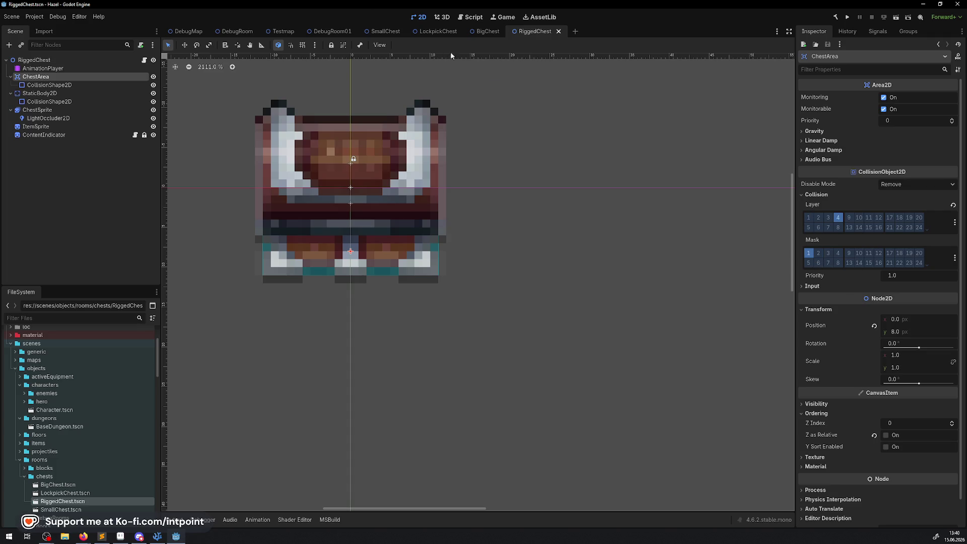
pyautogui.click(333, 34)
pyautogui.click(398, 32)
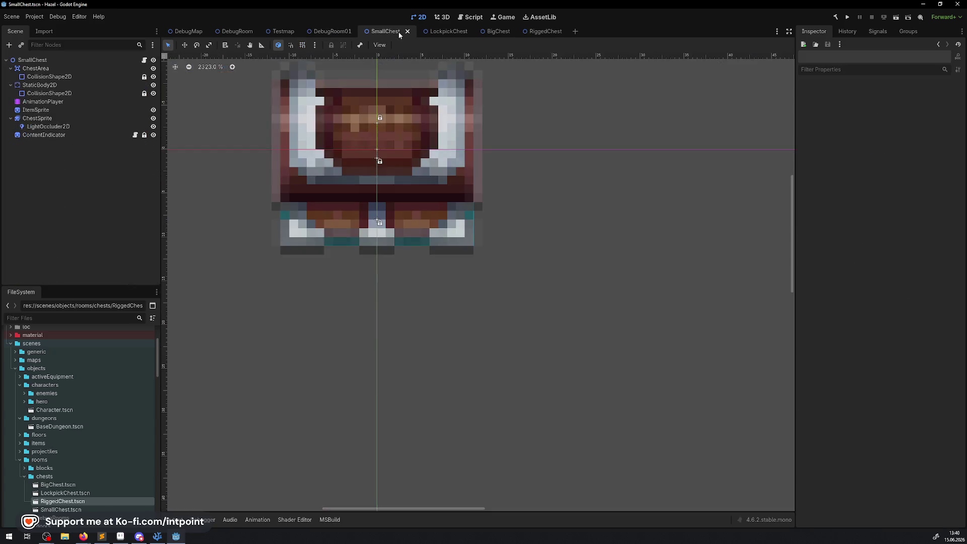
pyautogui.click(48, 77)
pyautogui.click(36, 69)
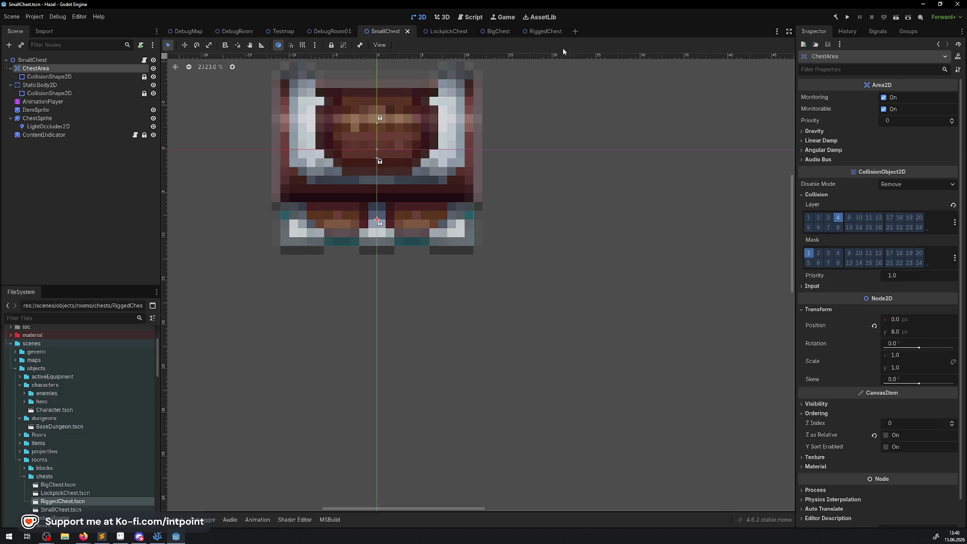
pyautogui.click(552, 34)
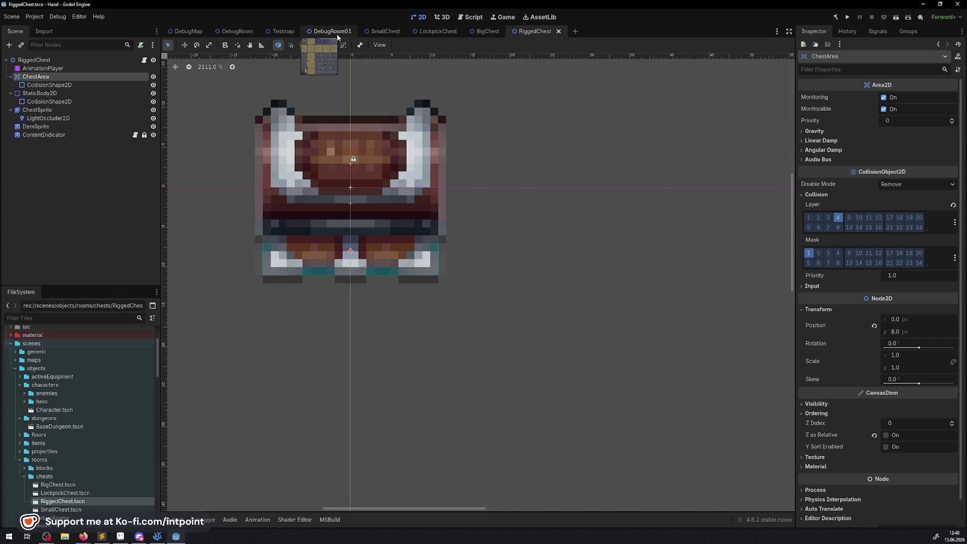
# Step: Set DebugRoom01's RiggedChest Content Item Type to KeySmall and launch the game
pyautogui.click(335, 31)
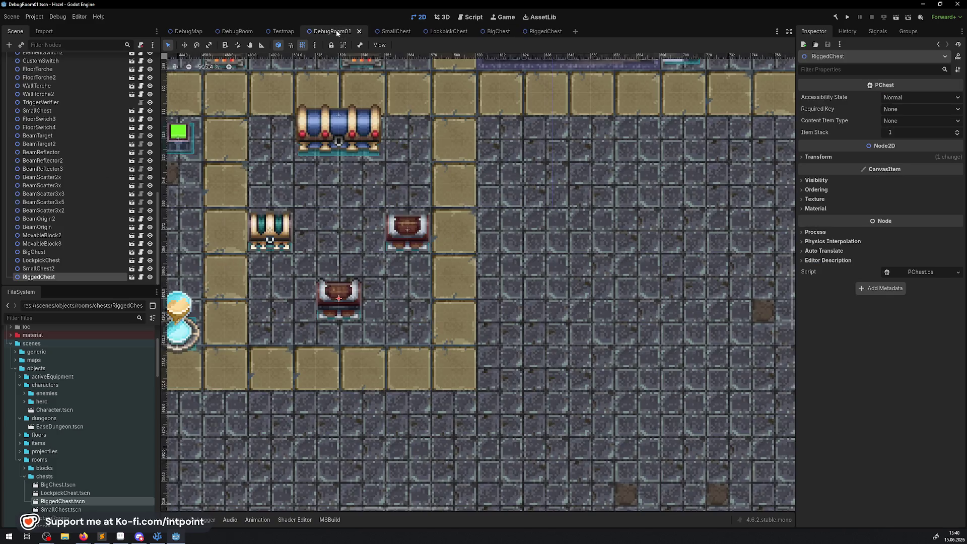
pyautogui.click(900, 121)
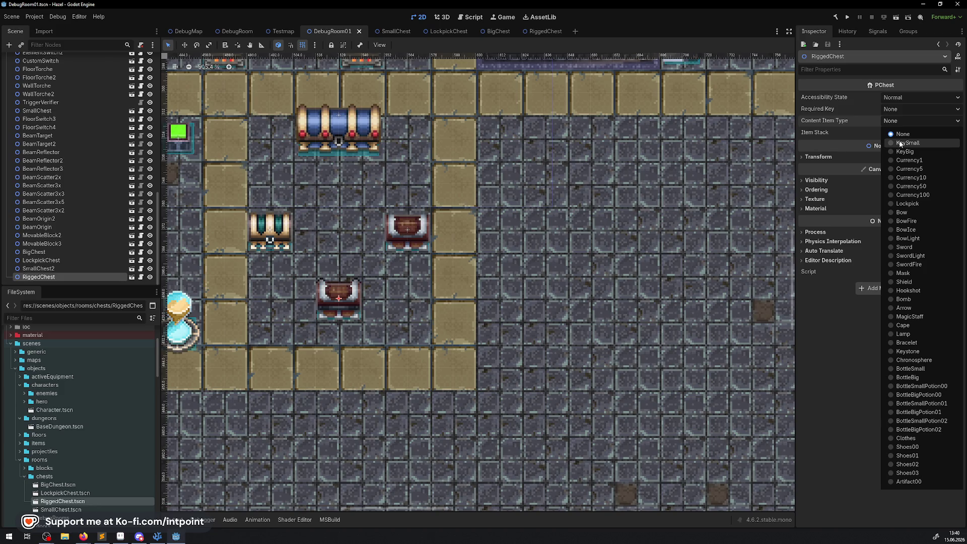
pyautogui.click(900, 143)
pyautogui.click(848, 17)
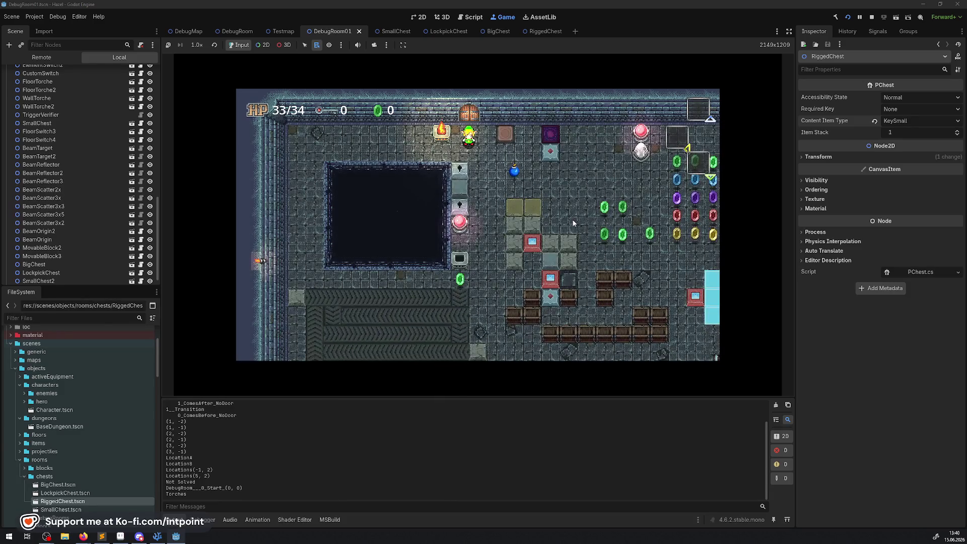
# Step: Walk the hero right, up through the room transition, and left toward the chests
pyautogui.press('Right')
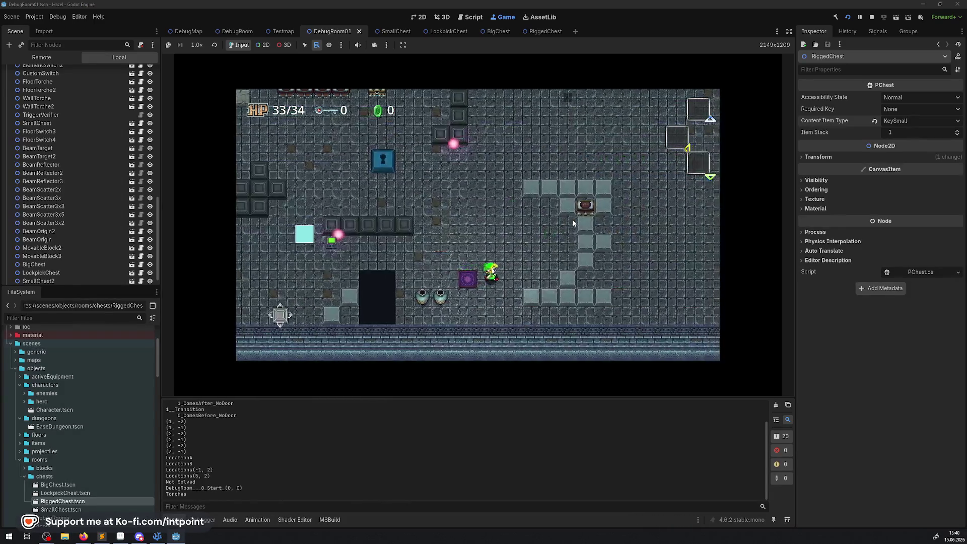
pyautogui.press('Up')
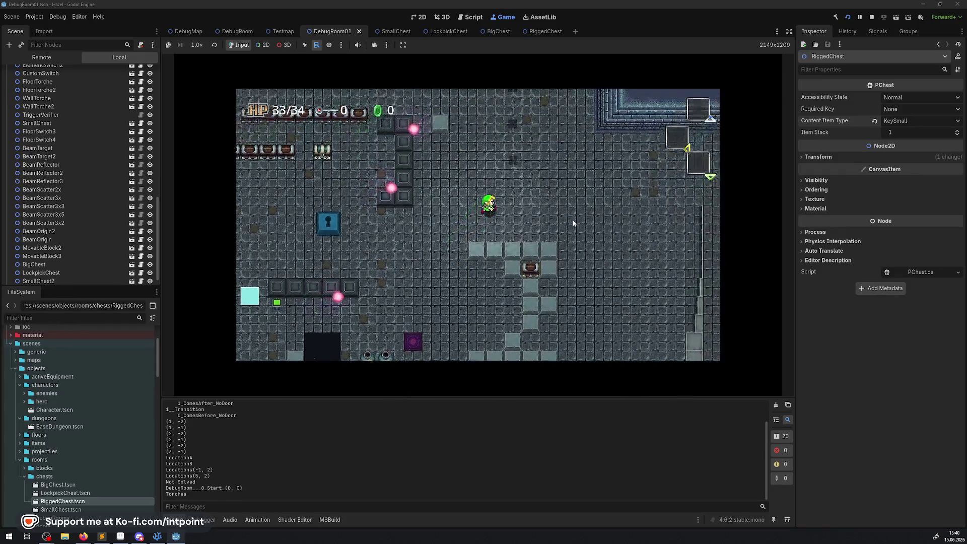
pyautogui.press('Up')
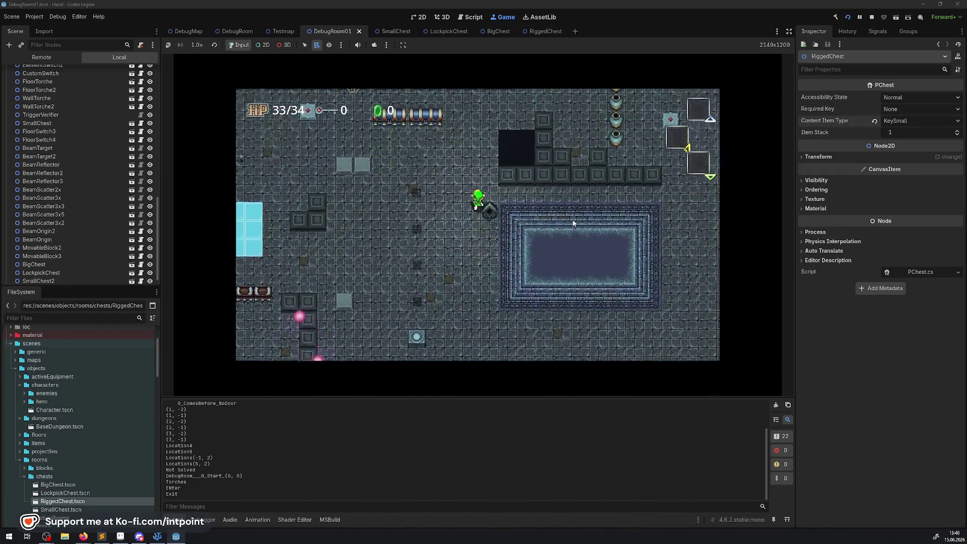
pyautogui.press('Right')
pyautogui.press('Up')
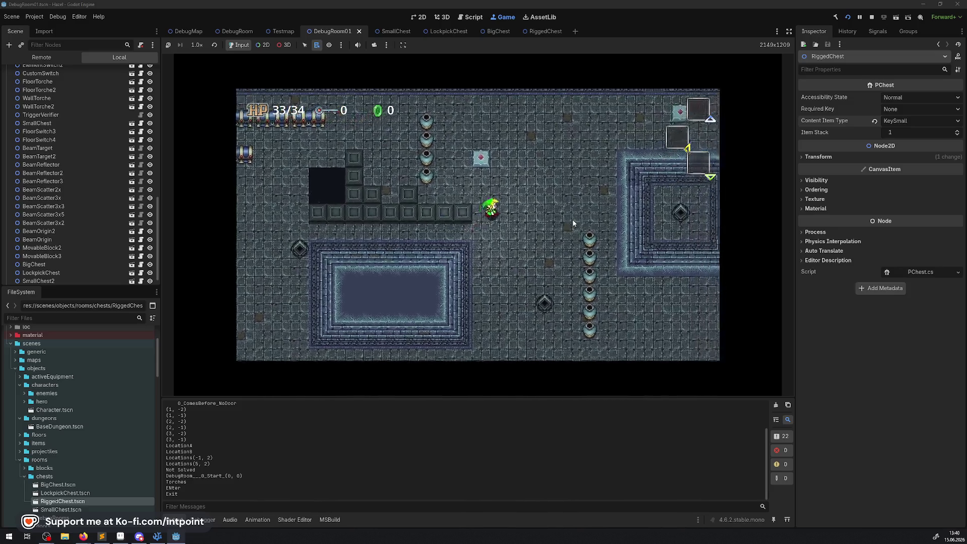
pyautogui.press('Up')
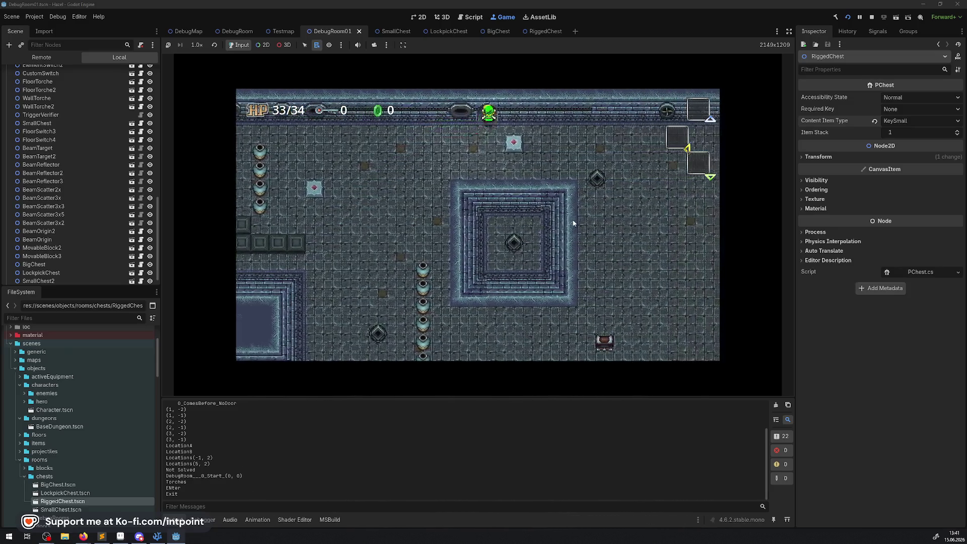
pyautogui.press('Up')
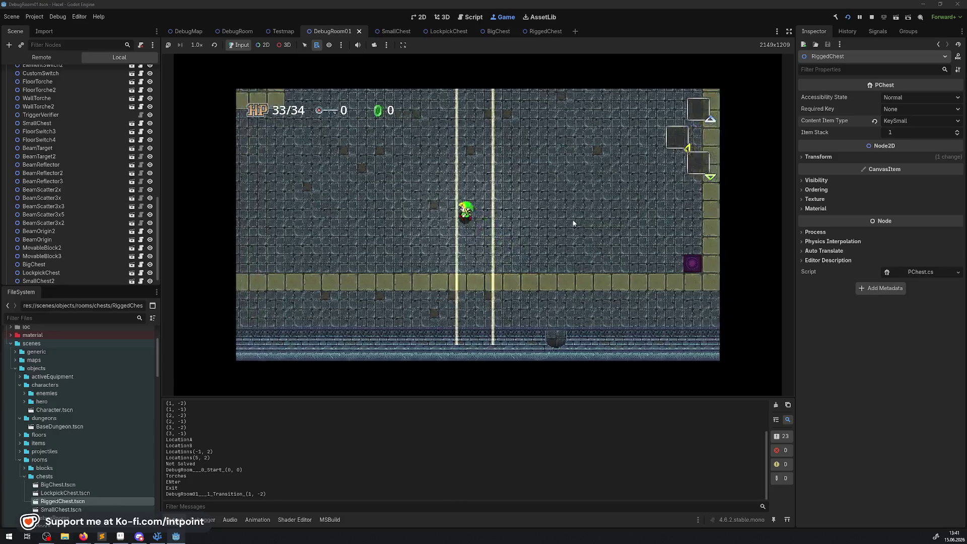
pyautogui.press('Left')
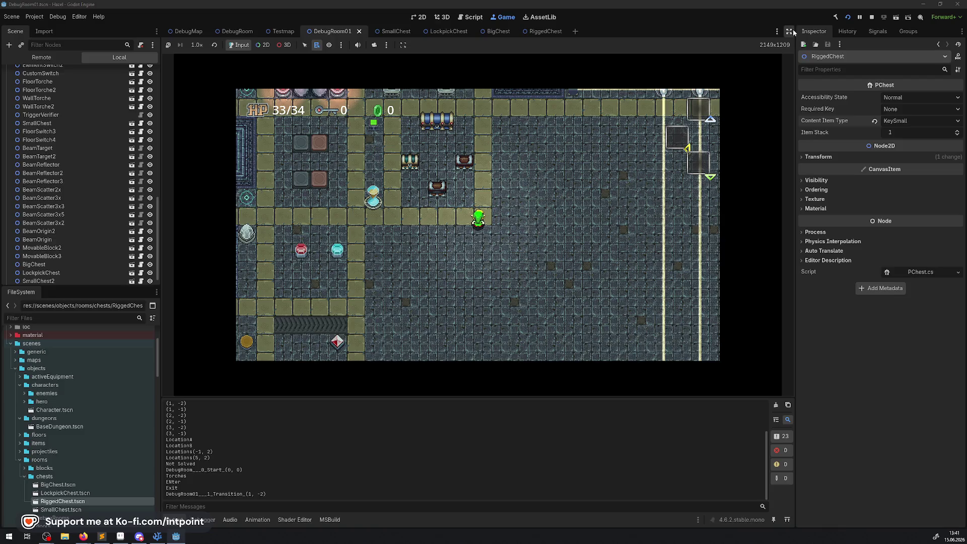
# Step: In the expanded game view, walk to the padlocked chest, unlock it with E, and stop
pyautogui.click(789, 31)
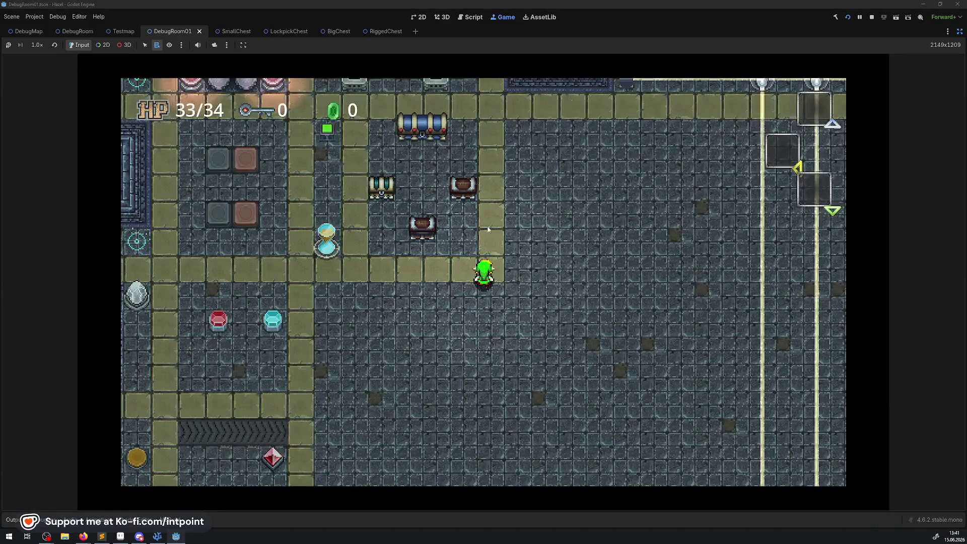
pyautogui.press('Up')
pyautogui.press('Up')
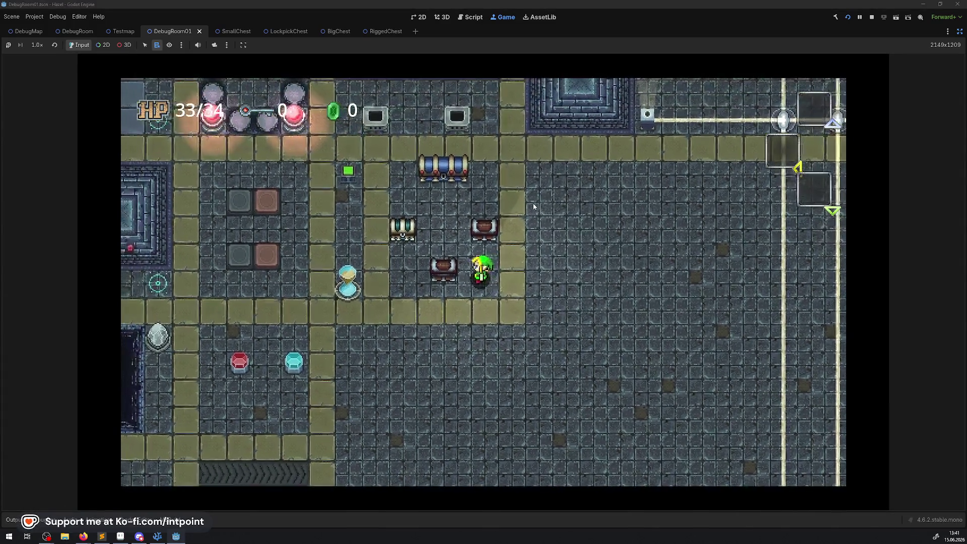
pyautogui.press('Left')
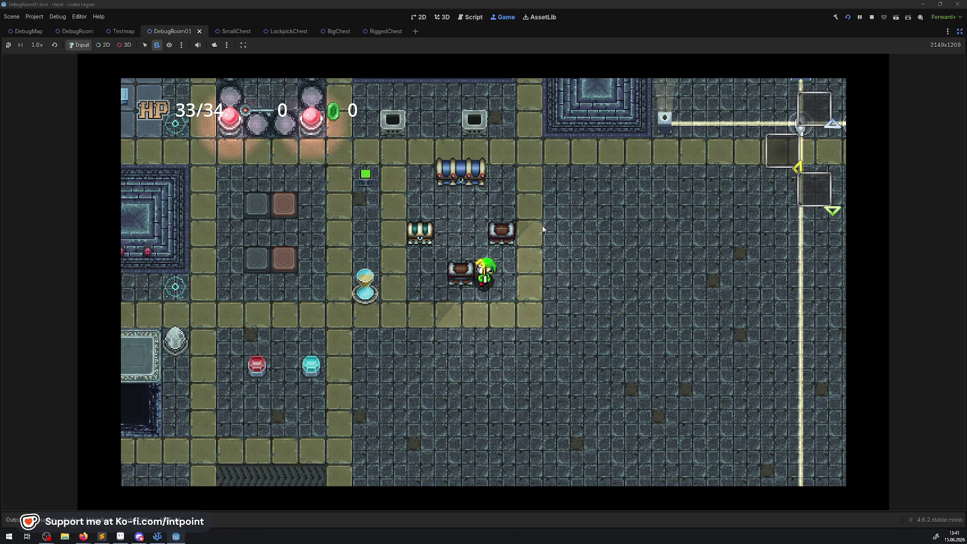
pyautogui.press('Up')
pyautogui.press('Down')
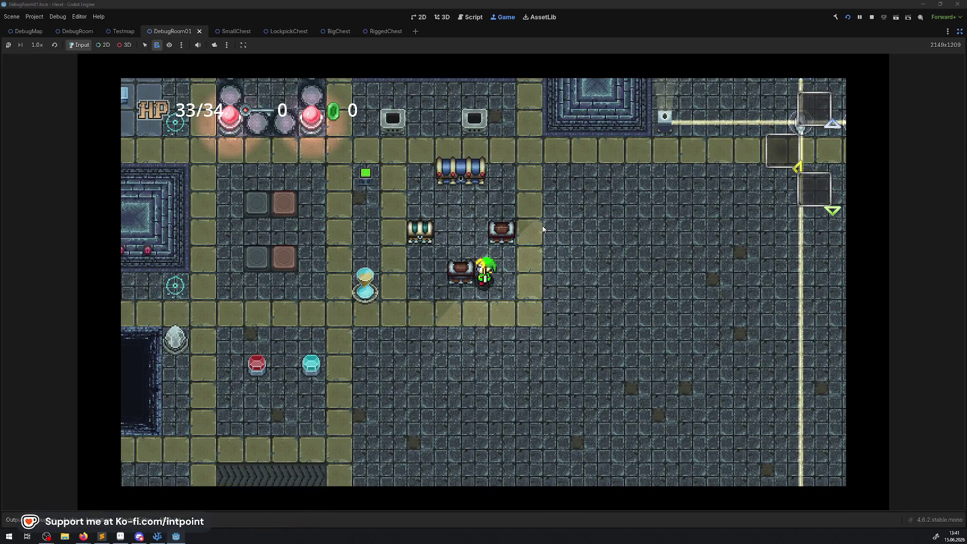
pyautogui.press('Down')
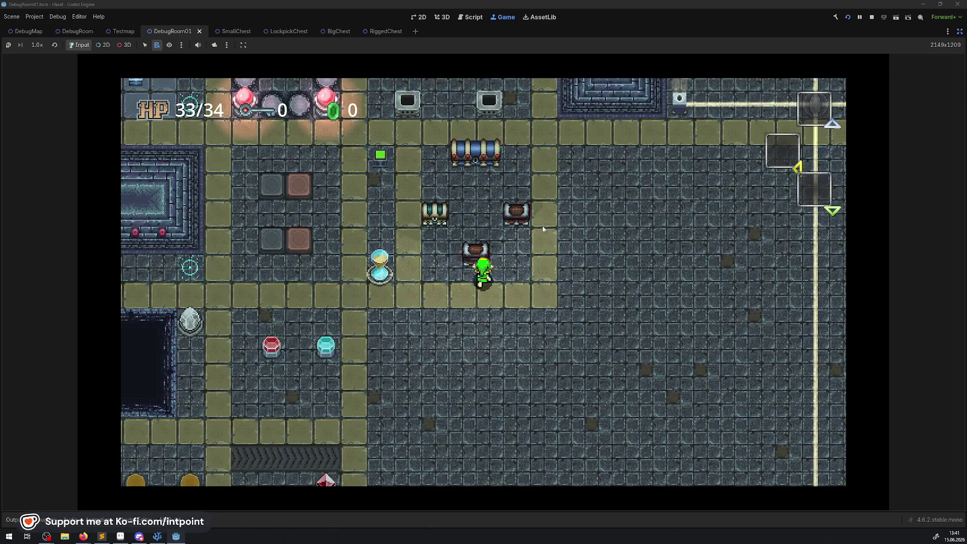
pyautogui.press('Right')
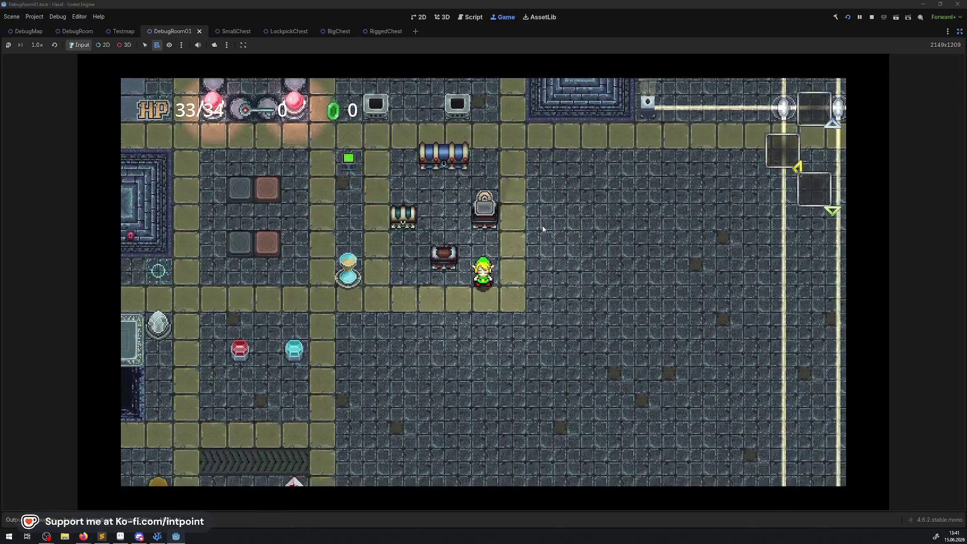
pyautogui.press('e')
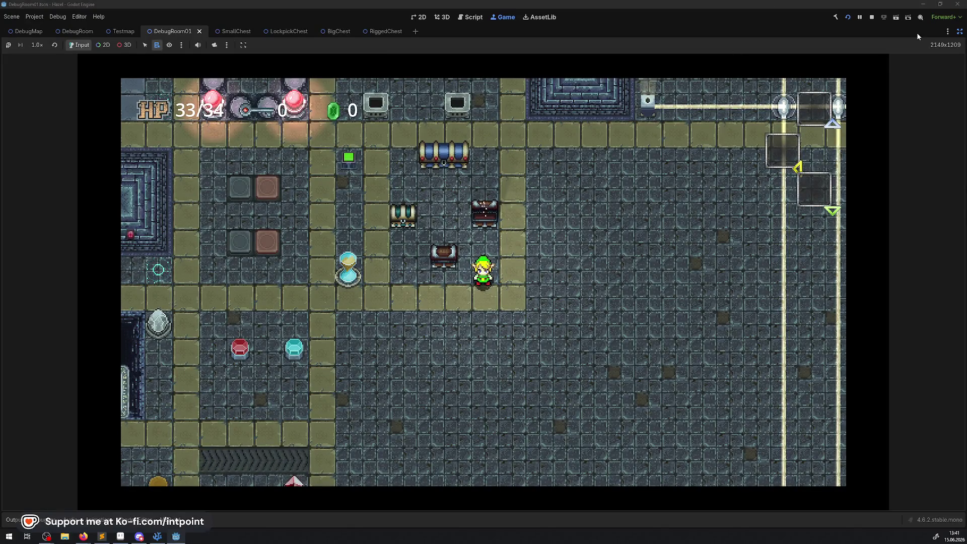
pyautogui.click(872, 16)
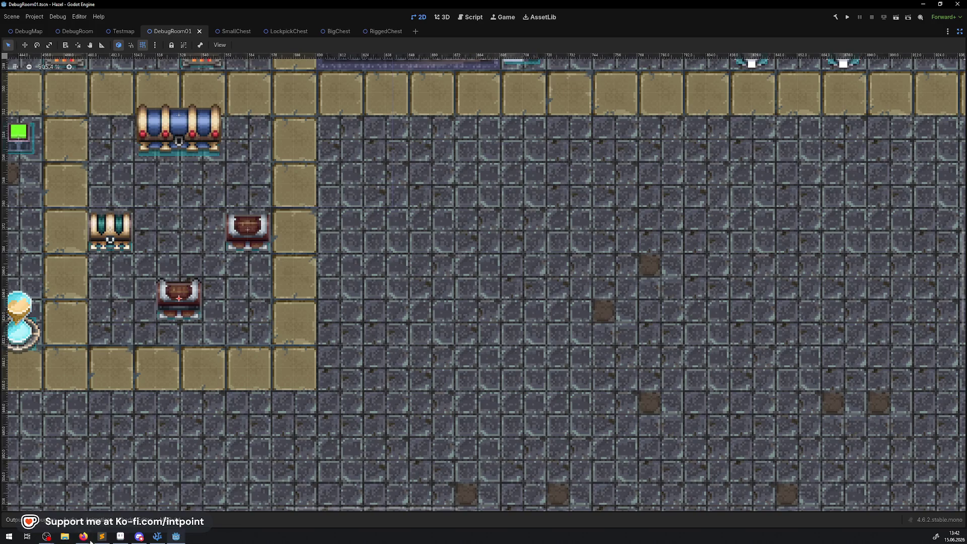
# Step: In VS Code, close TimeFreezeSwitch.cs and open ChestBig.cs, scrolling through its code
pyautogui.click(158, 536)
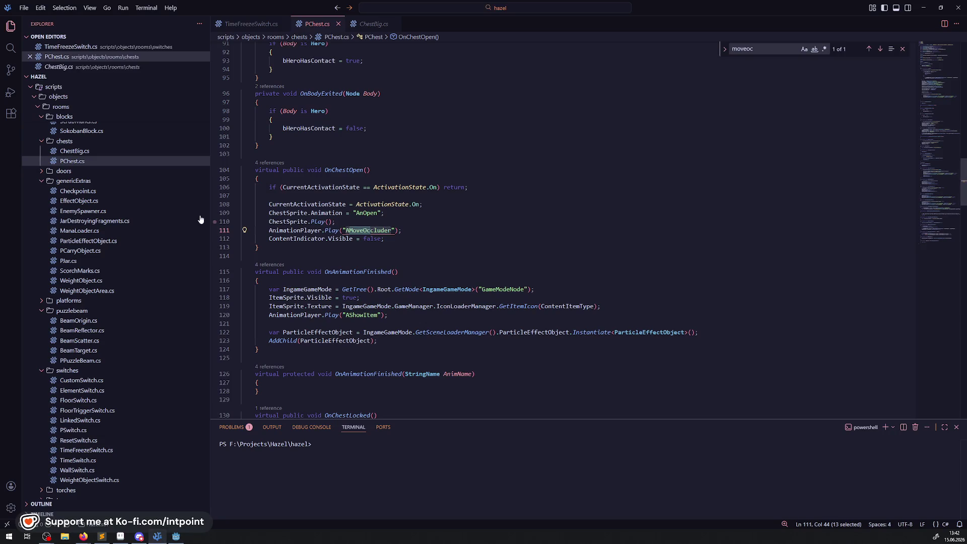
pyautogui.click(284, 24)
pyautogui.click(94, 143)
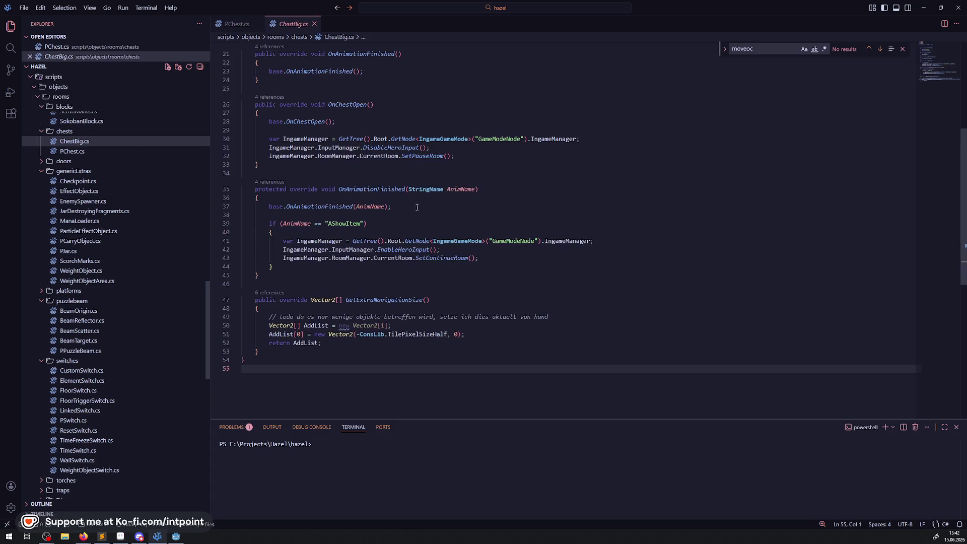
pyautogui.scroll(5, 417, 207)
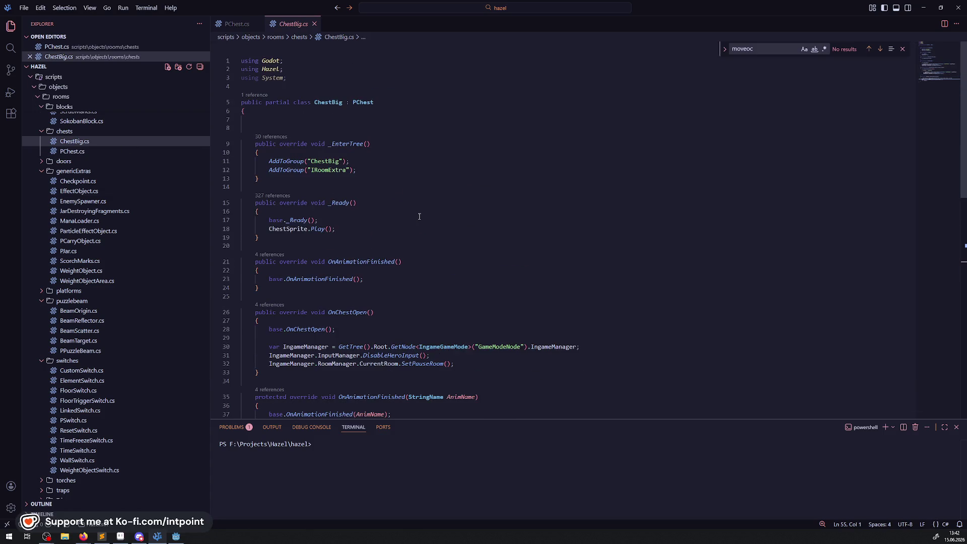
pyautogui.scroll(-10, 378, 252)
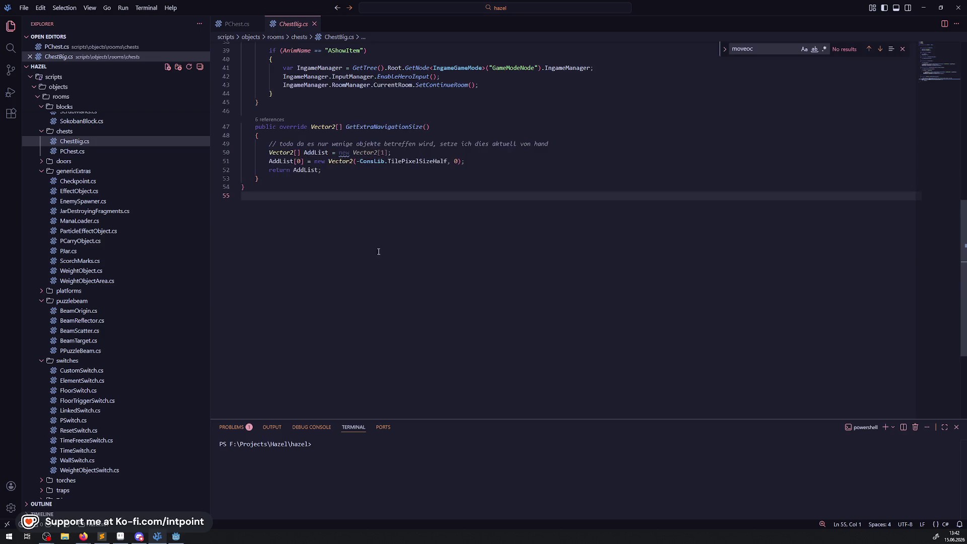
pyautogui.scroll(3, 378, 251)
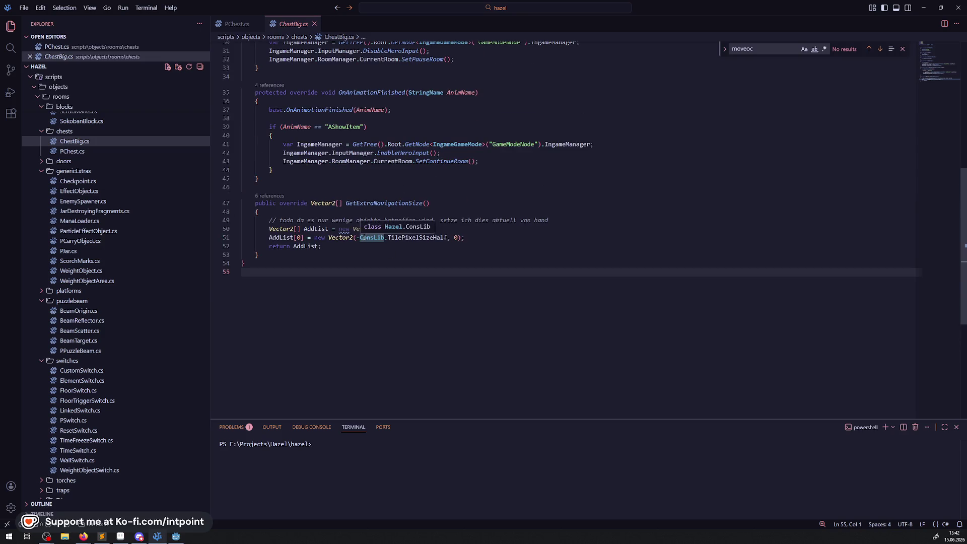
pyautogui.scroll(4, 415, 317)
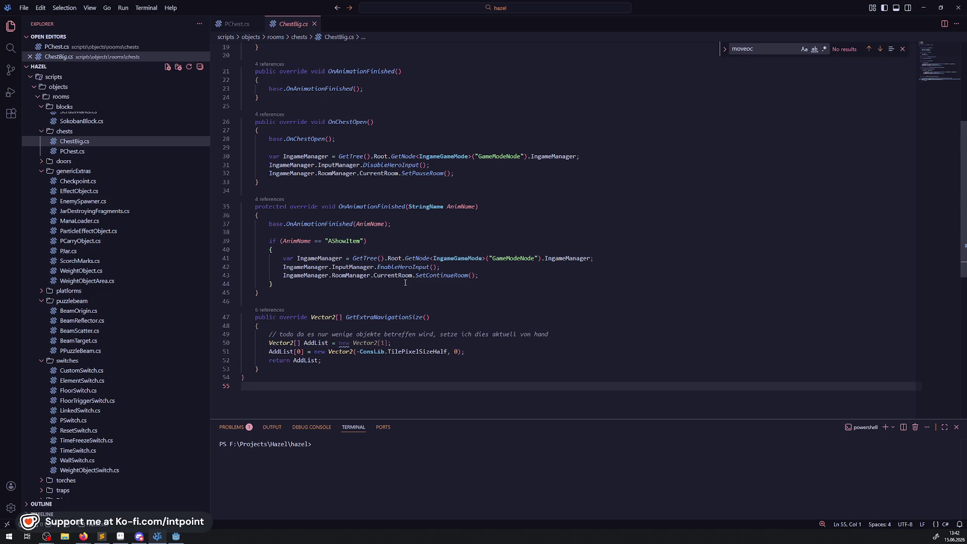
pyautogui.moveTo(405, 280)
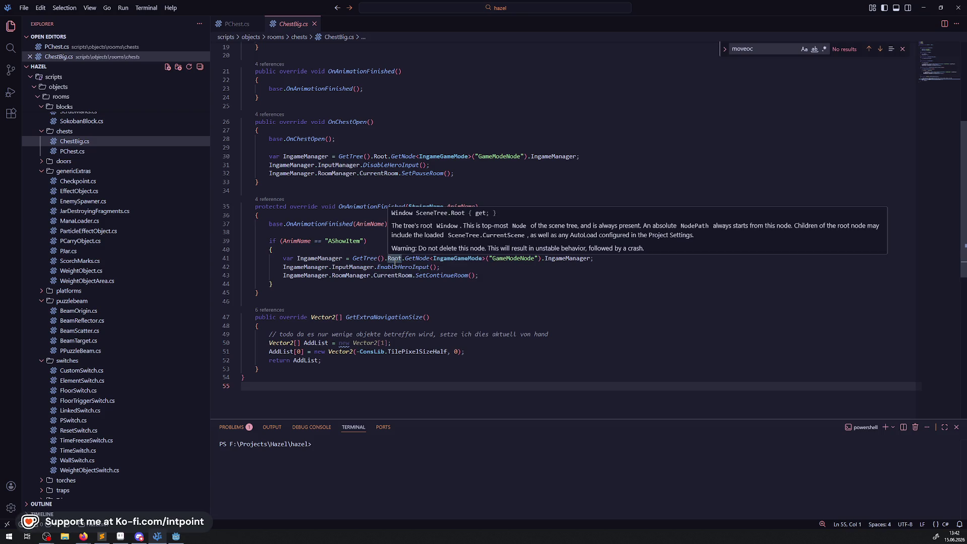
# Step: Select the AShowItem handling code inside ChestBig.cs's OnAnimationFinished method
pyautogui.click(466, 290)
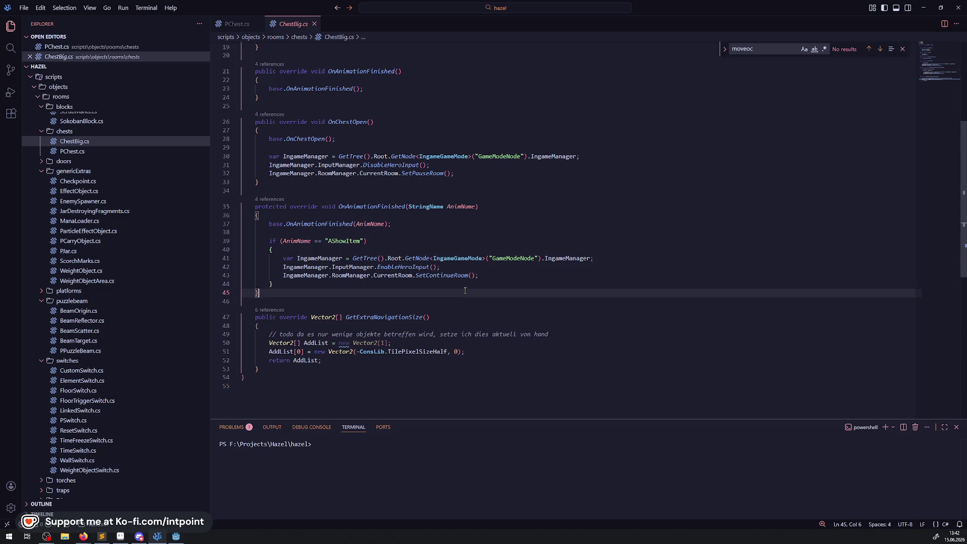
pyautogui.moveTo(466, 289); pyautogui.dragTo(435, 191)
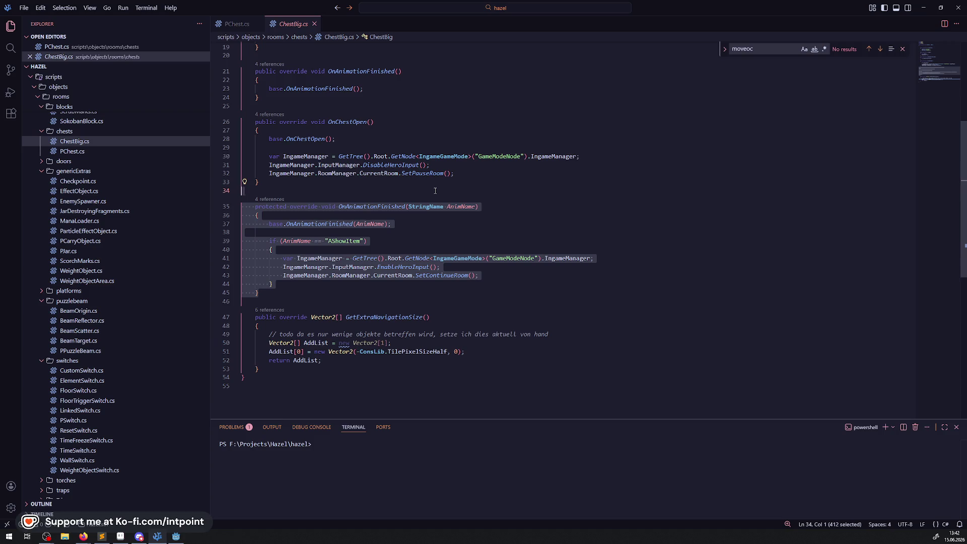
pyautogui.doubleClick(373, 318)
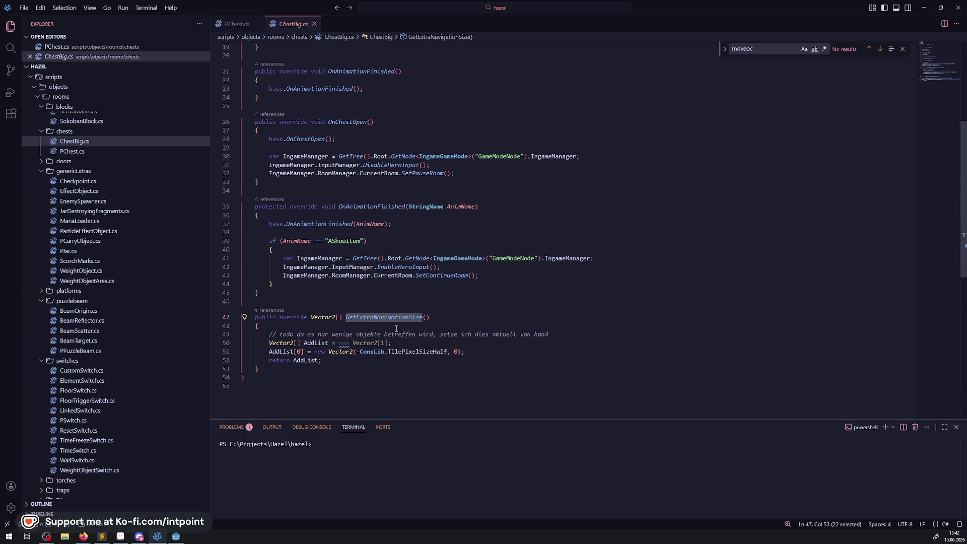
pyautogui.click(424, 284)
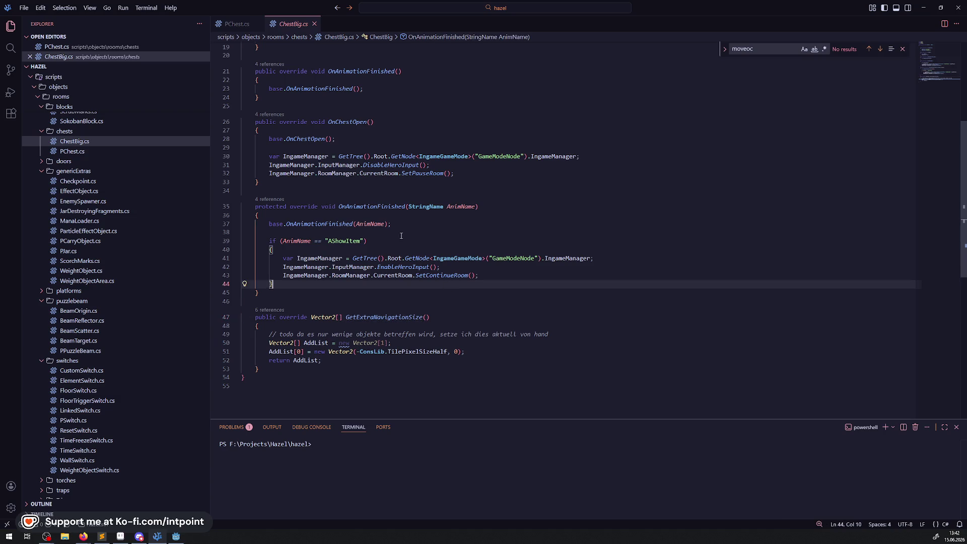
pyautogui.click(371, 206)
pyautogui.click(389, 301)
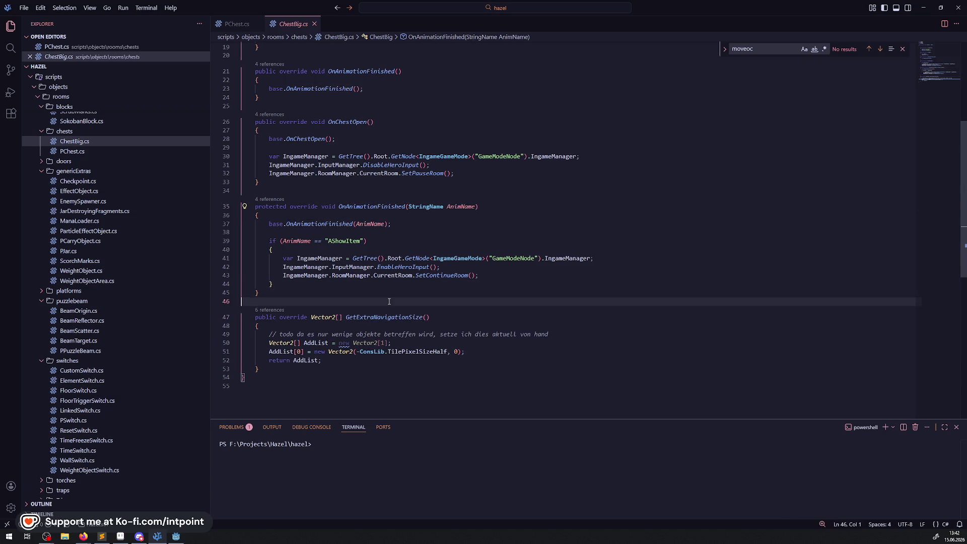
pyautogui.click(360, 296)
pyautogui.moveTo(361, 296); pyautogui.dragTo(351, 224)
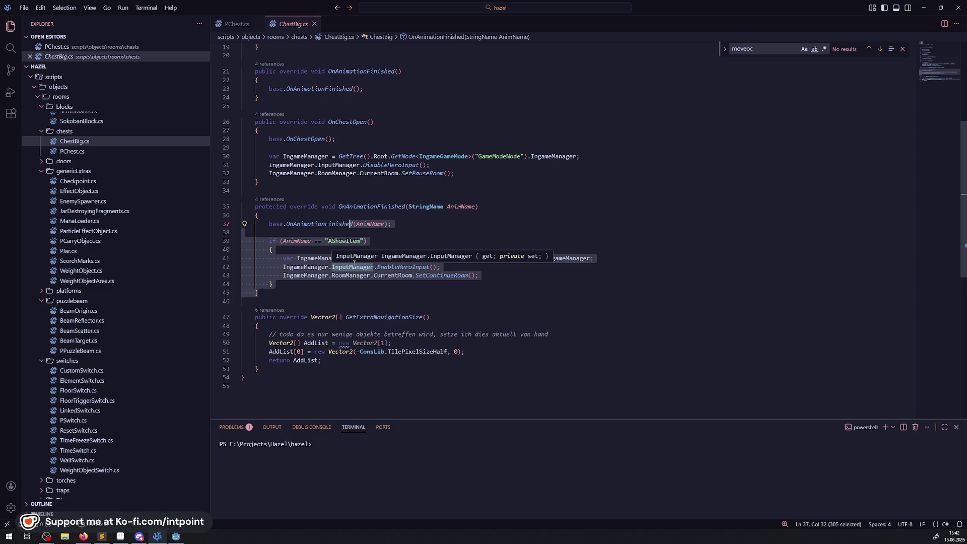
# Step: View the PChest.cs base chest code, then run the game project in Godot
pyautogui.click(239, 25)
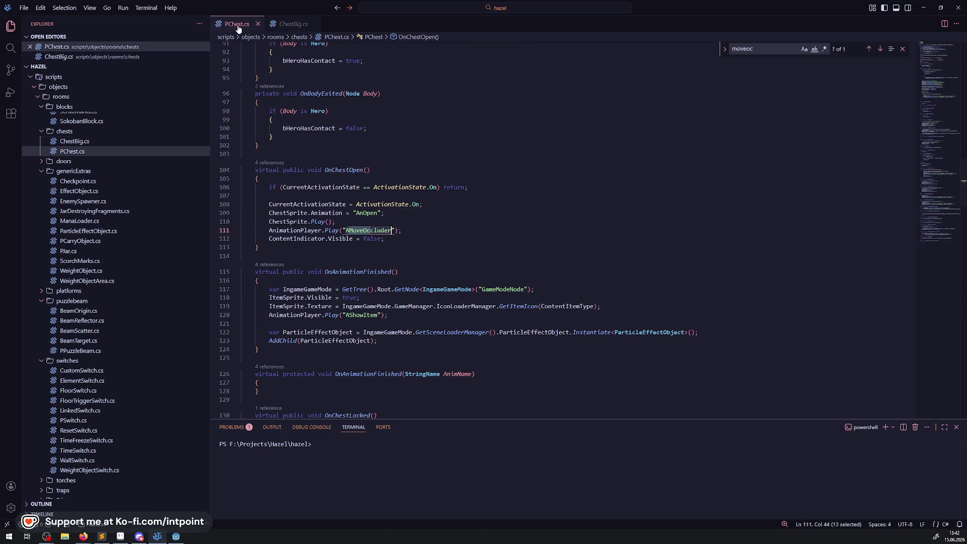
pyautogui.scroll(-3, 344, 318)
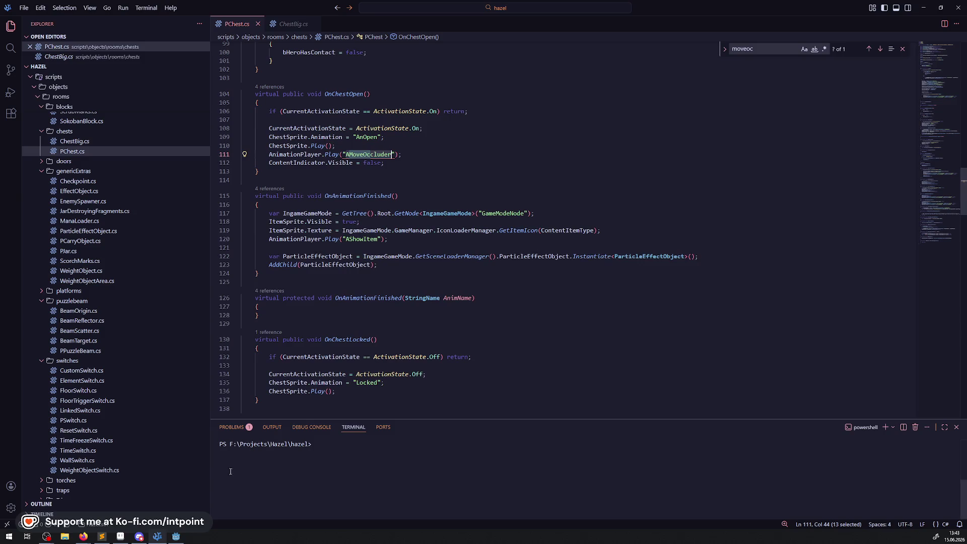
pyautogui.click(176, 537)
pyautogui.click(847, 17)
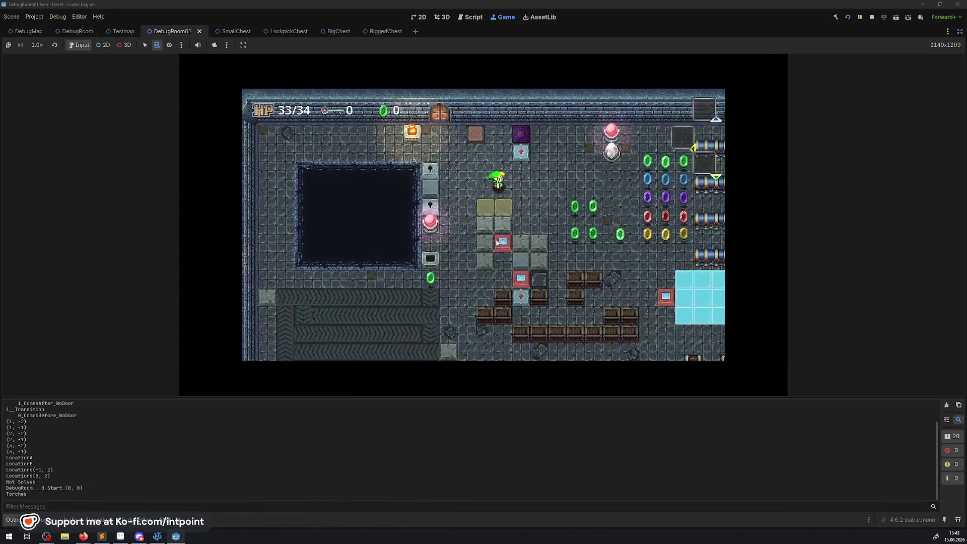
# Step: Walk the hero right and down collecting rupees, then open the chest for a key
pyautogui.press('Right')
pyautogui.press('Down')
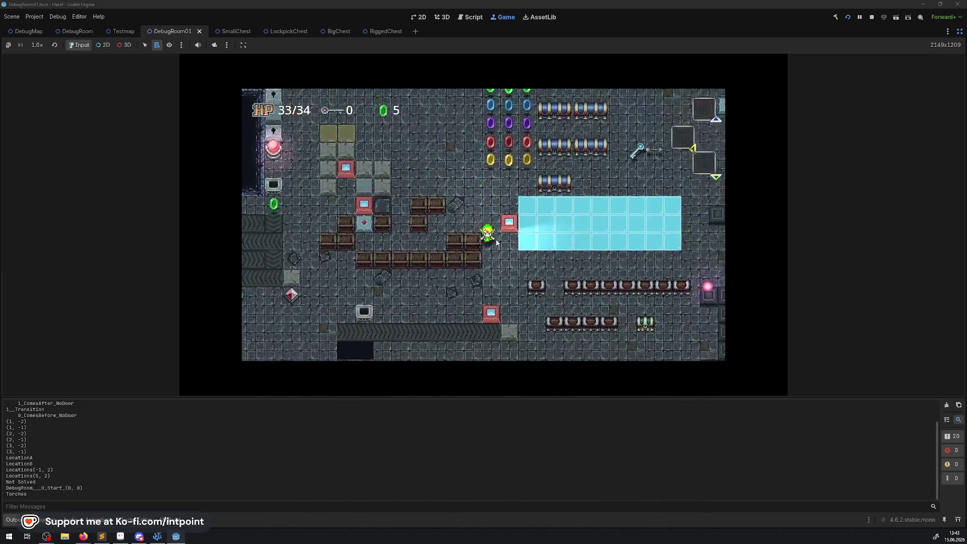
pyautogui.press('Down')
pyautogui.press('space')
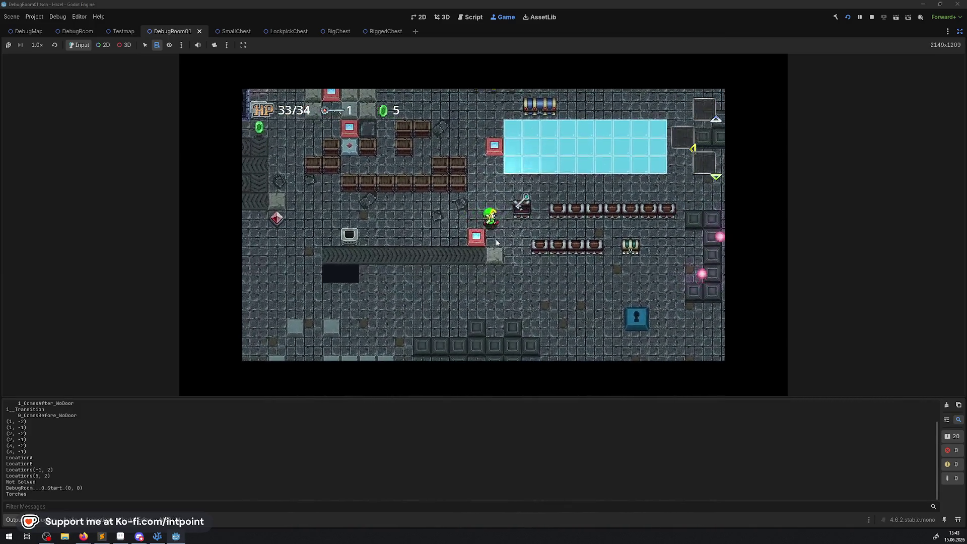
# Step: Cross the ice to open the upper chest, slide back down-right, and stop the game
pyautogui.press('Right')
pyautogui.press('Up')
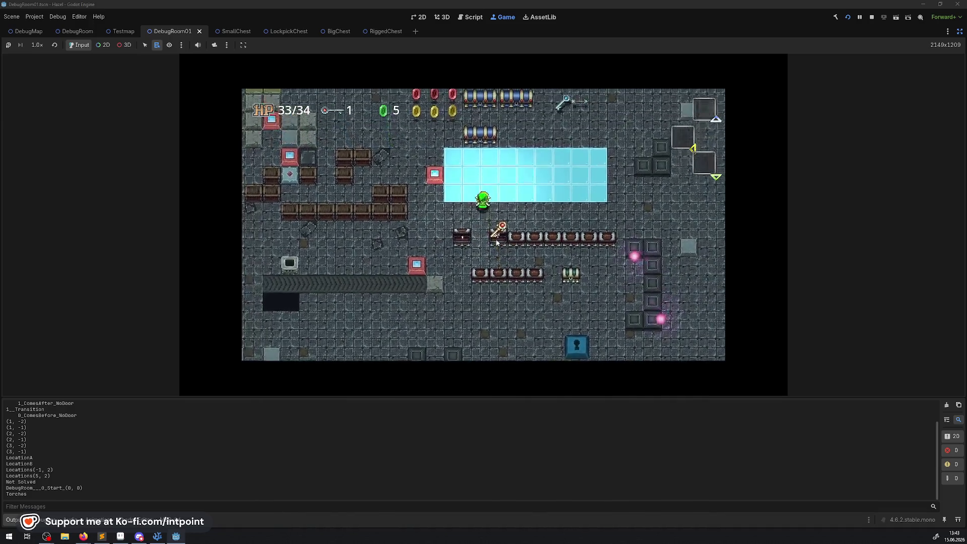
pyautogui.press('Up')
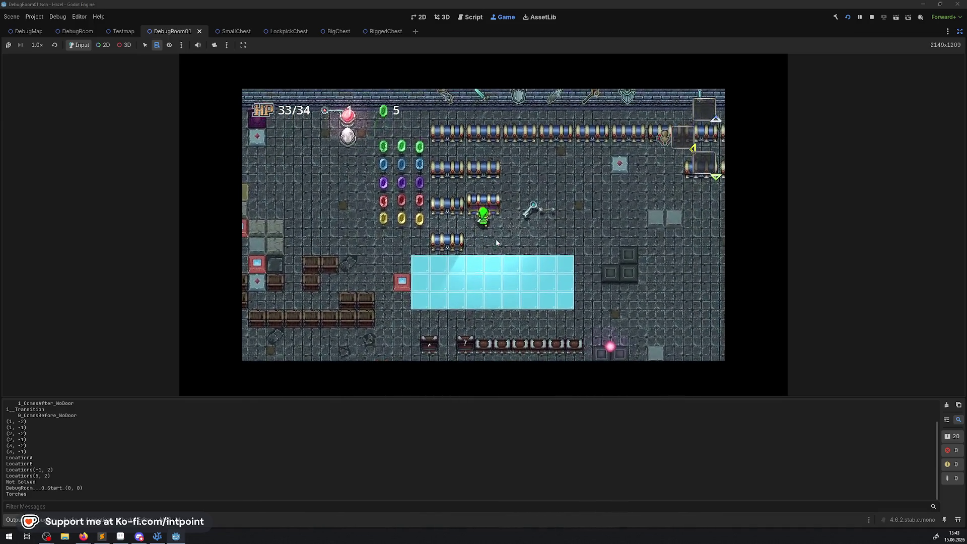
pyautogui.press('space')
pyautogui.press('Down')
pyautogui.press('Right')
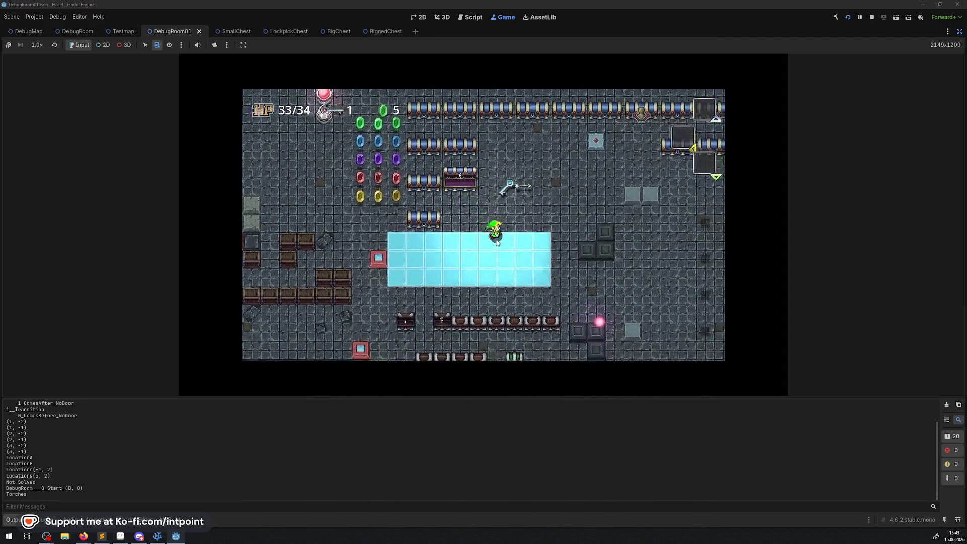
pyautogui.press('Down')
pyautogui.press('Right')
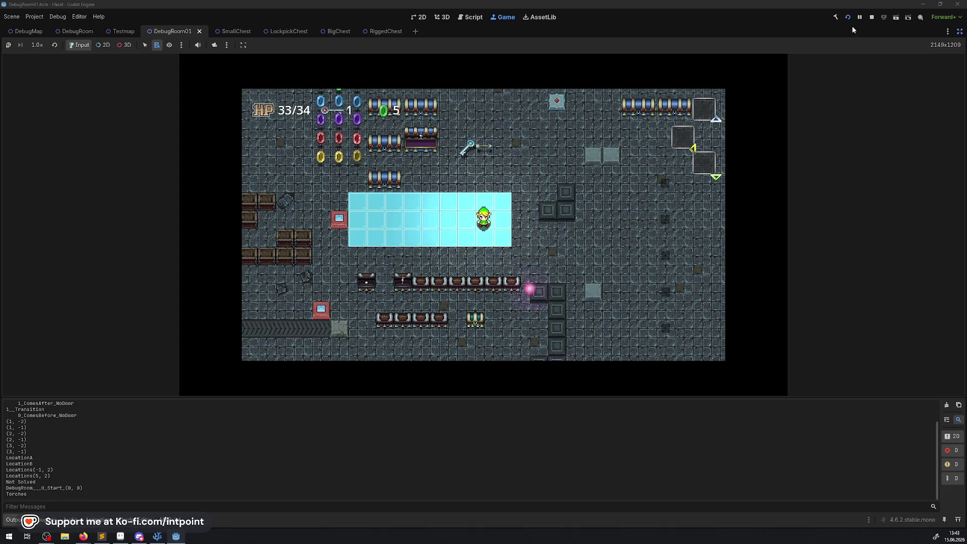
pyautogui.click(872, 16)
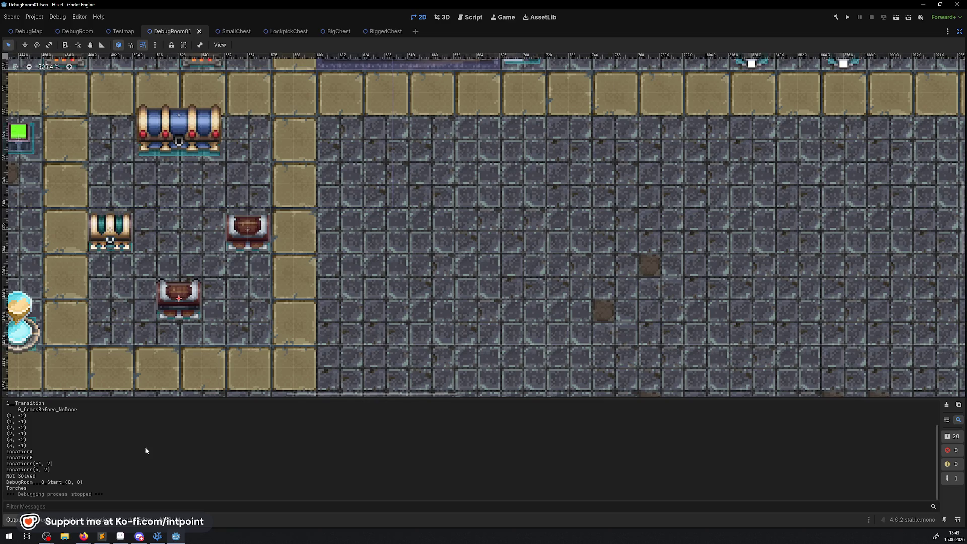
# Step: Open ChestBig.cs and select the AddToGroup("IRoomExtra") line in _EnterTree
pyautogui.click(157, 536)
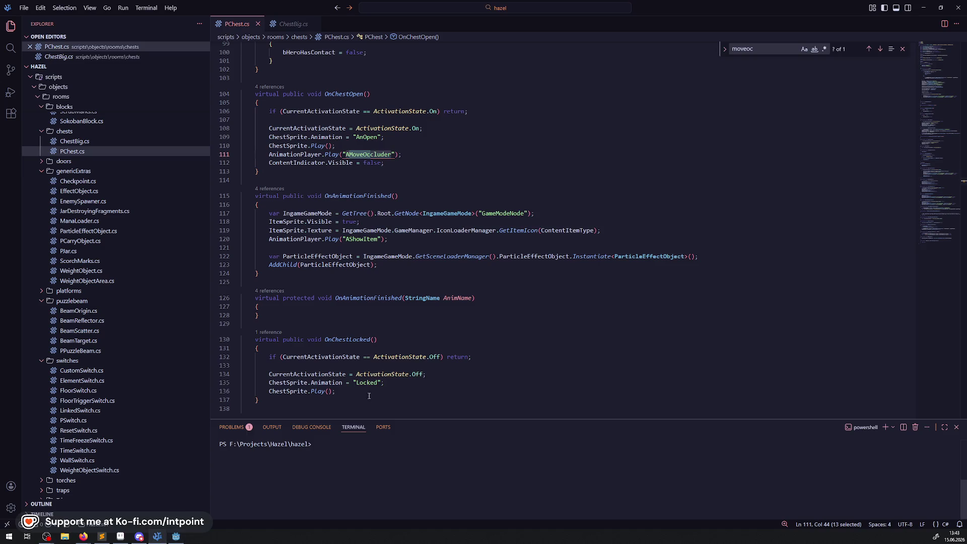
pyautogui.click(293, 24)
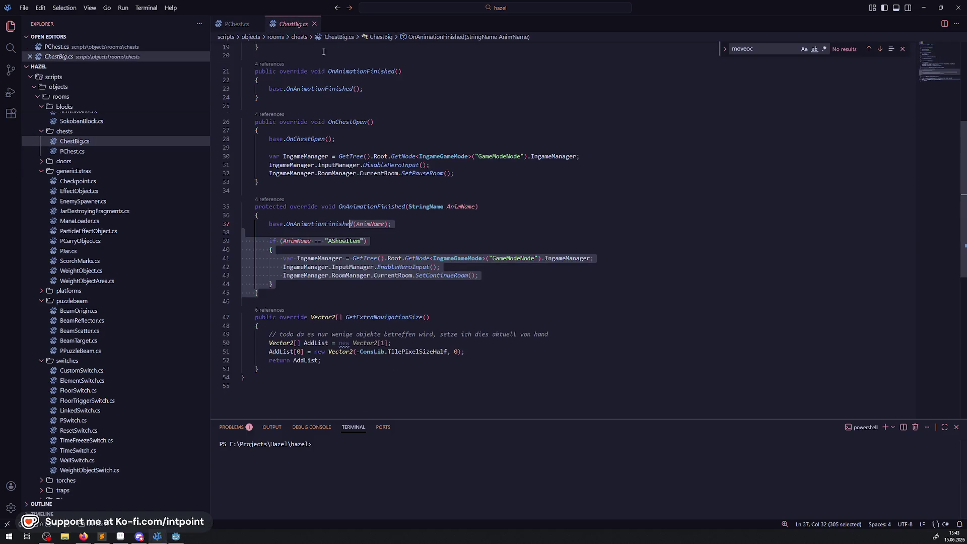
pyautogui.scroll(6, 383, 184)
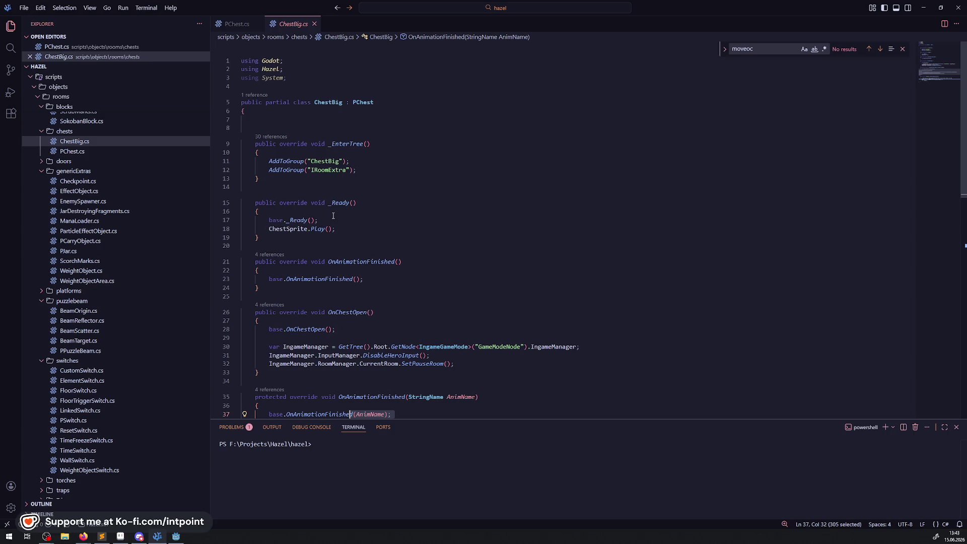
pyautogui.doubleClick(325, 161)
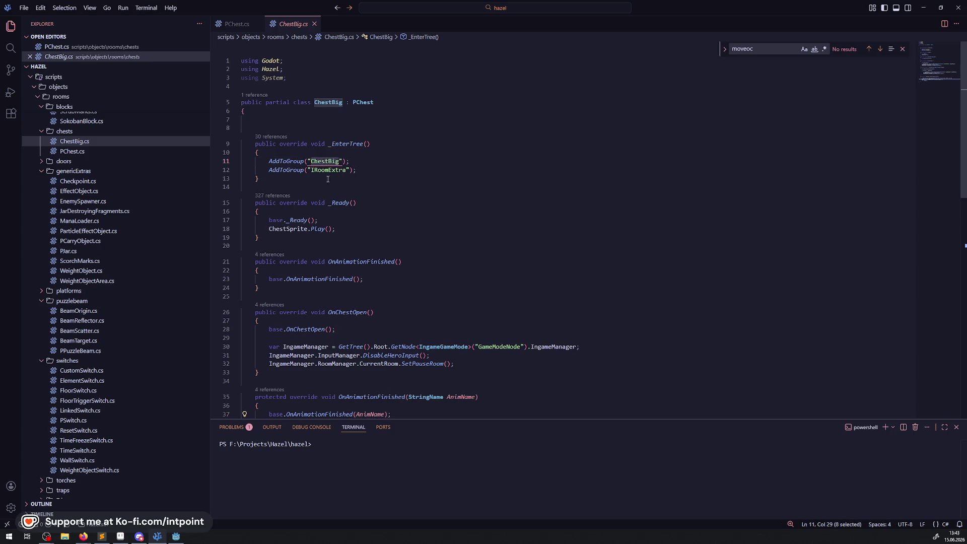
pyautogui.doubleClick(324, 170)
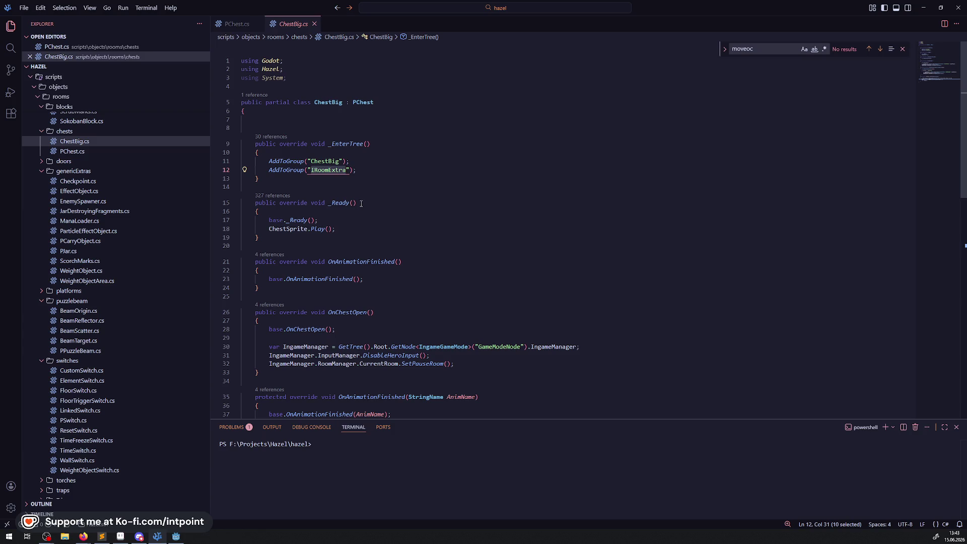
pyautogui.click(370, 168)
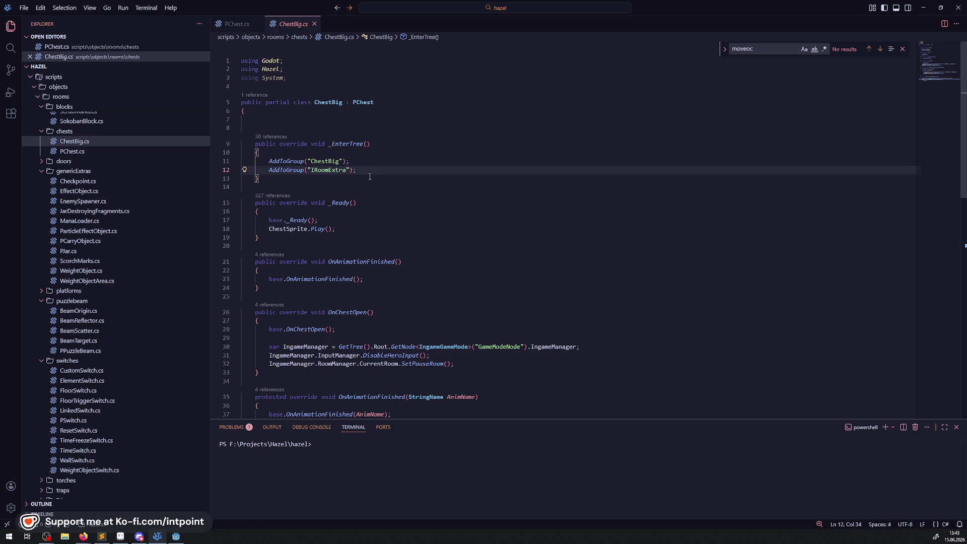
pyautogui.moveTo(370, 144); pyautogui.dragTo(328, 145)
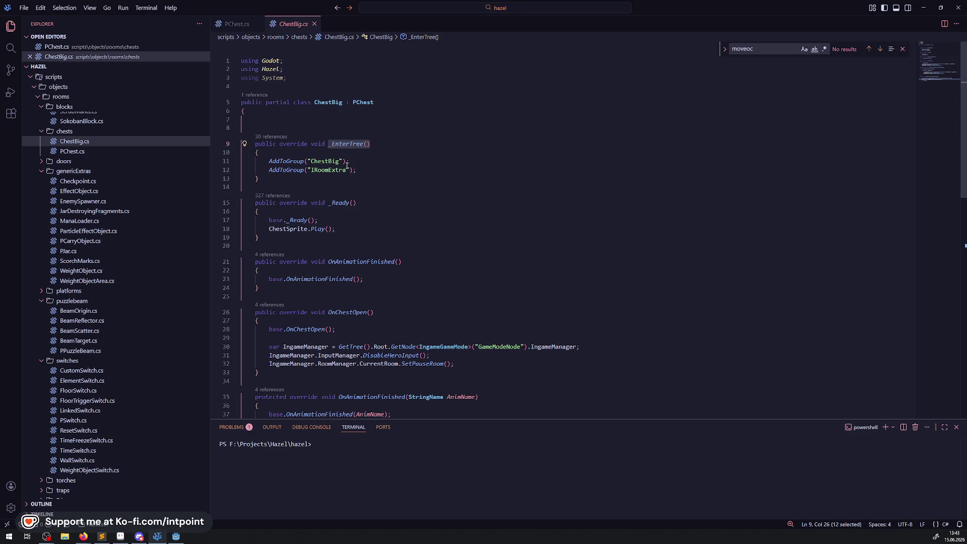
pyautogui.moveTo(369, 171); pyautogui.dragTo(269, 170)
# Step: Replace that line with base._EnterTree(), save, and delete the blank lines above the method
pyautogui.write('bas')
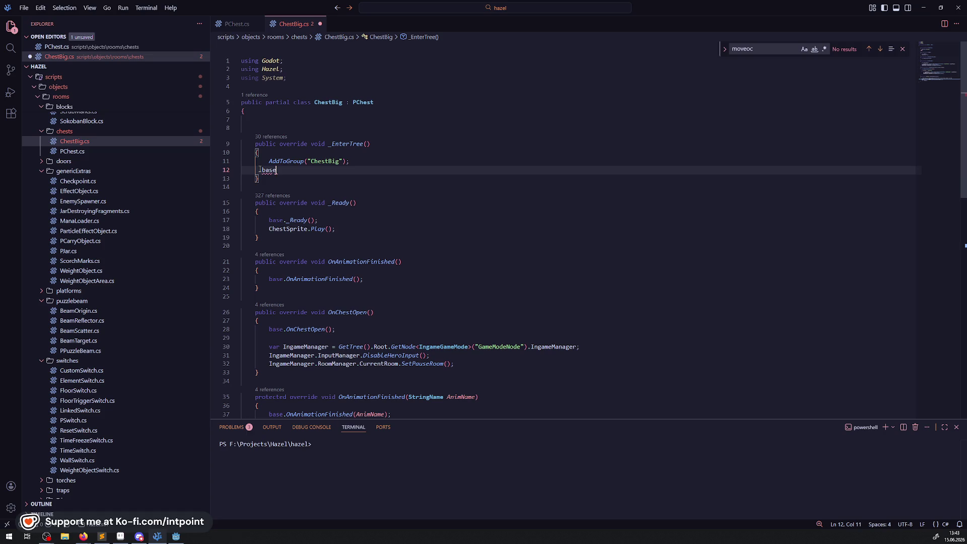
pyautogui.write('erTree();')
pyautogui.press('Tab')
pyautogui.hotkey('ctrl', 's')
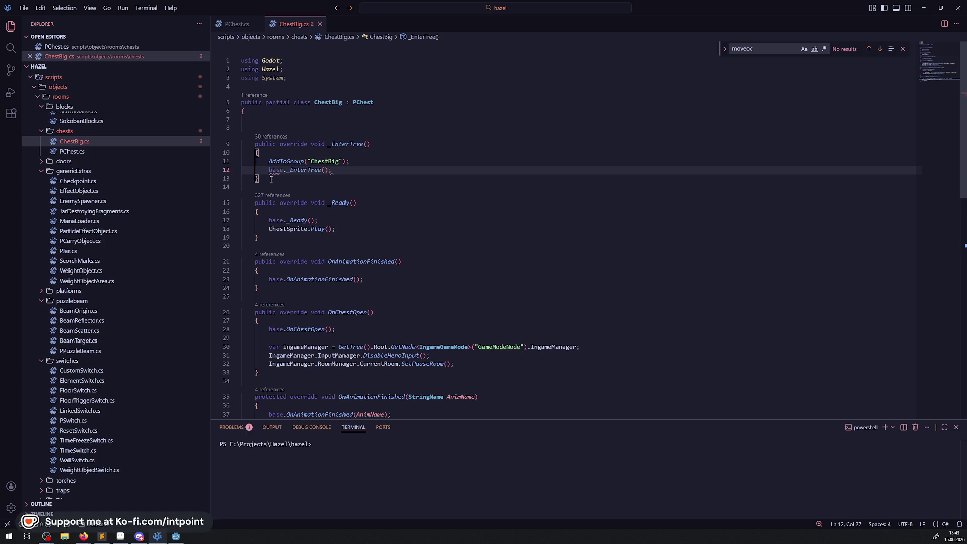
pyautogui.moveTo(259, 179); pyautogui.dragTo(245, 145)
pyautogui.click(245, 119)
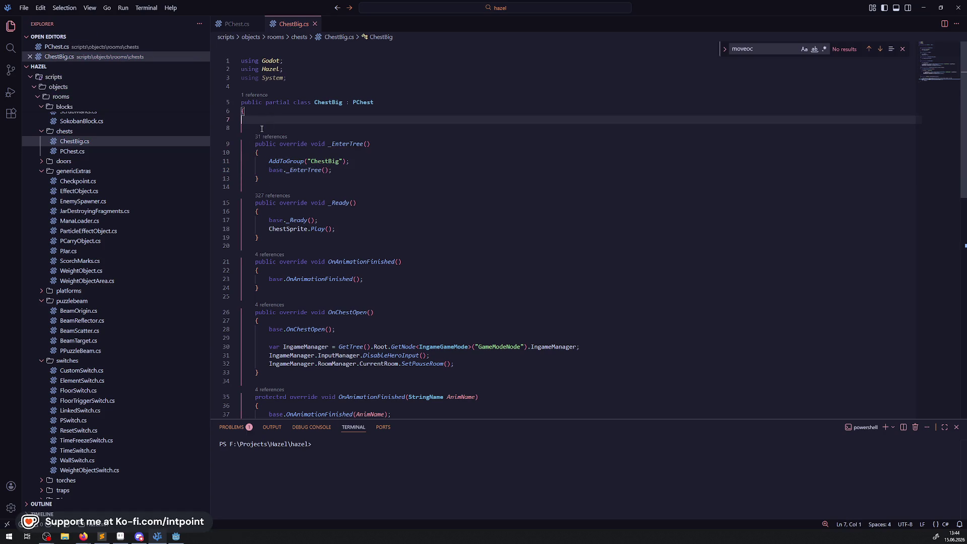
pyautogui.press('BackSpace')
pyautogui.press('BackSpace')
pyautogui.click(245, 169)
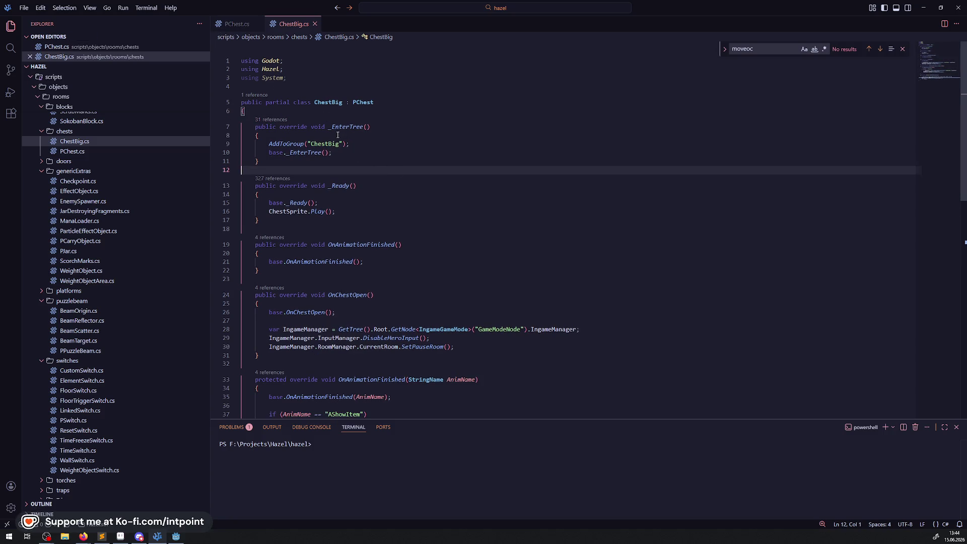
pyautogui.hotkey('ctrl', 'Tab')
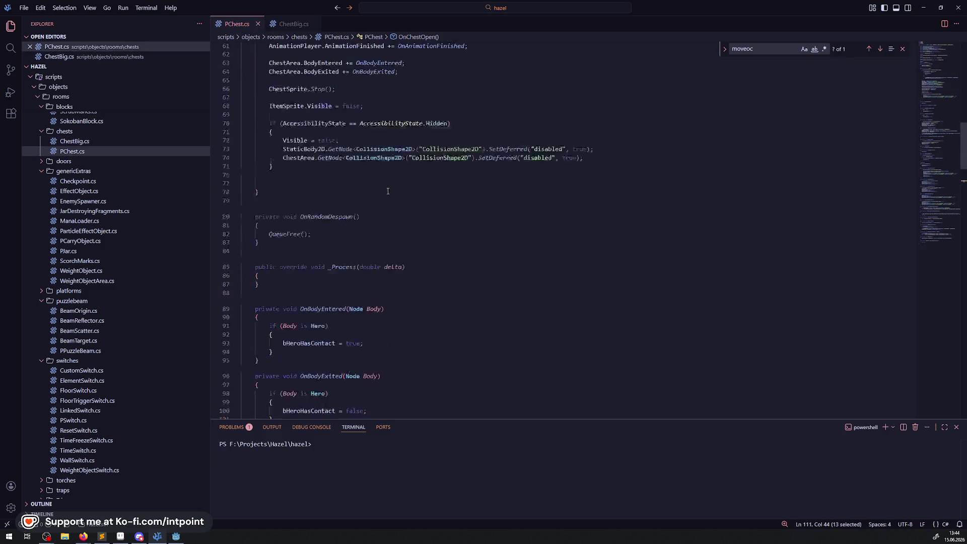
pyautogui.scroll(15, 388, 191)
pyautogui.scroll(-4, 355, 284)
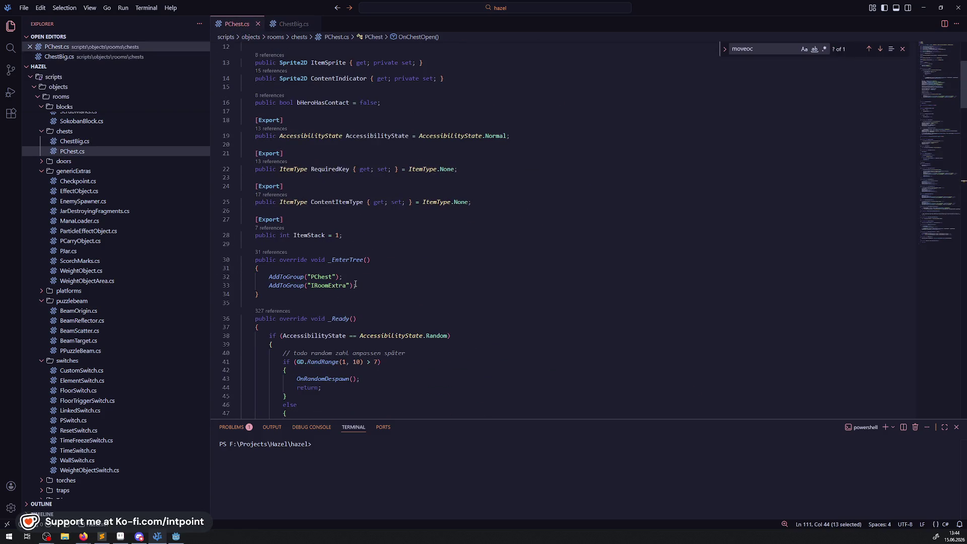
pyautogui.doubleClick(321, 277)
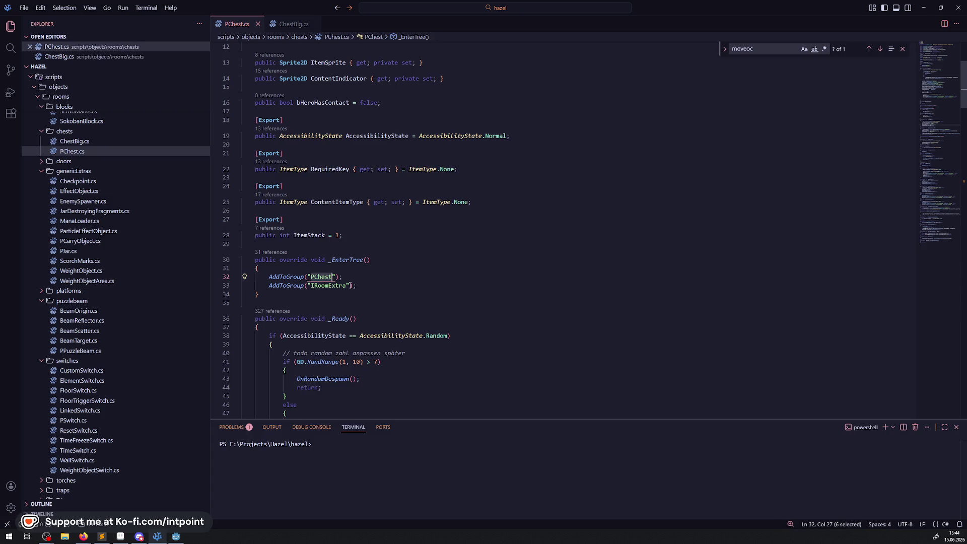
pyautogui.moveTo(351, 276); pyautogui.dragTo(273, 277)
pyautogui.doubleClick(317, 277)
pyautogui.write('Chest')
pyautogui.hotkey('ctrl', 's')
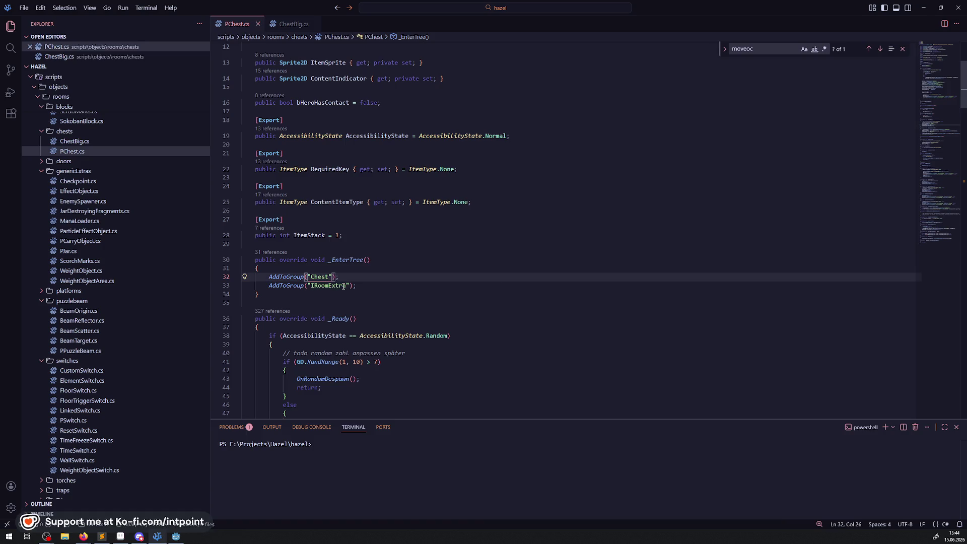
pyautogui.hotkey('ctrl', 'Tab')
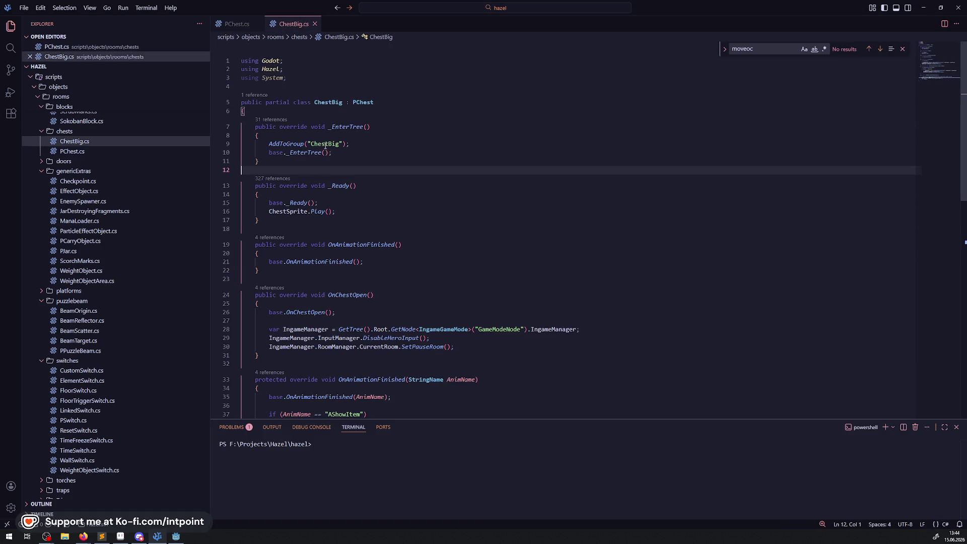
pyautogui.moveTo(325, 145)
pyautogui.click(238, 23)
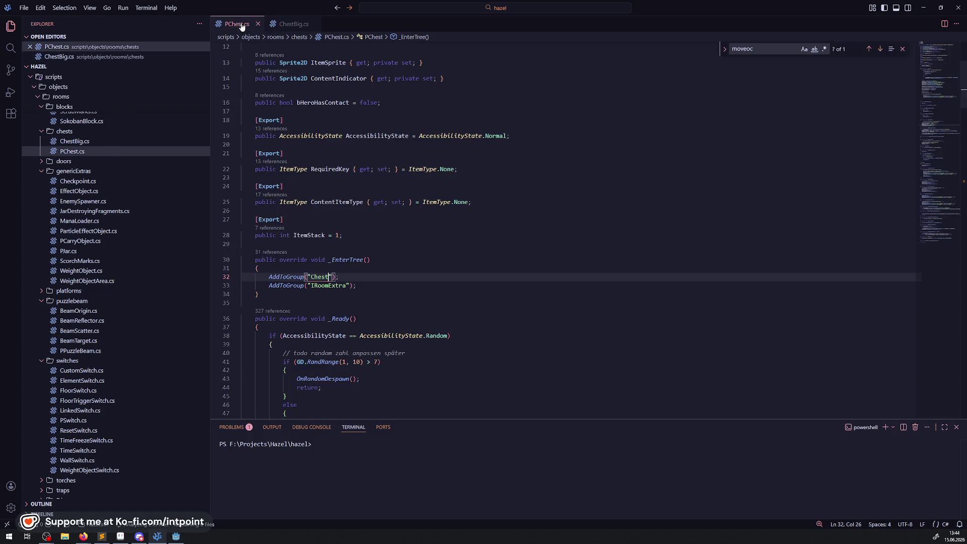
pyautogui.click(438, 319)
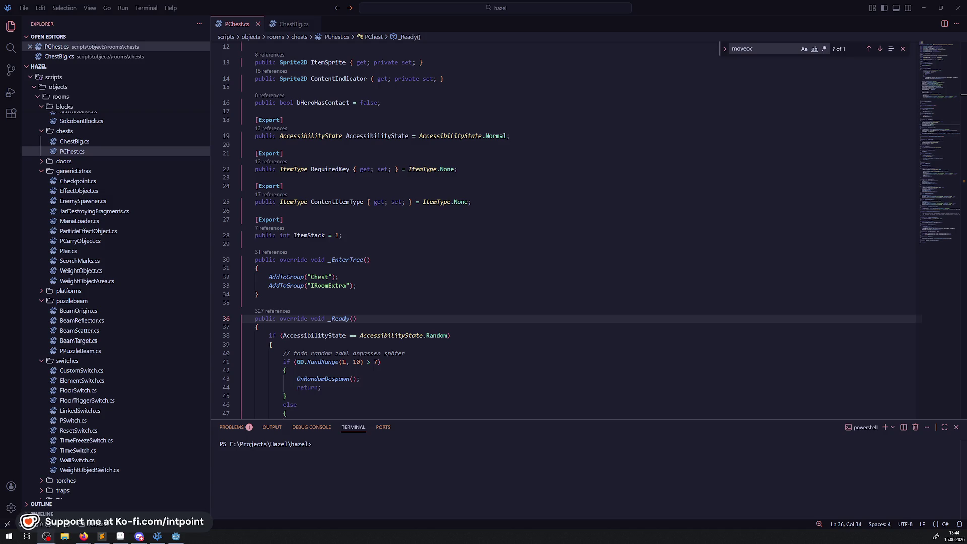
pyautogui.click(394, 261)
pyautogui.scroll(-4, 394, 261)
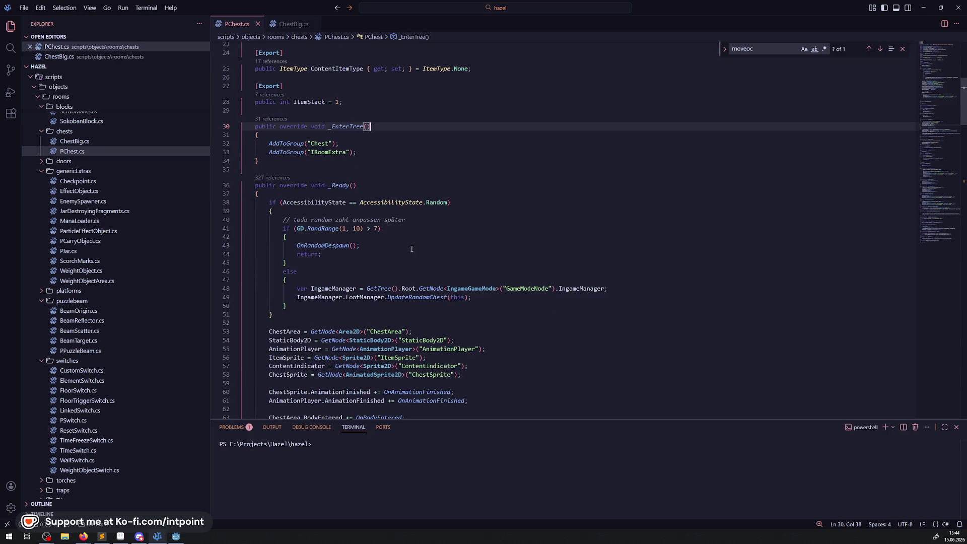
pyautogui.click(296, 25)
pyautogui.scroll(-3, 403, 238)
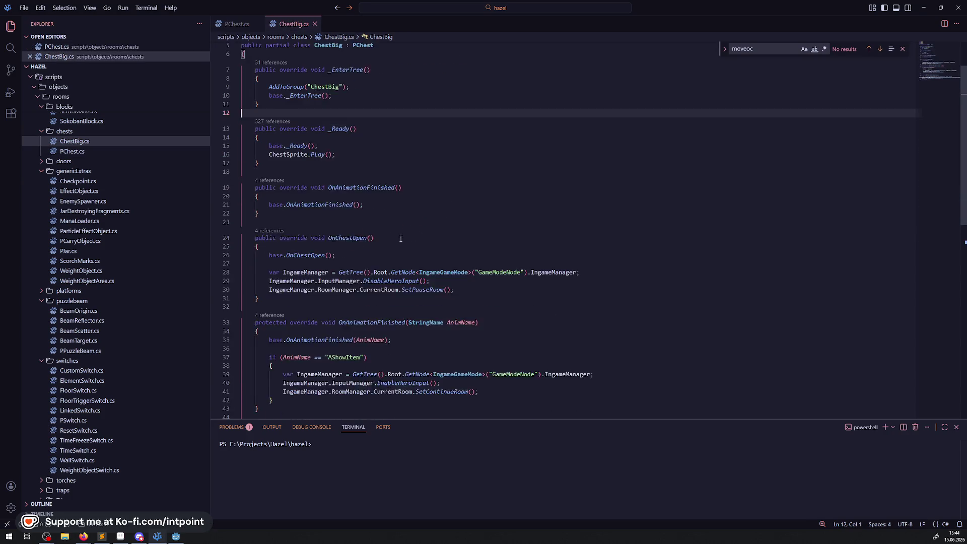
pyautogui.scroll(-2, 404, 238)
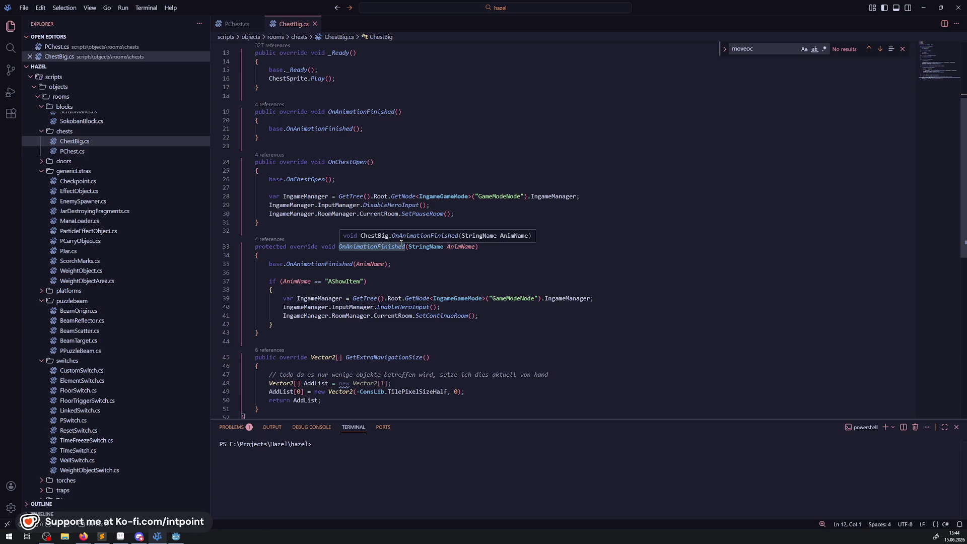
pyautogui.scroll(-2, 364, 243)
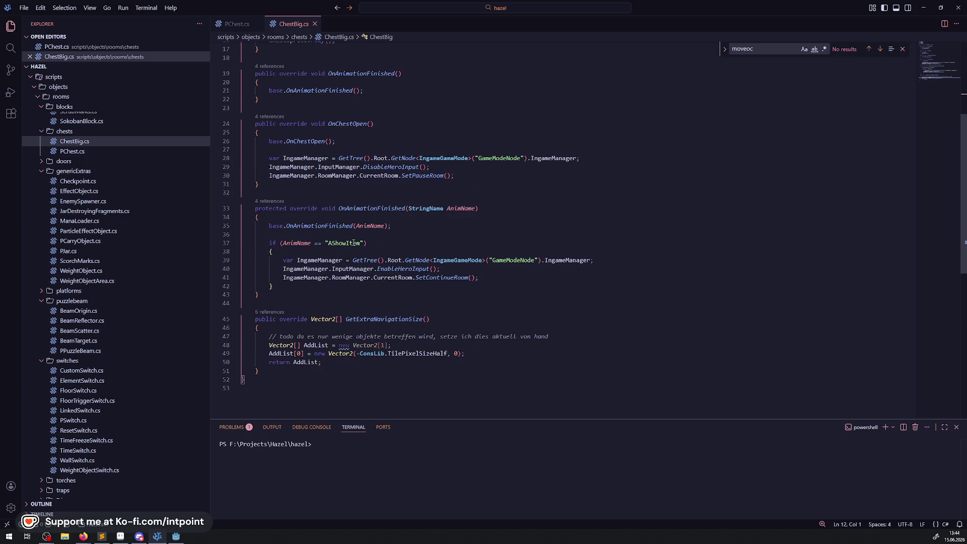
pyautogui.doubleClick(354, 243)
pyautogui.doubleClick(432, 208)
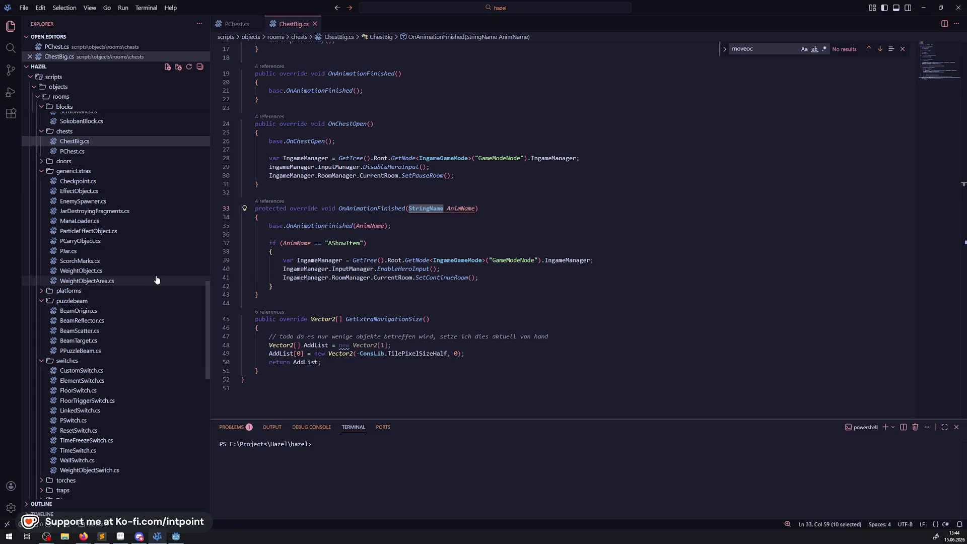
pyautogui.click(371, 244)
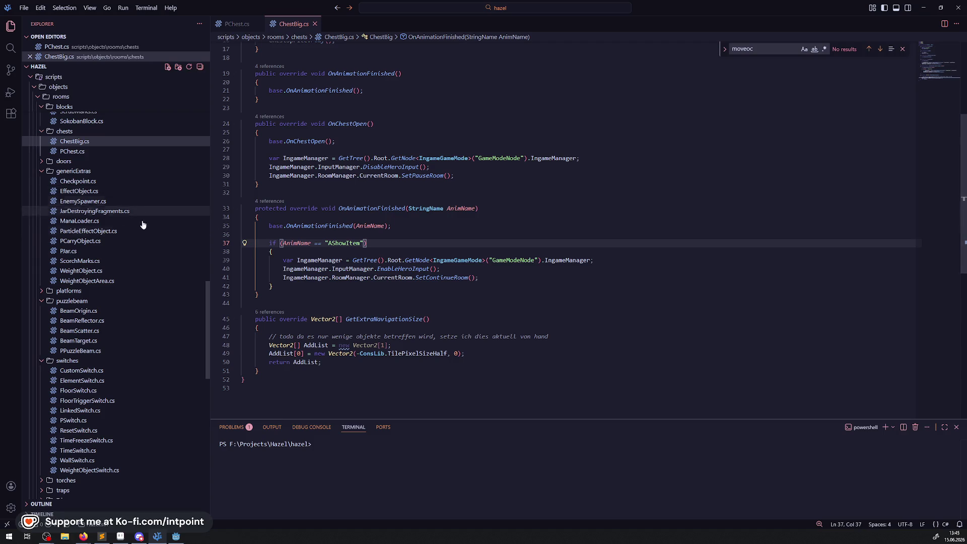
pyautogui.scroll(3, 149, 267)
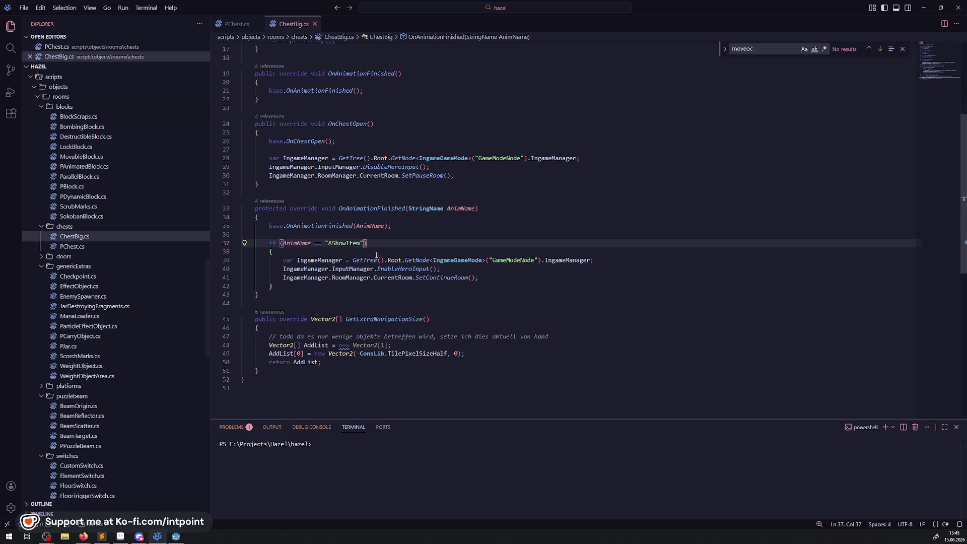
pyautogui.moveTo(336, 243)
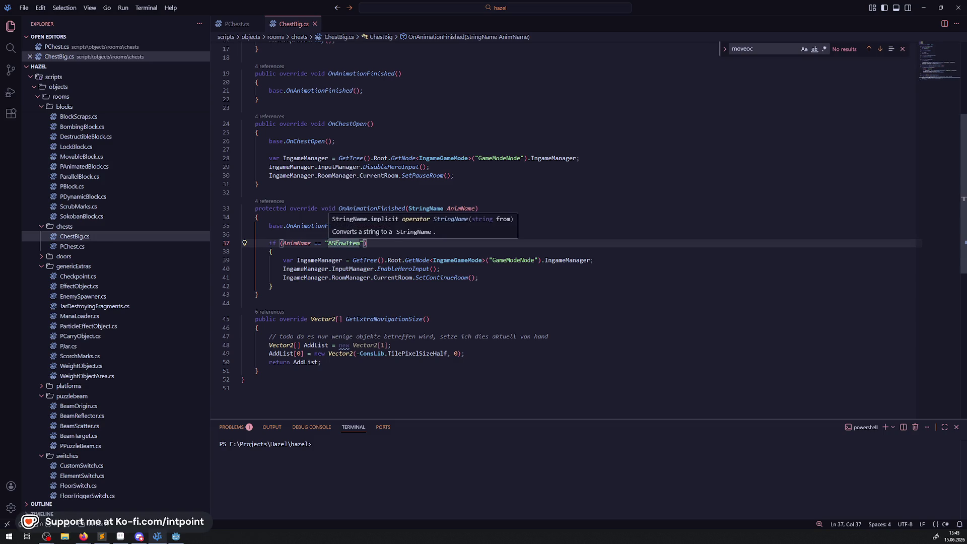
pyautogui.click(335, 260)
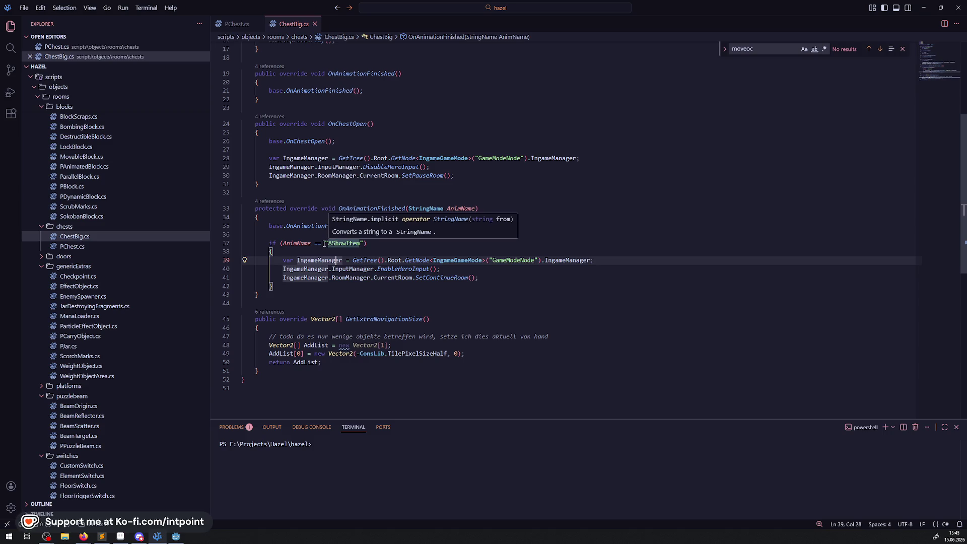
pyautogui.moveTo(325, 243); pyautogui.dragTo(366, 243)
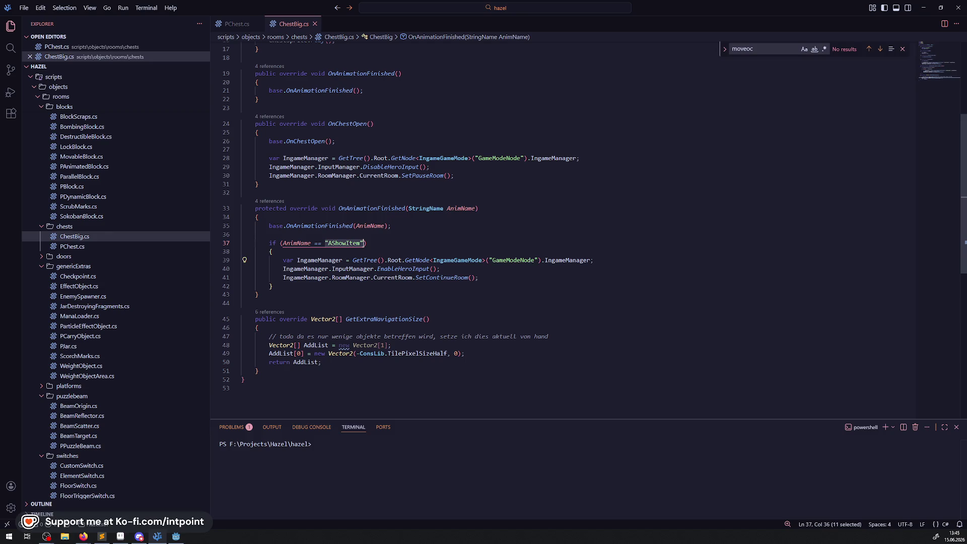
pyautogui.click(353, 235)
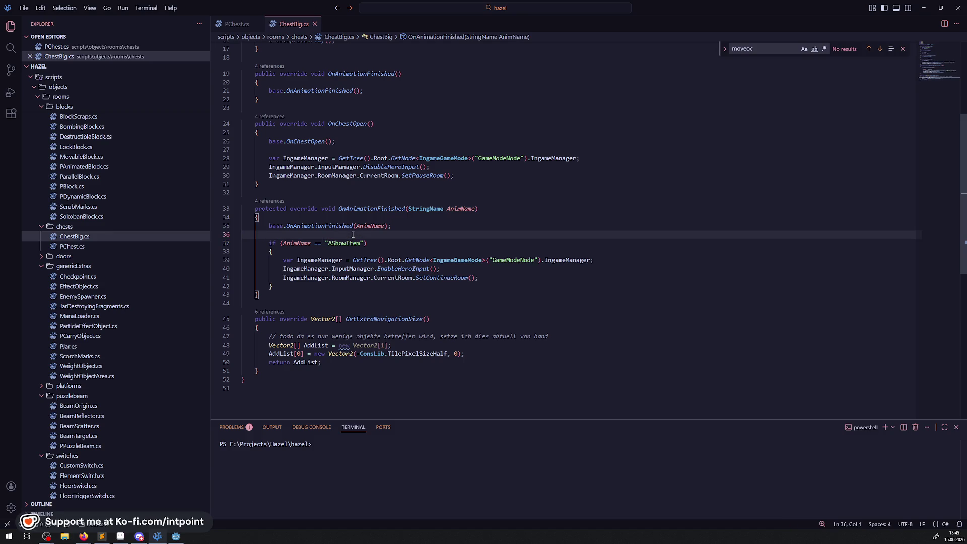
# Step: Add a test line var t = "AShowItem"; on line 36, save, then remove it and save again
pyautogui.write('var ')
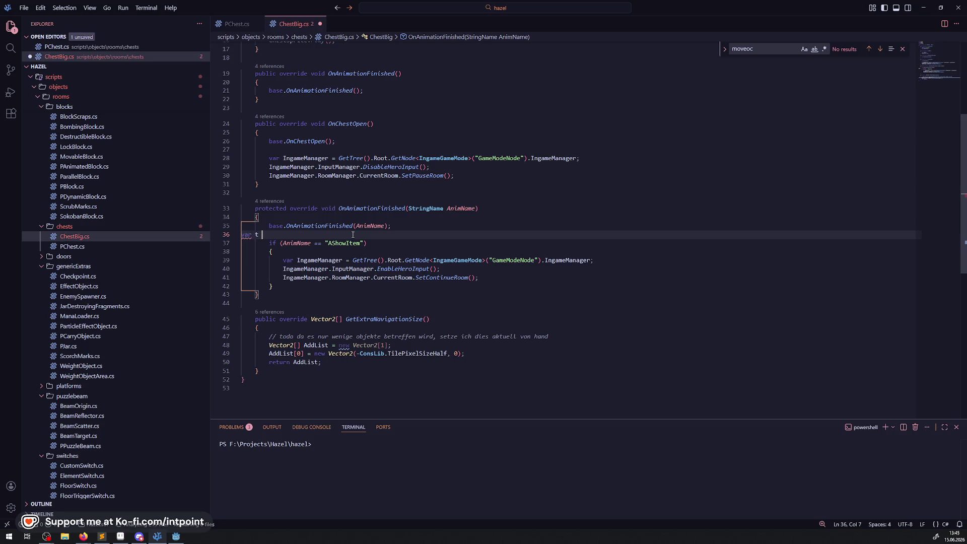
pyautogui.write('t = "AShowItem";')
pyautogui.hotkey('ctrl', 's')
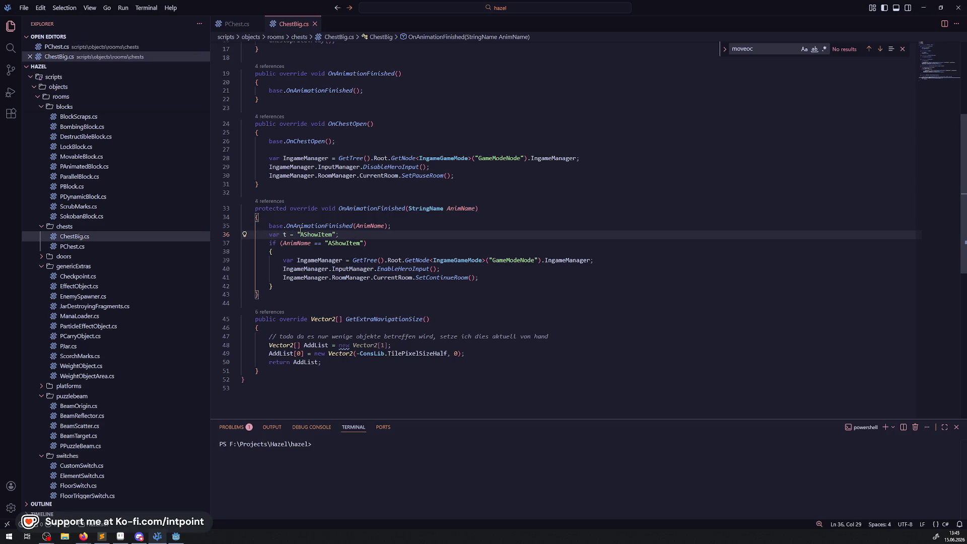
pyautogui.moveTo(285, 235)
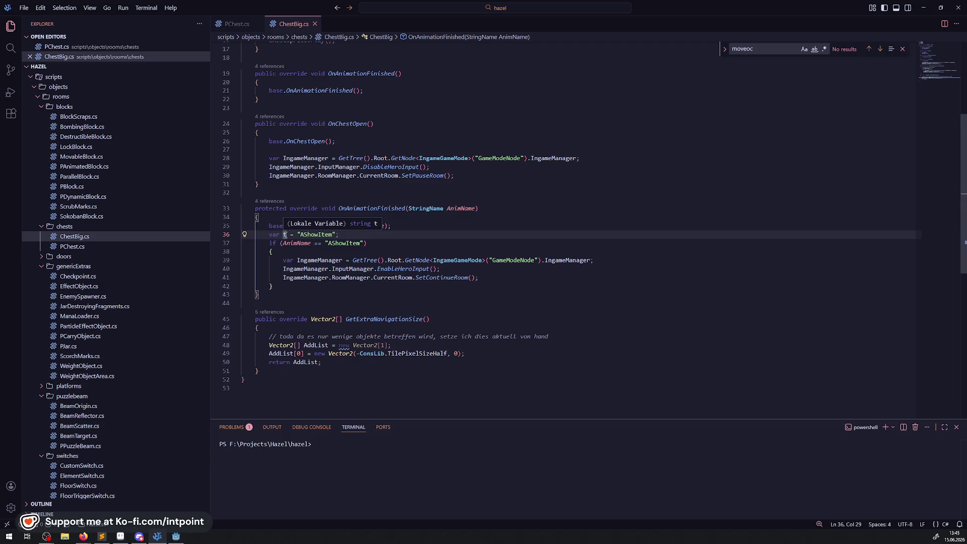
pyautogui.hotkey('shift', 'Home')
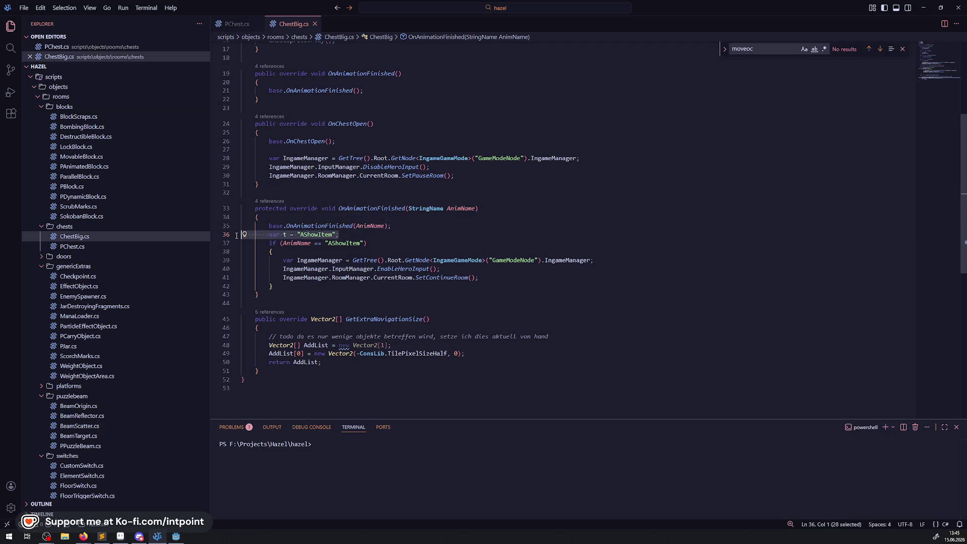
pyautogui.press('BackSpace')
pyautogui.hotkey('ctrl', 's')
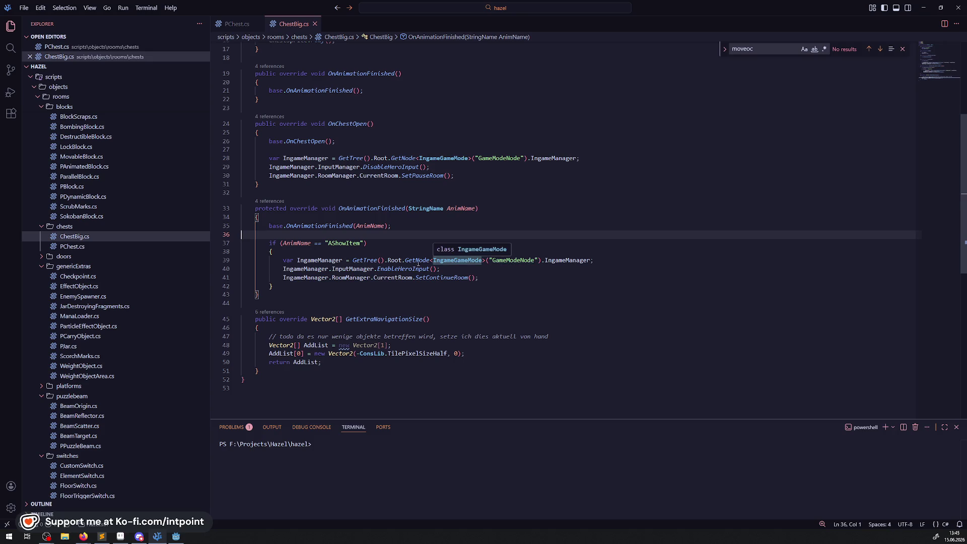
# Step: Duplicate the var IngameManager line and paste AnimName over "GameModeNode" on line 40
pyautogui.moveTo(418, 263)
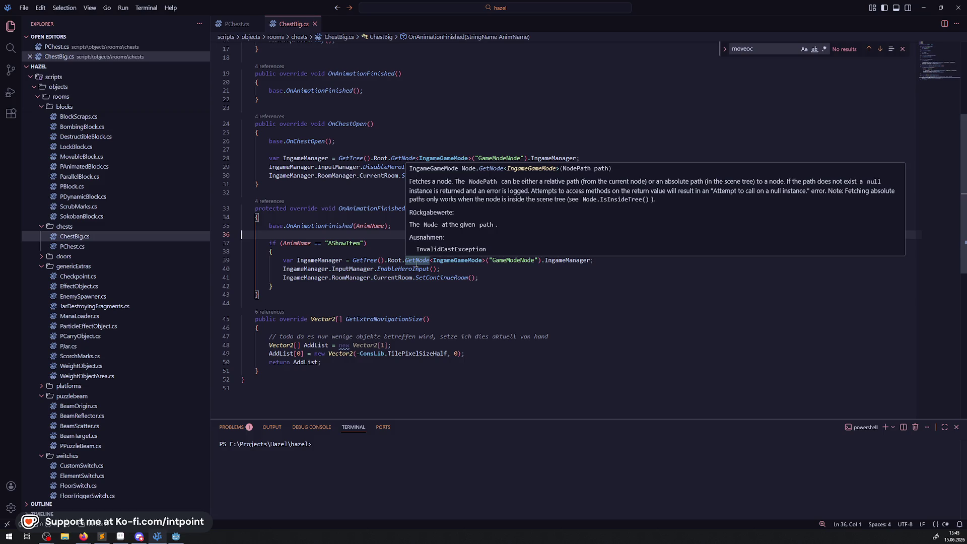
pyautogui.write('base.OnAnimationFinished(AnimName);')
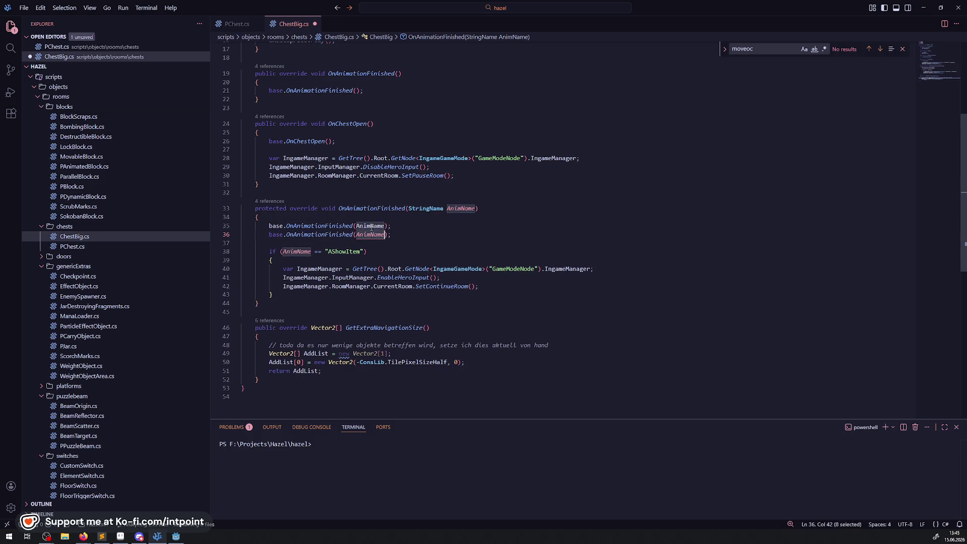
pyautogui.doubleClick(371, 235)
pyautogui.hotkey('ctrl', 'z')
pyautogui.press('Down')
pyautogui.press('Down')
pyautogui.press('Down')
pyautogui.hotkey('shift', 'alt', 'Down')
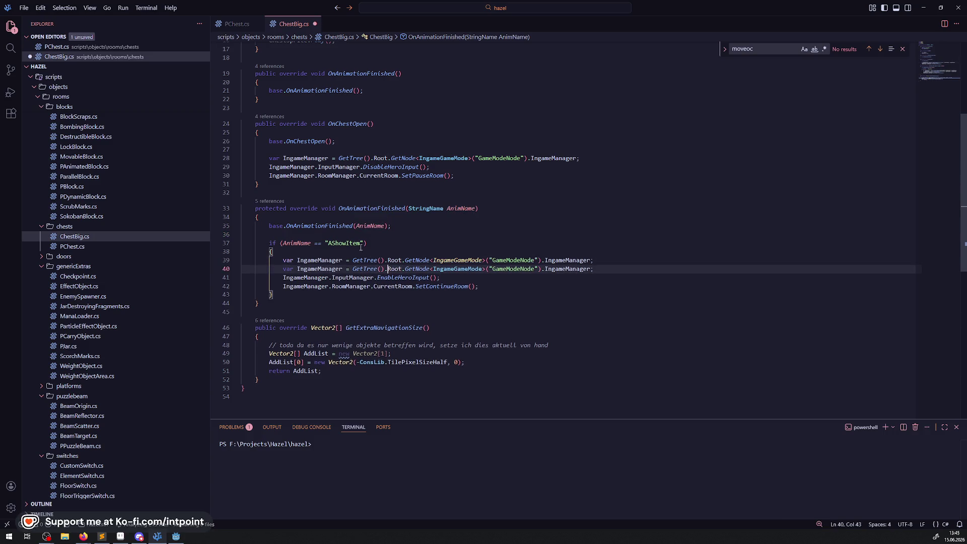
pyautogui.doubleClick(370, 225)
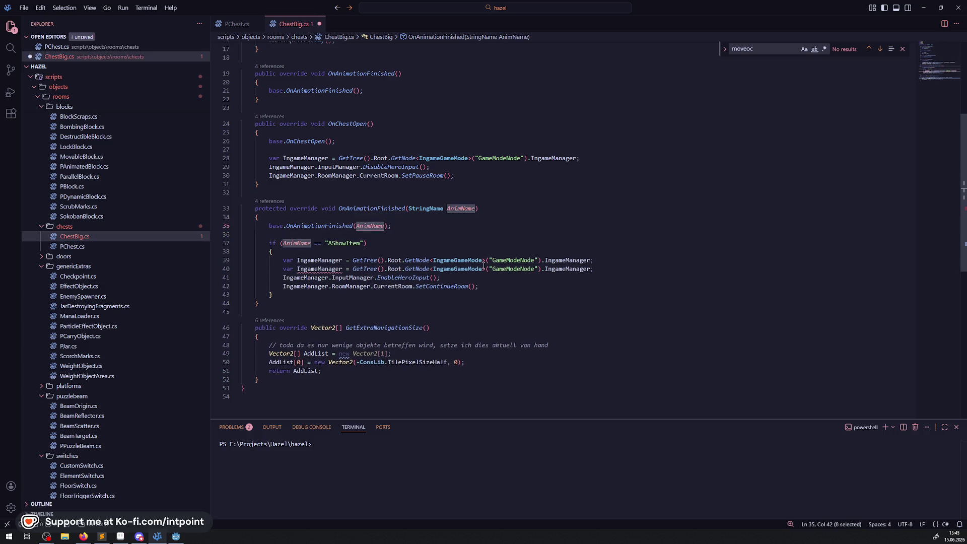
pyautogui.hotkey('ctrl', 'c')
pyautogui.moveTo(487, 269); pyautogui.dragTo(537, 268)
pyautogui.hotkey('ctrl', 'v')
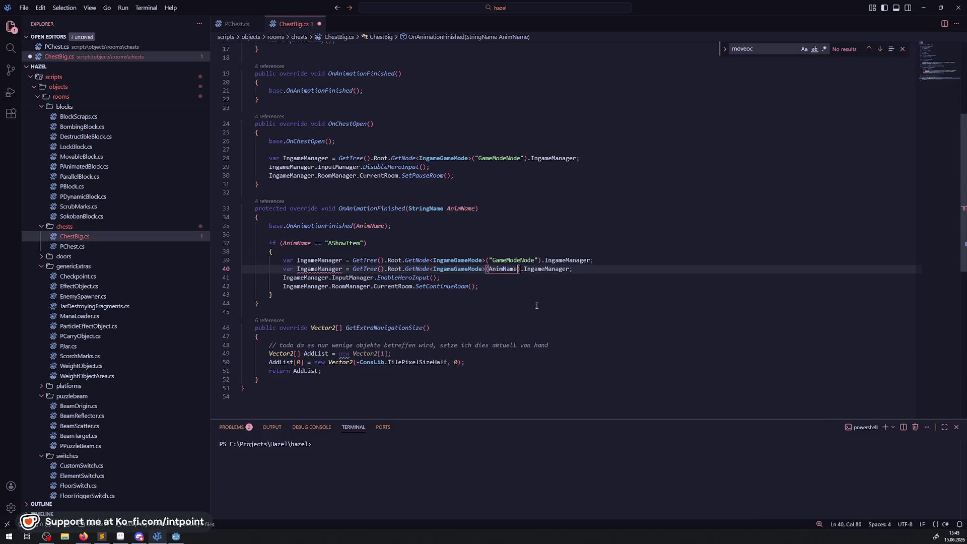
pyautogui.click(537, 305)
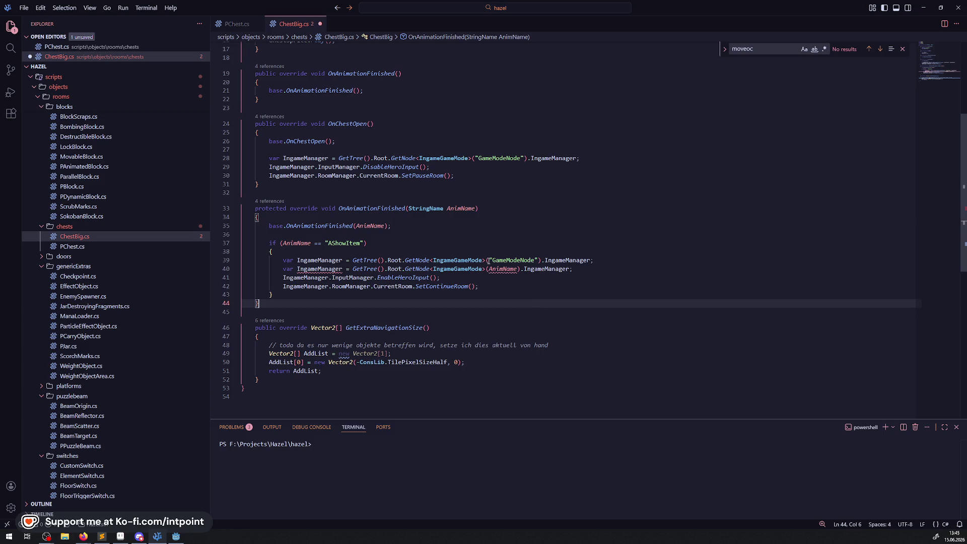
# Step: Undo those edits, delete the stray duplicate IngameManager line, and save ChestBig.cs
pyautogui.moveTo(492, 269)
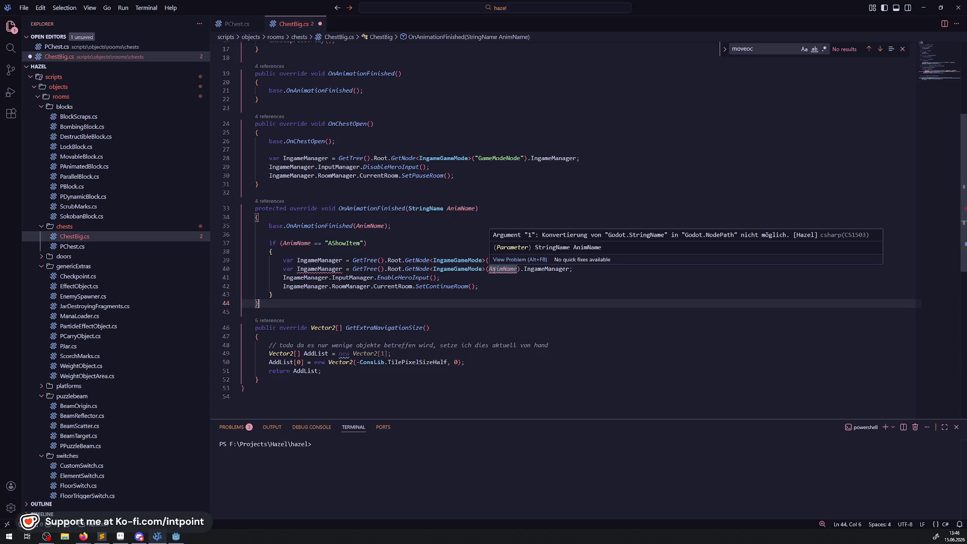
pyautogui.hotkey('ctrl', 'z')
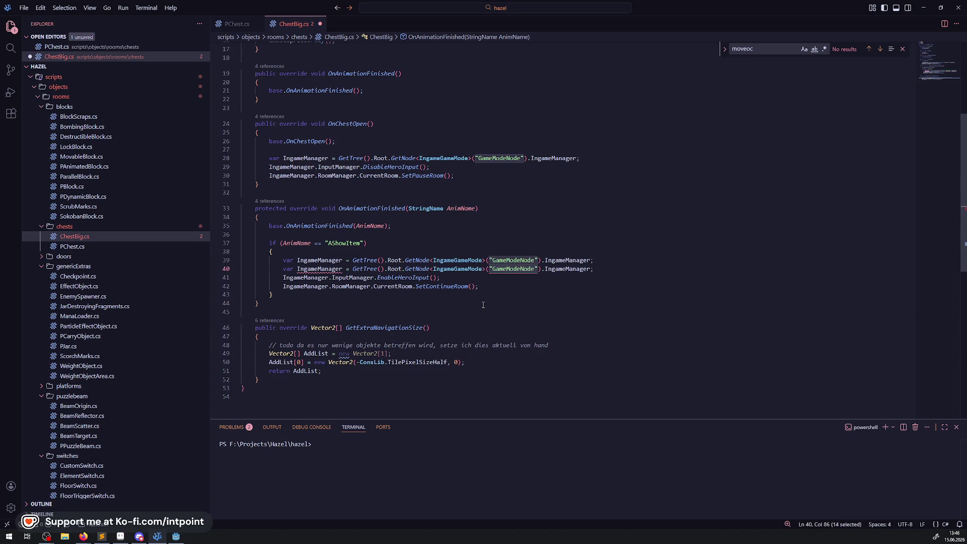
pyautogui.hotkey('ctrl', 'z')
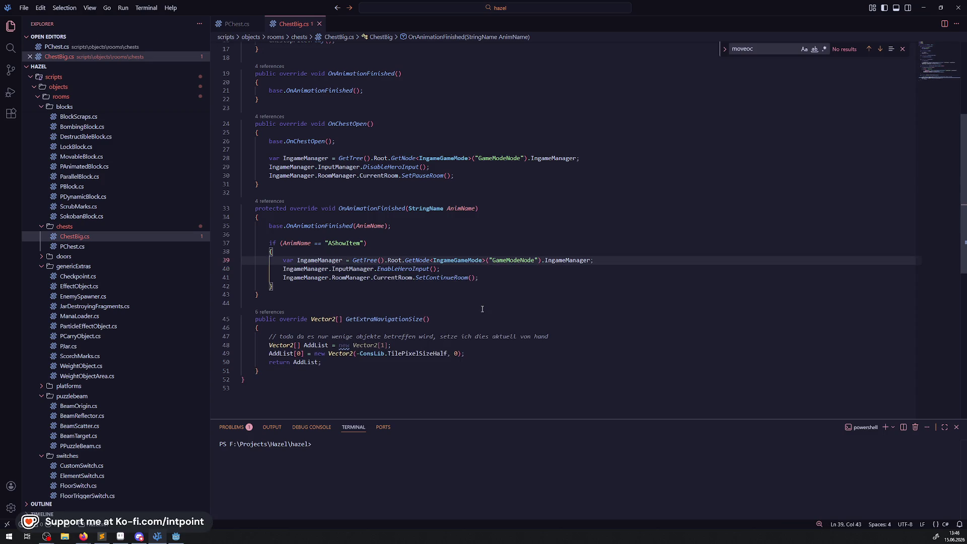
pyautogui.hotkey('ctrl', 's')
pyautogui.hotkey('ctrl', 'z')
pyautogui.hotkey('ctrl', 'z')
pyautogui.hotkey('ctrl', 'z')
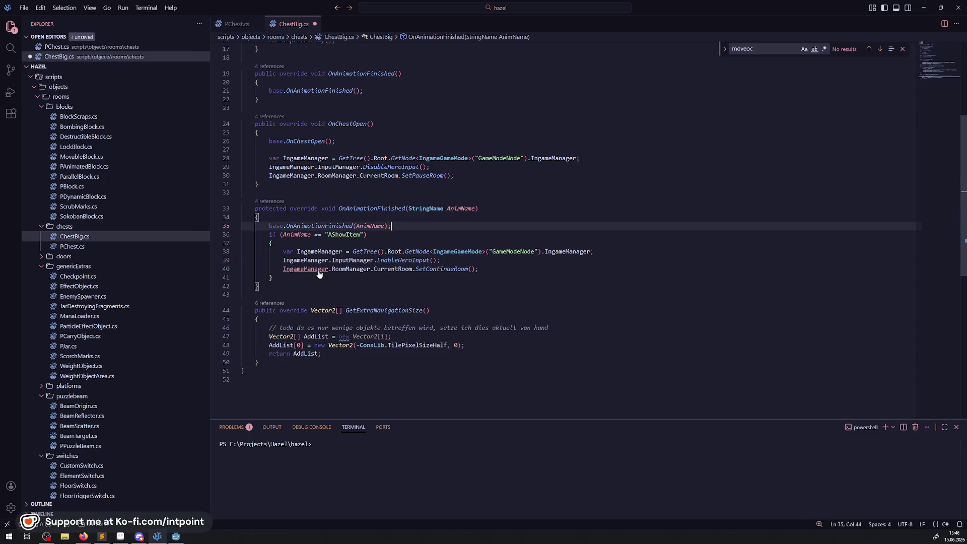
pyautogui.hotkey('ctrl', 'y')
pyautogui.hotkey('ctrl', 'y')
pyautogui.hotkey('ctrl', 'y')
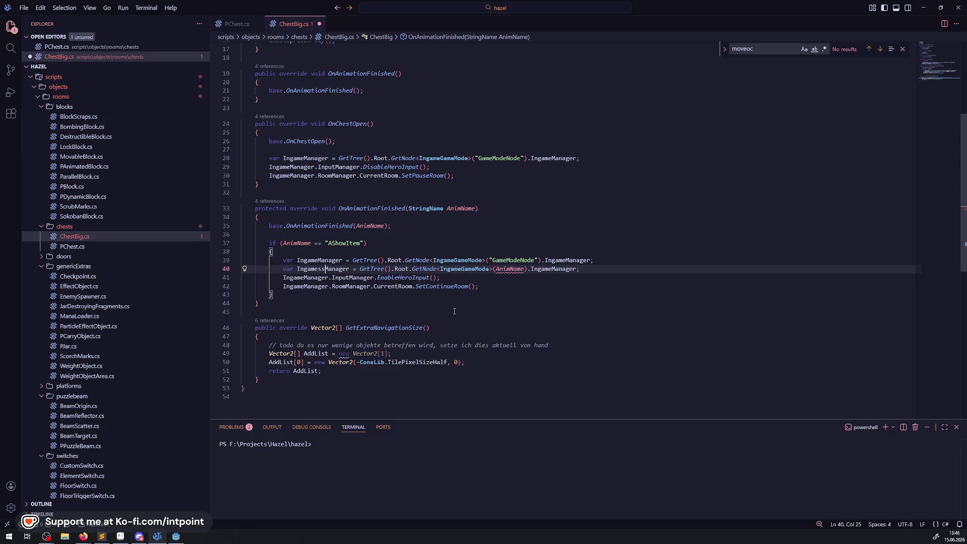
pyautogui.moveTo(597, 270)
pyautogui.mouseDown()
pyautogui.moveTo(262, 260)
pyautogui.moveTo(201, 270)
pyautogui.mouseUp()
pyautogui.press('BackSpace')
pyautogui.press('BackSpace')
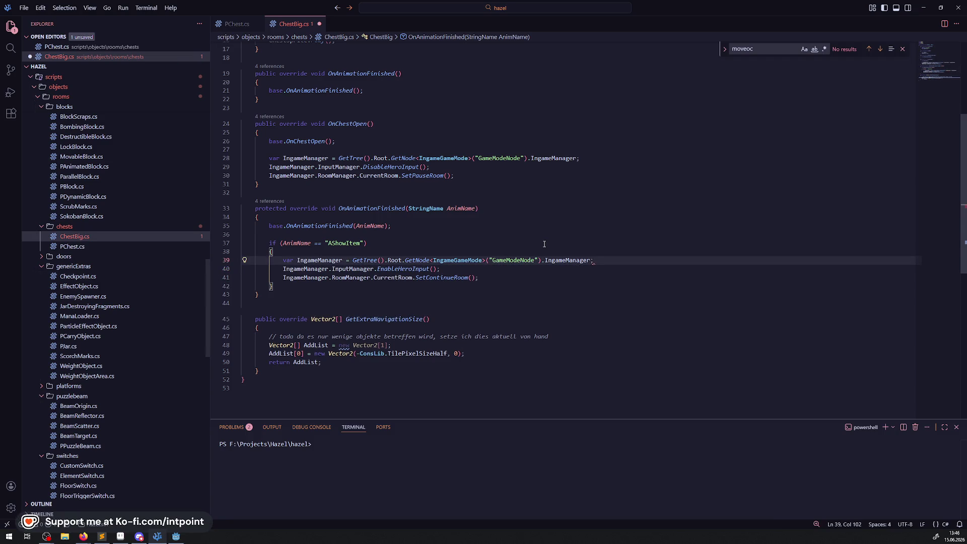
pyautogui.hotkey('ctrl', 's')
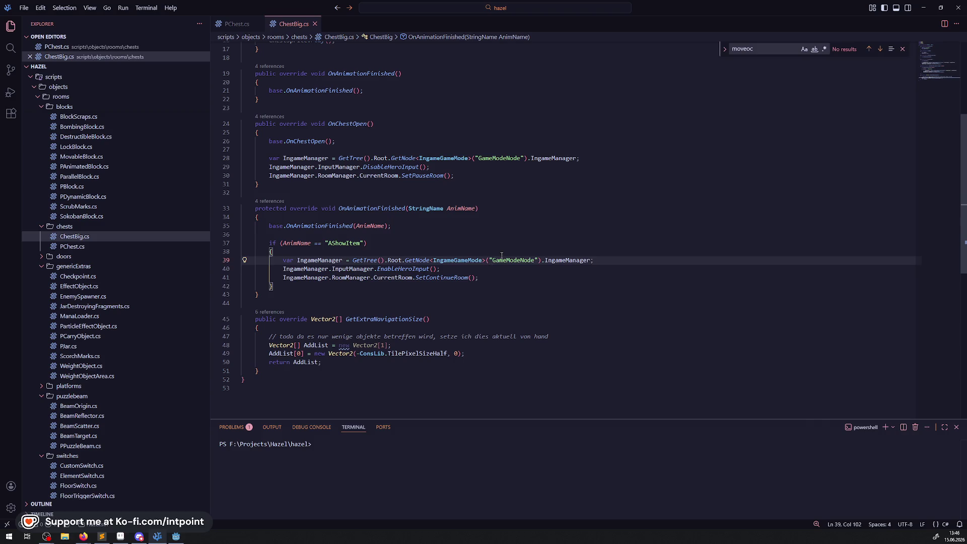
# Step: Delete the '// todo da es nur…' comment from GetExtraNavigationSize and save ChestBig.cs
pyautogui.click(502, 254)
pyautogui.scroll(-2, 484, 285)
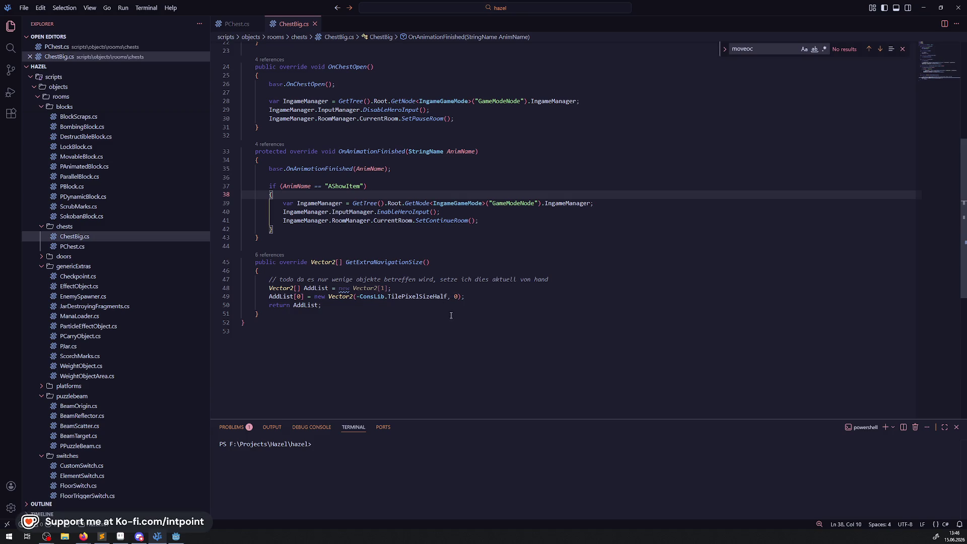
pyautogui.click(427, 322)
pyautogui.moveTo(335, 319); pyautogui.dragTo(243, 258)
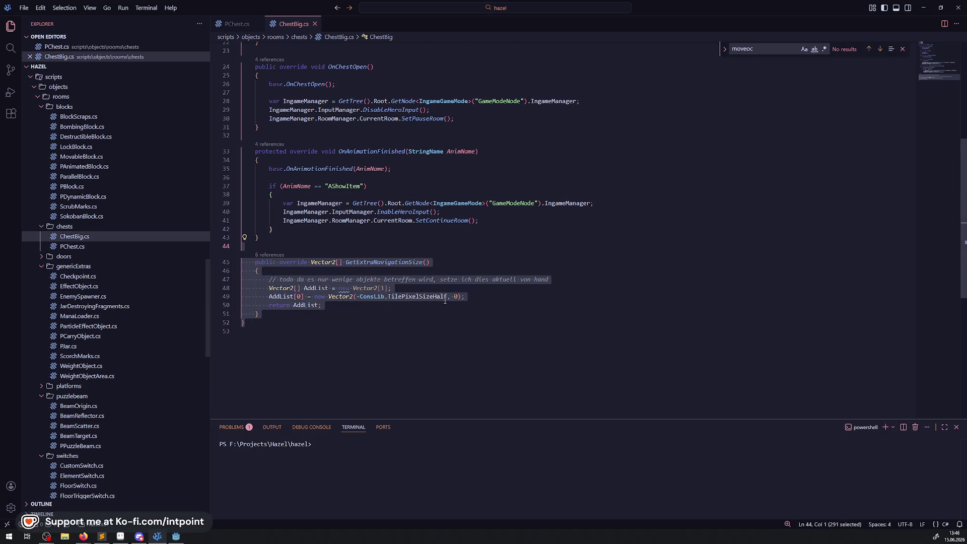
pyautogui.click(500, 330)
pyautogui.moveTo(549, 279); pyautogui.dragTo(258, 272)
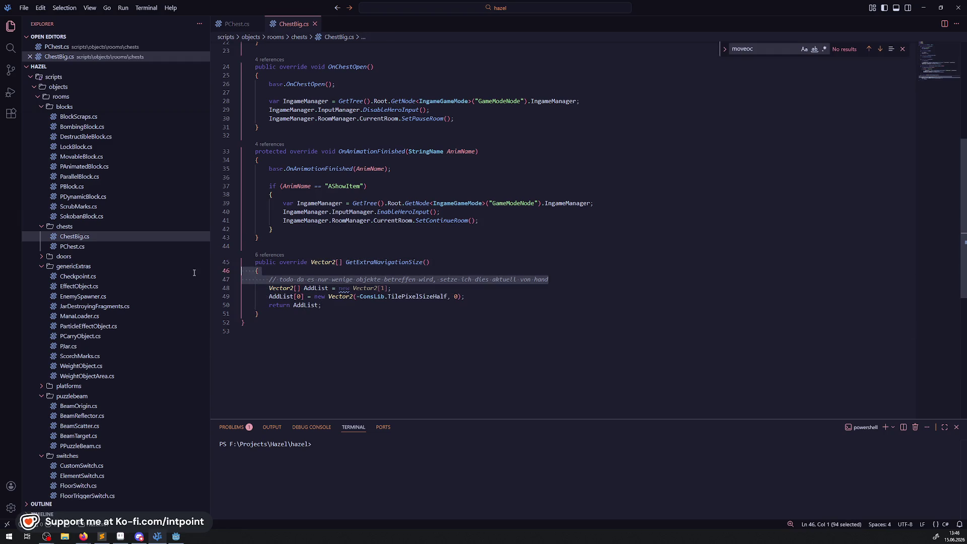
pyautogui.press('BackSpace')
pyautogui.click(302, 305)
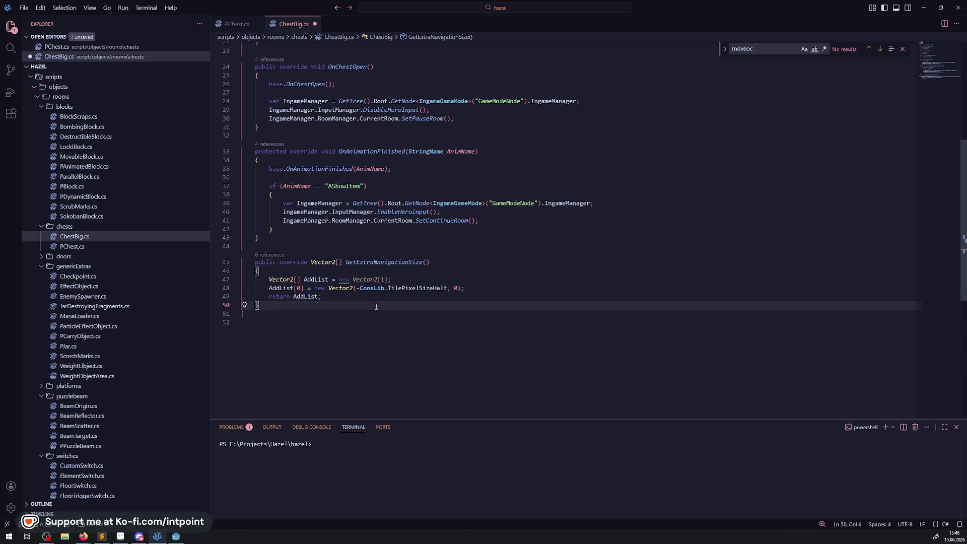
pyautogui.hotkey('ctrl', 's')
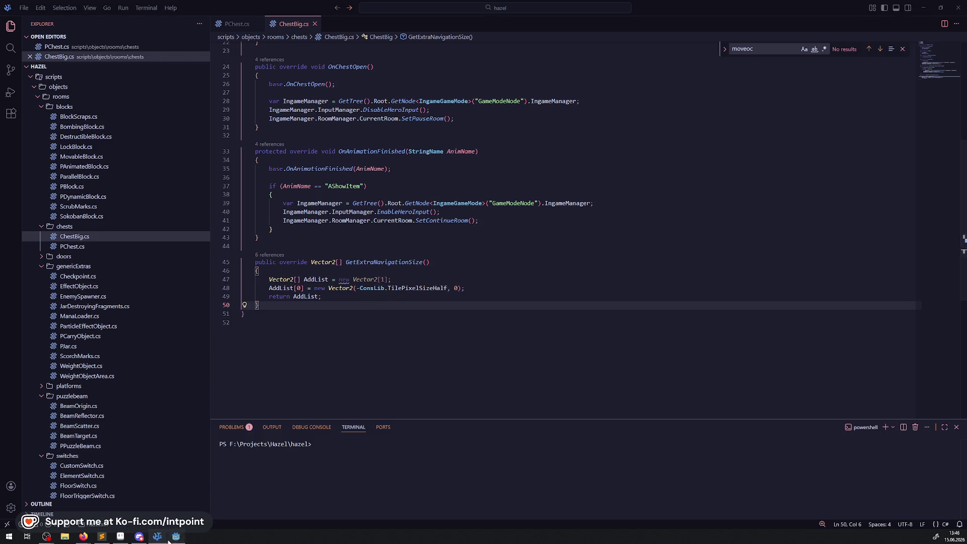
pyautogui.click(176, 537)
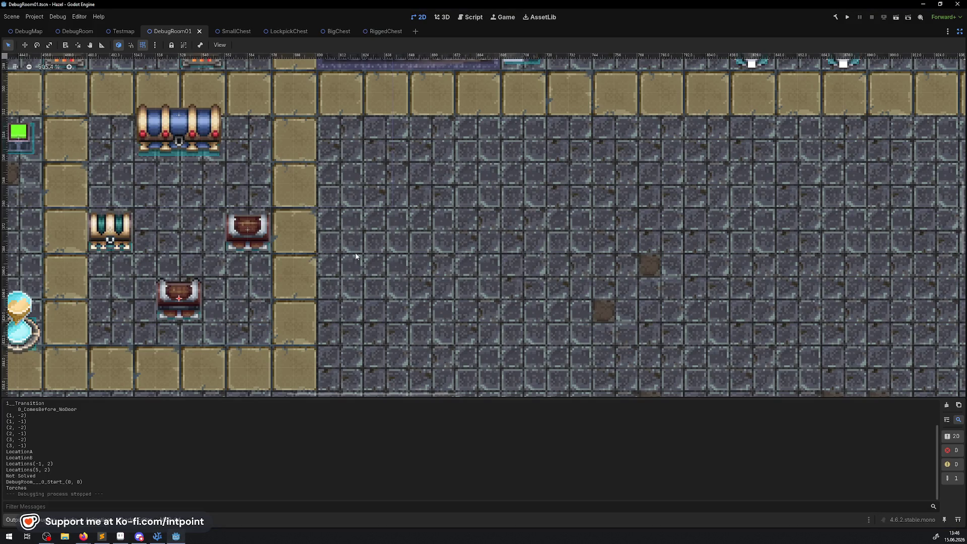
# Step: Pan and zoom around the DebugRoom01 chests in Godot's 2D view
pyautogui.moveTo(234, 182); pyautogui.dragTo(308, 237)
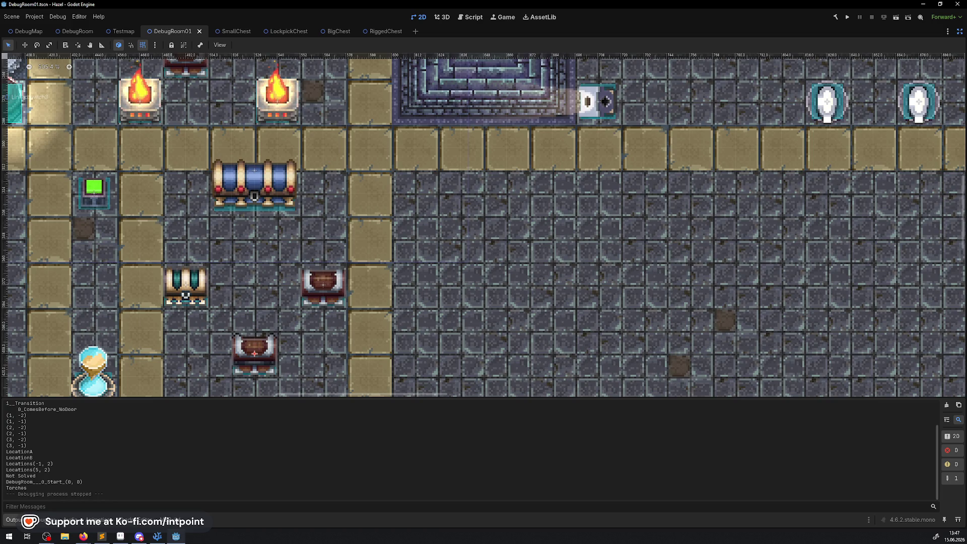
pyautogui.scroll(-3, 383, 207)
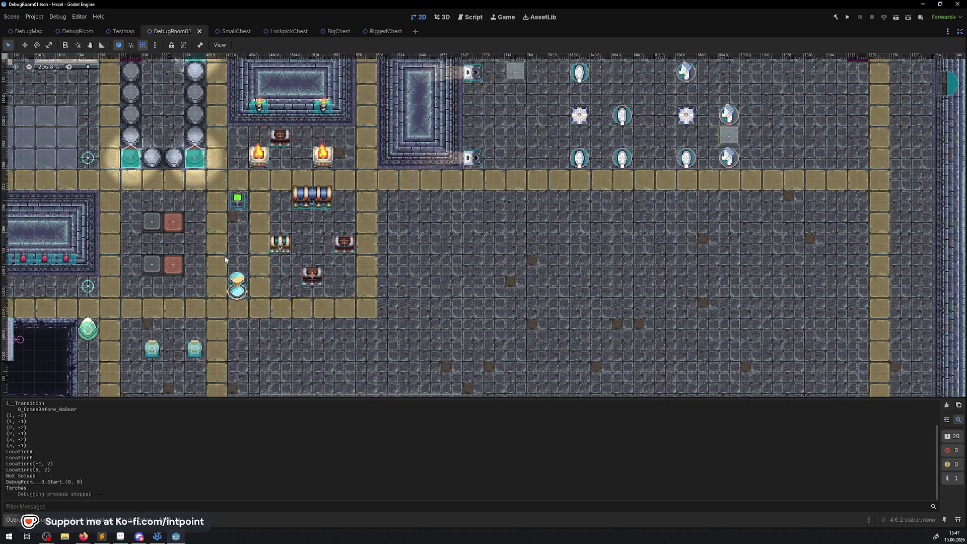
pyautogui.scroll(7, 236, 292)
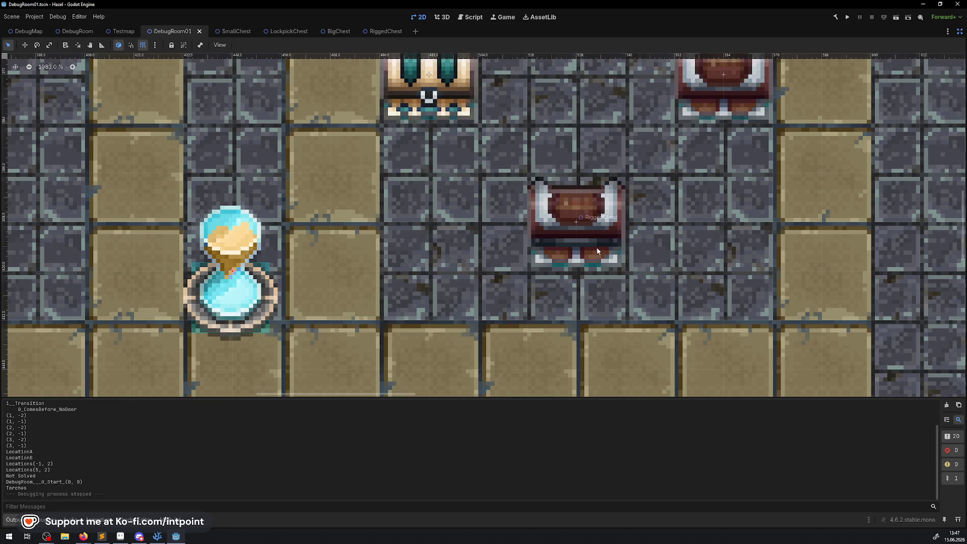
pyautogui.scroll(-6, 598, 250)
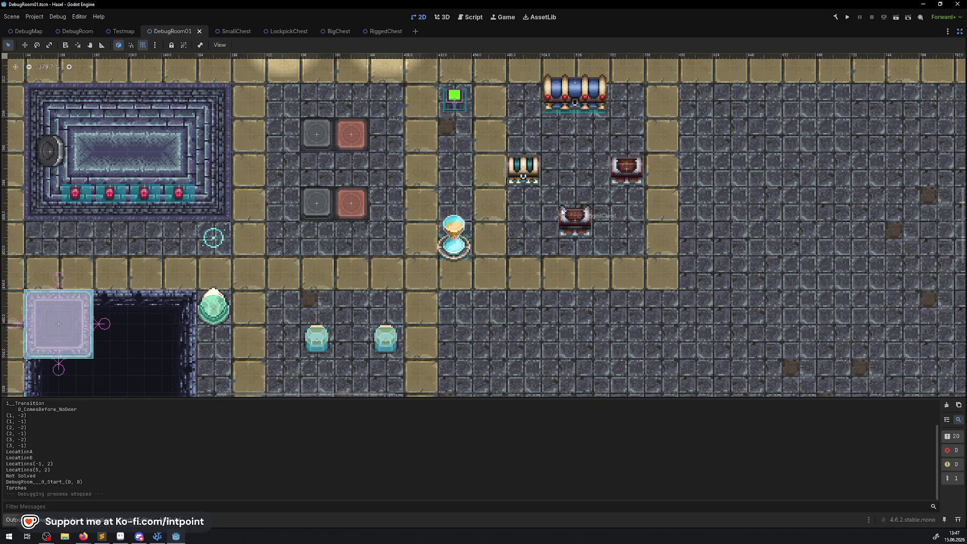
pyautogui.click(157, 536)
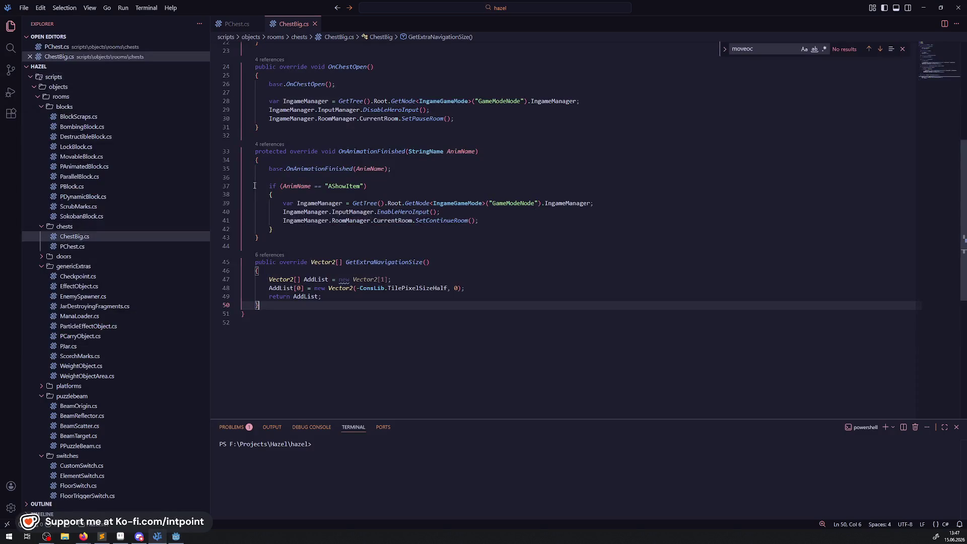
# Step: Review PChest.cs's AccessibilityState.Random despawn block in _Ready, lines 39–50, including OnRandomDespawn
pyautogui.hotkey('ctrl', 'Tab')
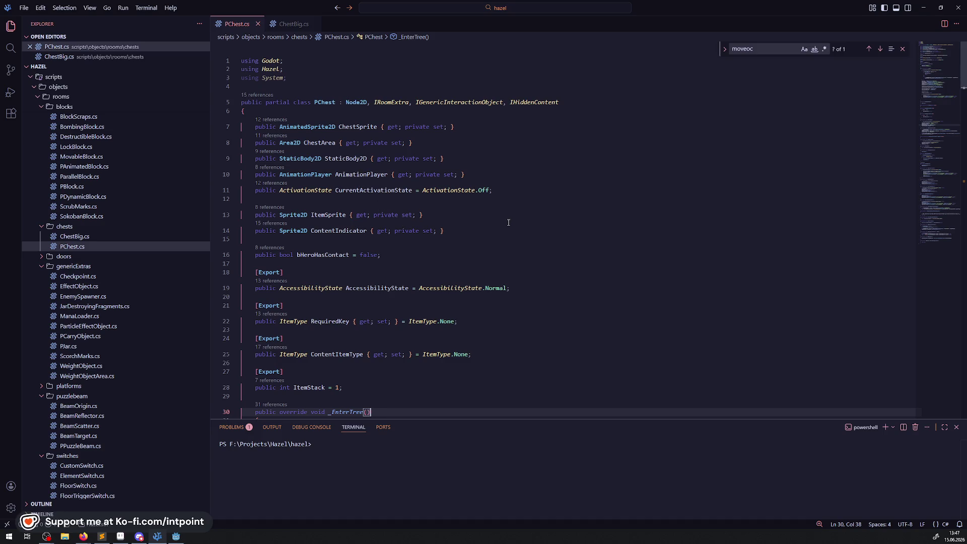
pyautogui.scroll(-3, 390, 222)
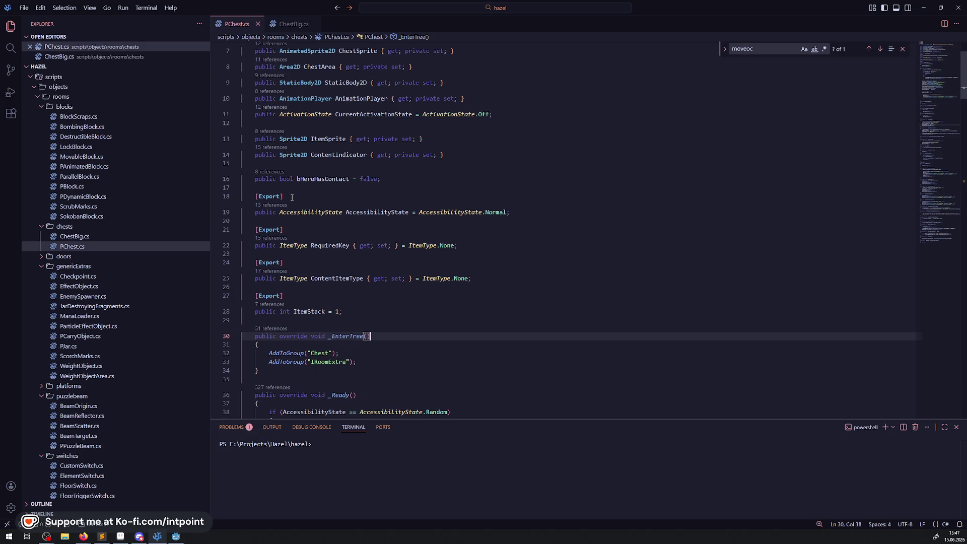
pyautogui.moveTo(293, 215)
pyautogui.scroll(-6, 414, 227)
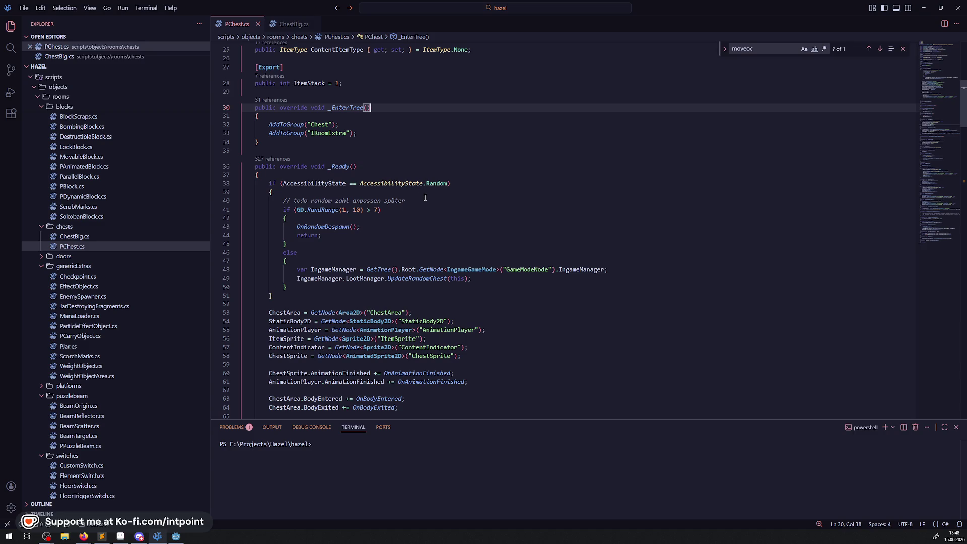
pyautogui.moveTo(294, 201); pyautogui.dragTo(406, 201)
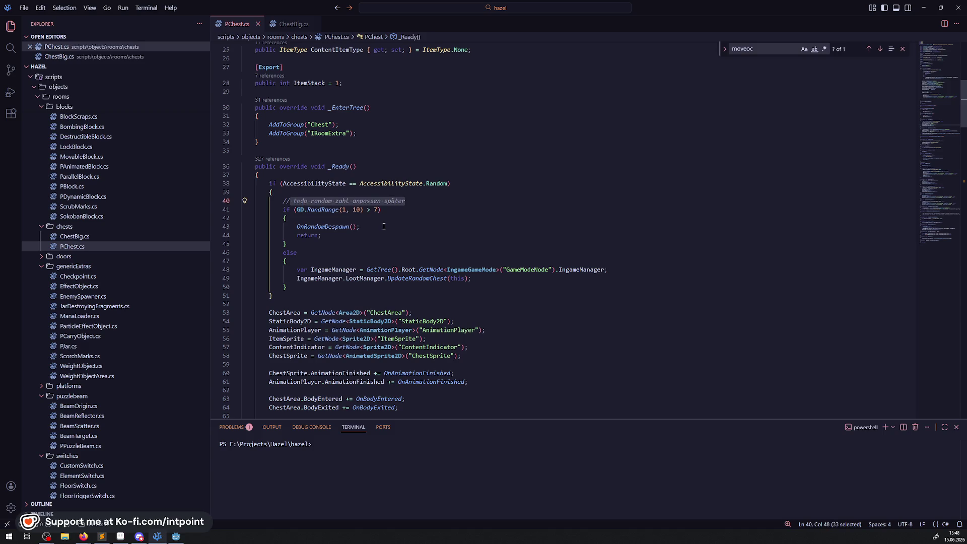
pyautogui.click(360, 226)
pyautogui.moveTo(298, 227); pyautogui.dragTo(378, 227)
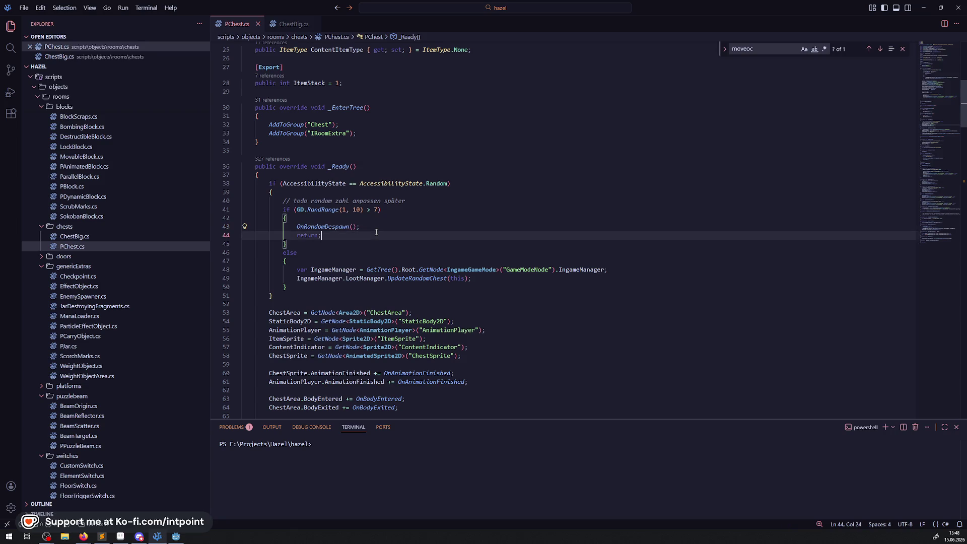
pyautogui.moveTo(353, 287); pyautogui.dragTo(355, 191)
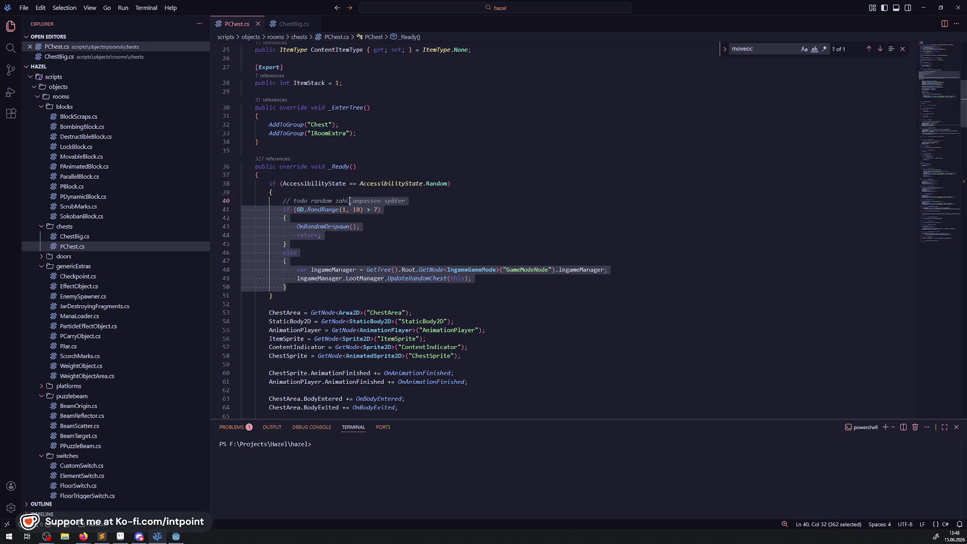
pyautogui.click(405, 215)
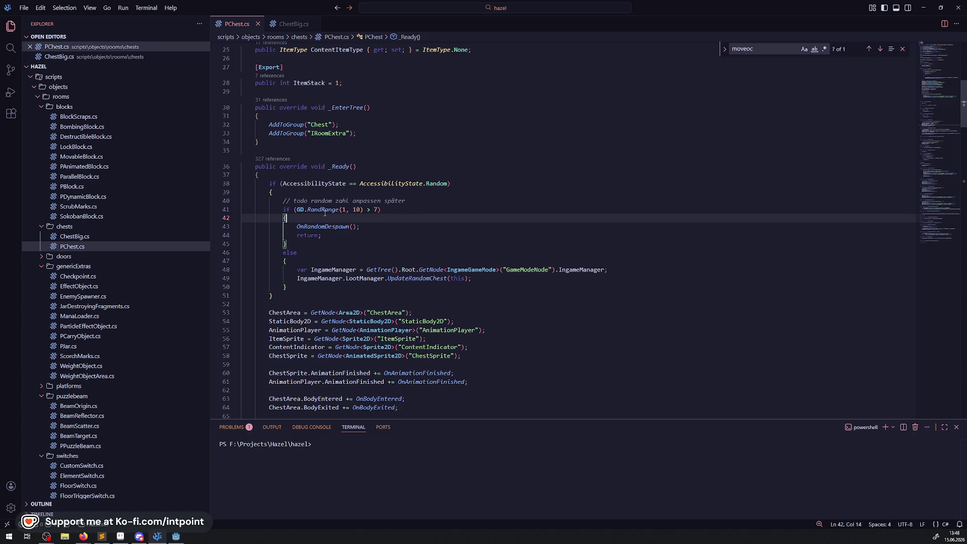
pyautogui.click(176, 536)
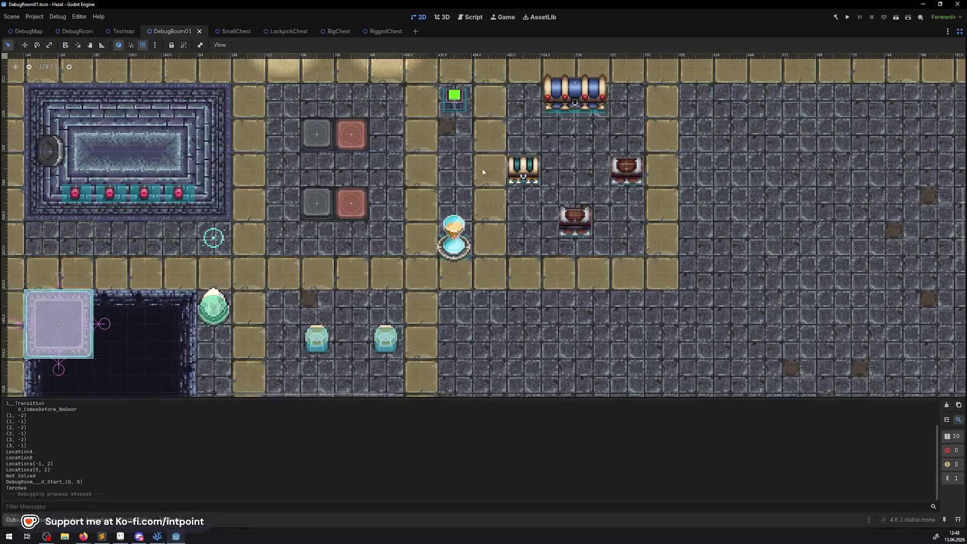
# Step: Show the side panels and move RiggedChest up and right to (564, 372)
pyautogui.scroll(-8, 483, 171)
pyautogui.scroll(6, 589, 172)
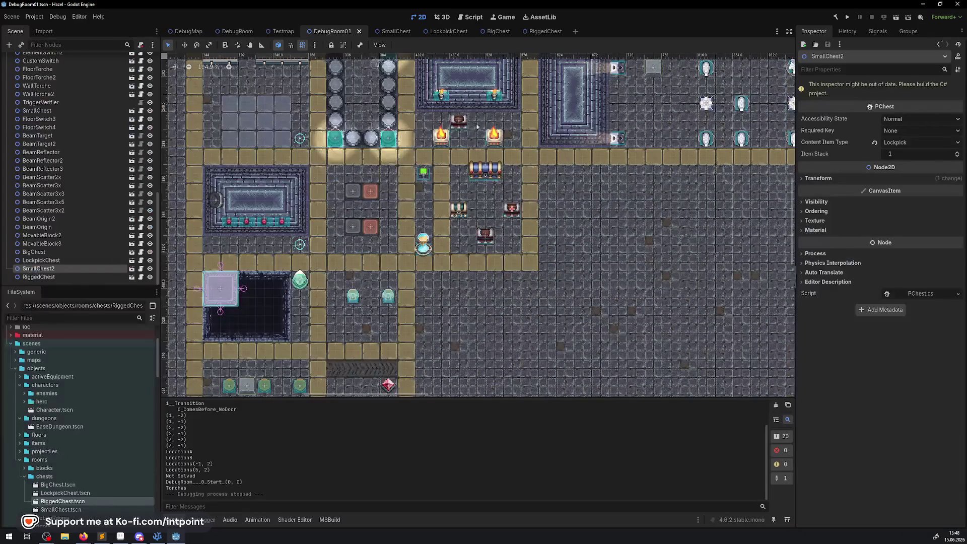
pyautogui.click(959, 31)
pyautogui.scroll(6, 500, 207)
pyautogui.moveTo(473, 256)
pyautogui.mouseDown()
pyautogui.moveTo(491, 225)
pyautogui.moveTo(484, 214)
pyautogui.moveTo(502, 216)
pyautogui.moveTo(426, 273)
pyautogui.mouseUp()
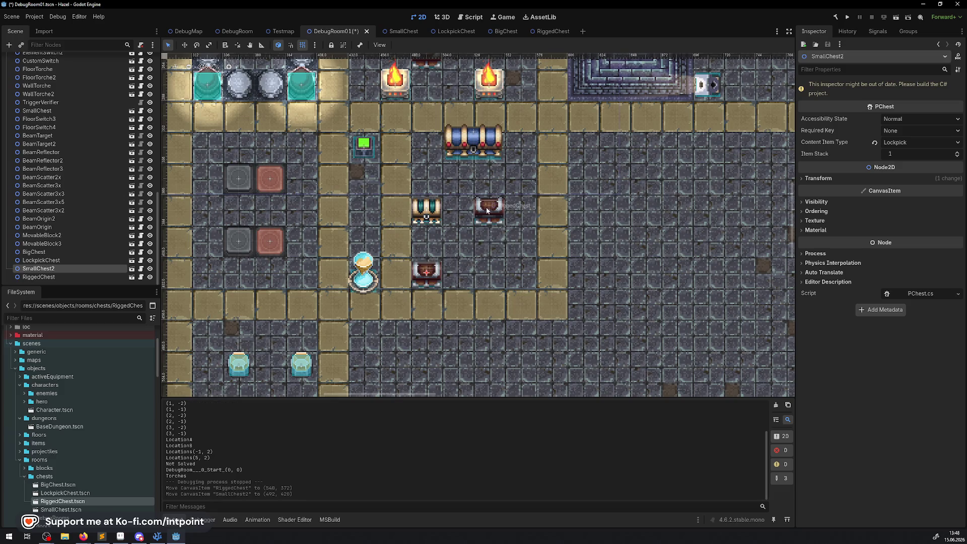
pyautogui.moveTo(487, 210); pyautogui.dragTo(518, 212)
# Step: Duplicate SmallChest2 into SmallChest3, 4 and 5, placing each rightward in a row, then select all four
pyautogui.click(55, 268)
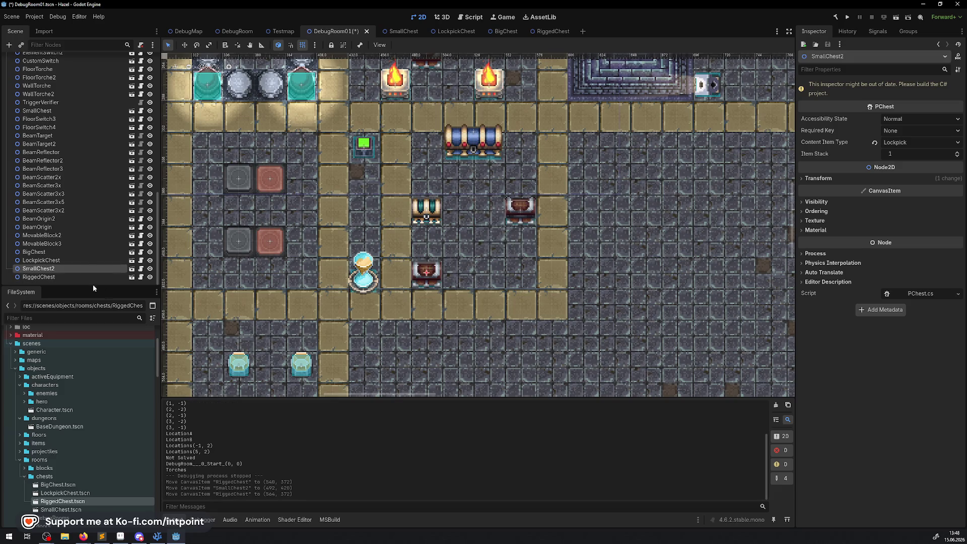
pyautogui.rightClick(56, 267)
pyautogui.click(65, 393)
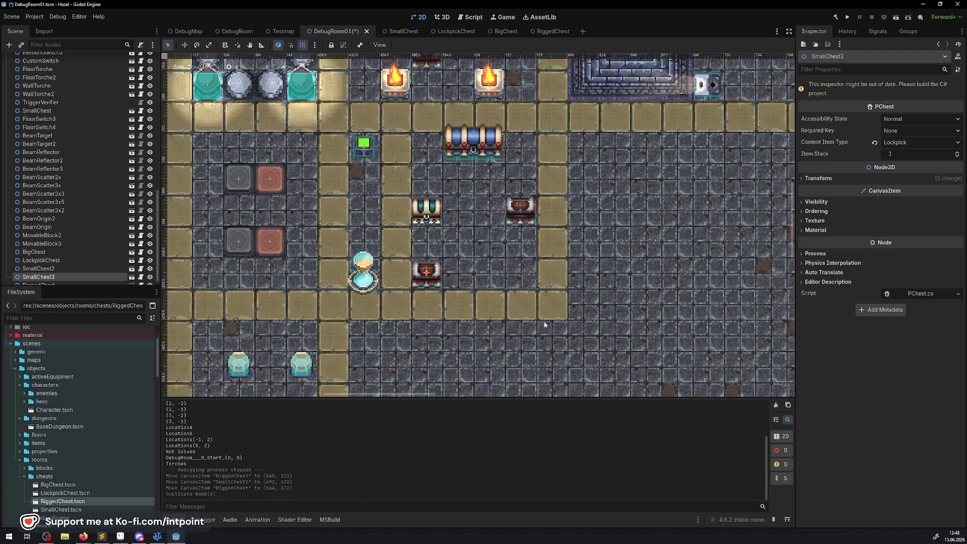
pyautogui.moveTo(426, 272); pyautogui.dragTo(457, 272)
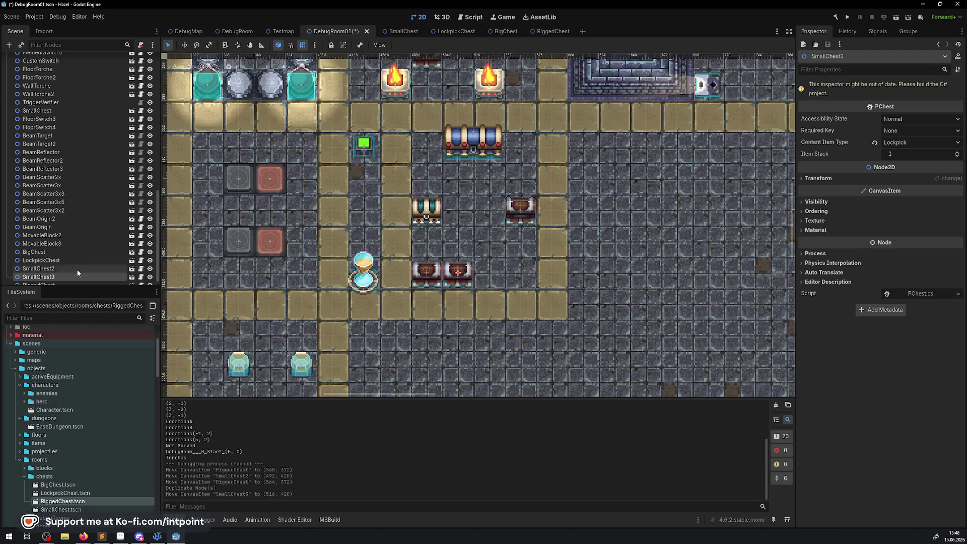
pyautogui.rightClick(33, 280)
pyautogui.click(66, 386)
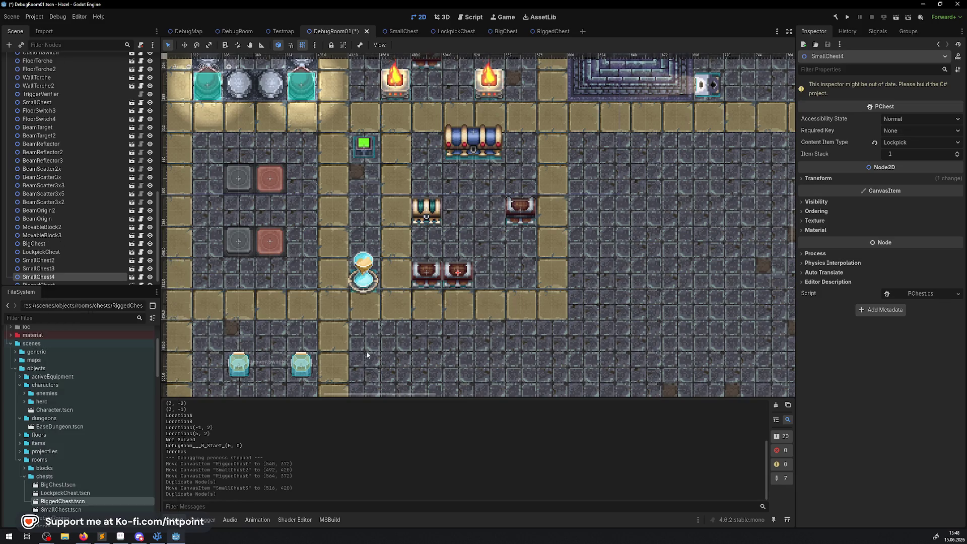
pyautogui.moveTo(458, 267); pyautogui.dragTo(490, 267)
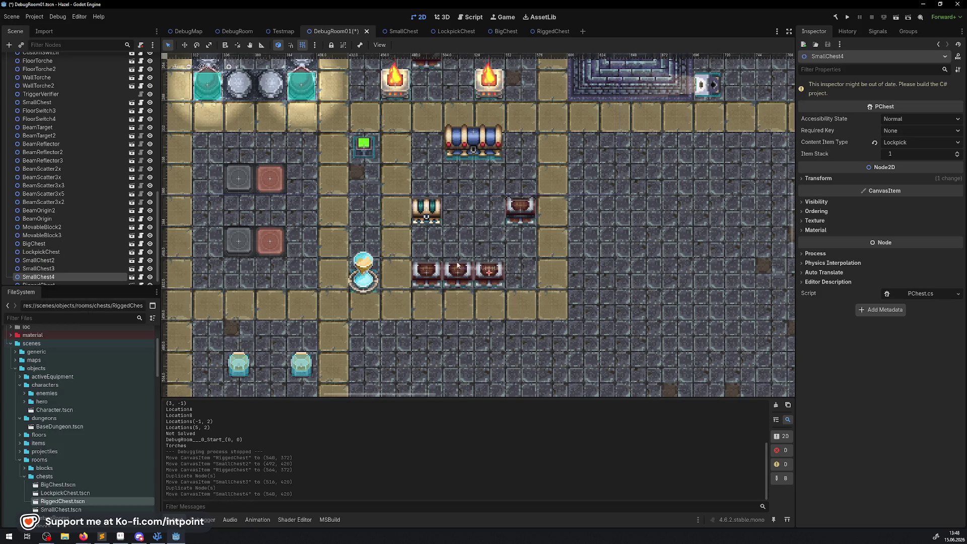
pyautogui.rightClick(50, 277)
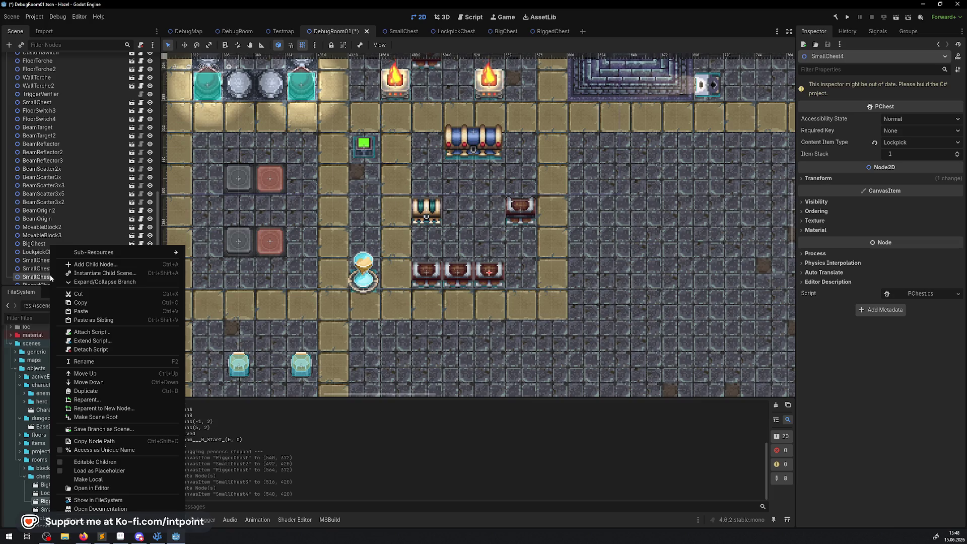
pyautogui.click(86, 390)
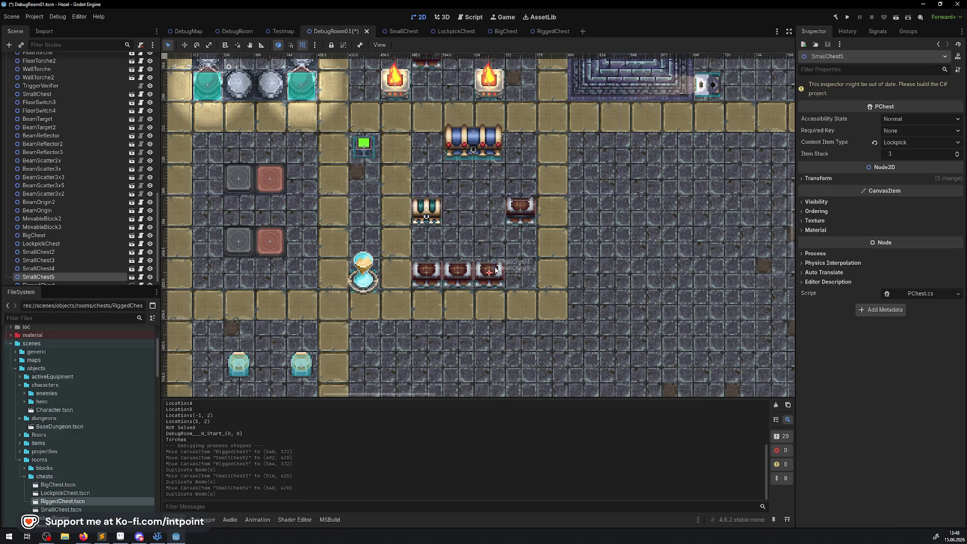
pyautogui.moveTo(496, 271); pyautogui.dragTo(527, 270)
pyautogui.moveTo(606, 347); pyautogui.dragTo(385, 252)
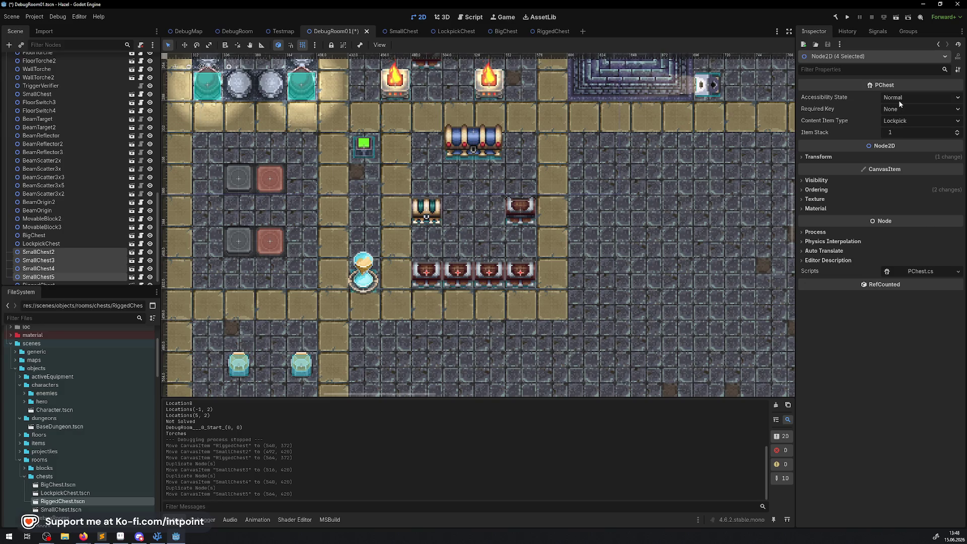
# Step: Set Accessibility State to Random on SmallChest2–5, save DebugRoom01, and build and run the game
pyautogui.click(897, 122)
pyautogui.click(897, 124)
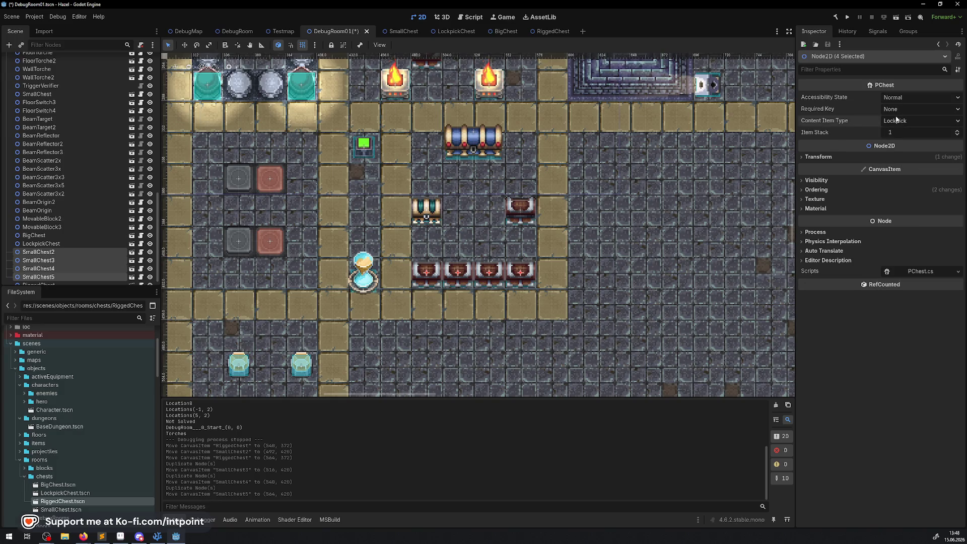
pyautogui.click(897, 120)
pyautogui.click(893, 97)
pyautogui.click(895, 97)
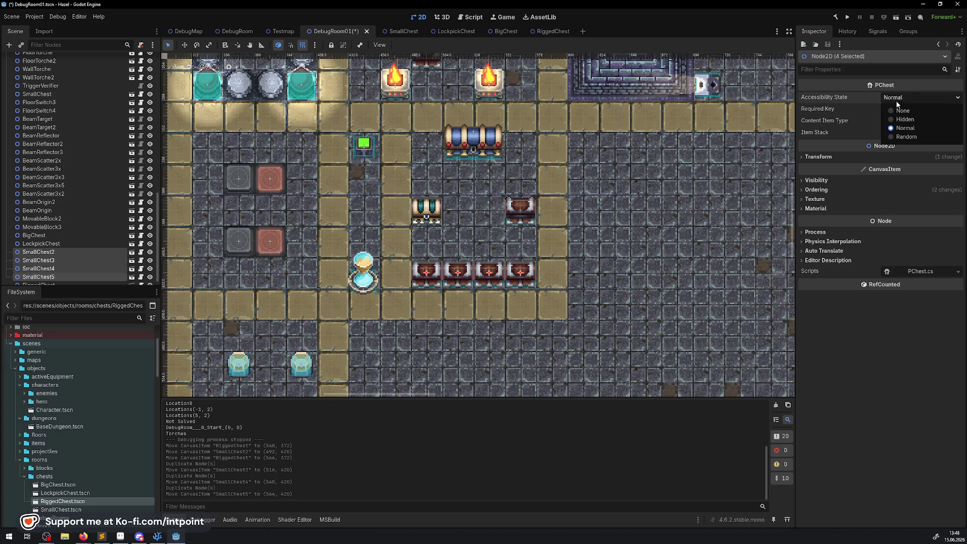
pyautogui.click(905, 137)
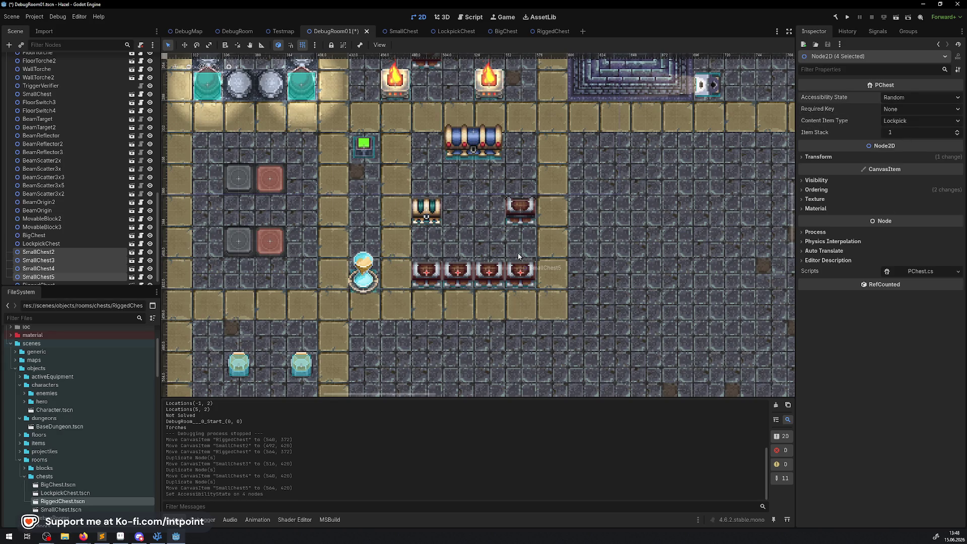
pyautogui.hotkey('ctrl', 's')
pyautogui.click(851, 17)
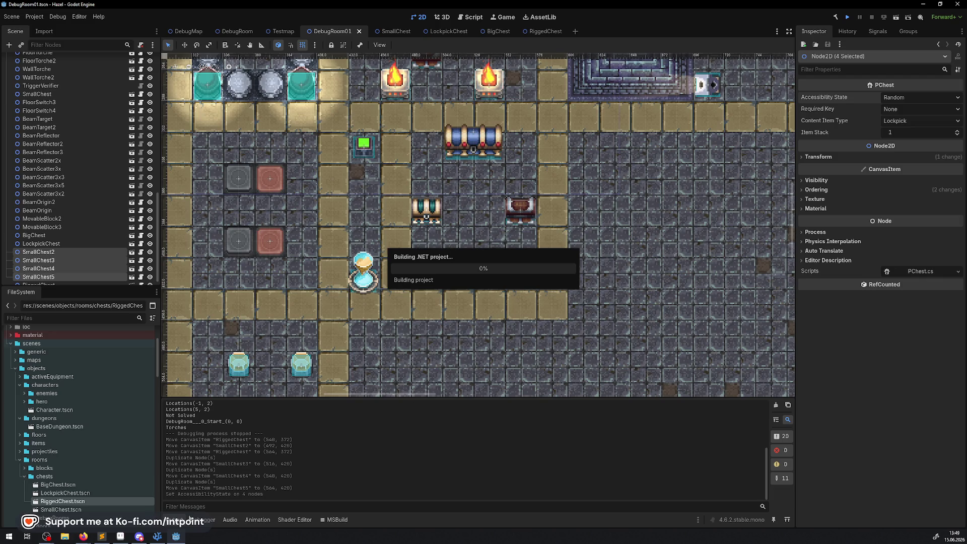
pyautogui.click(157, 537)
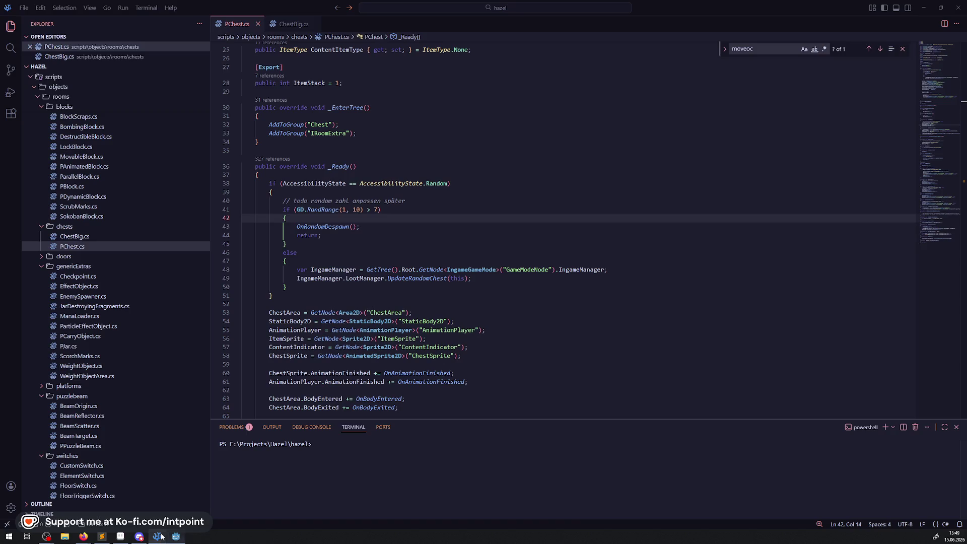
# Step: Inspect the OnRandomDespawn call in PChest.cs, then return to the running game
pyautogui.doubleClick(327, 227)
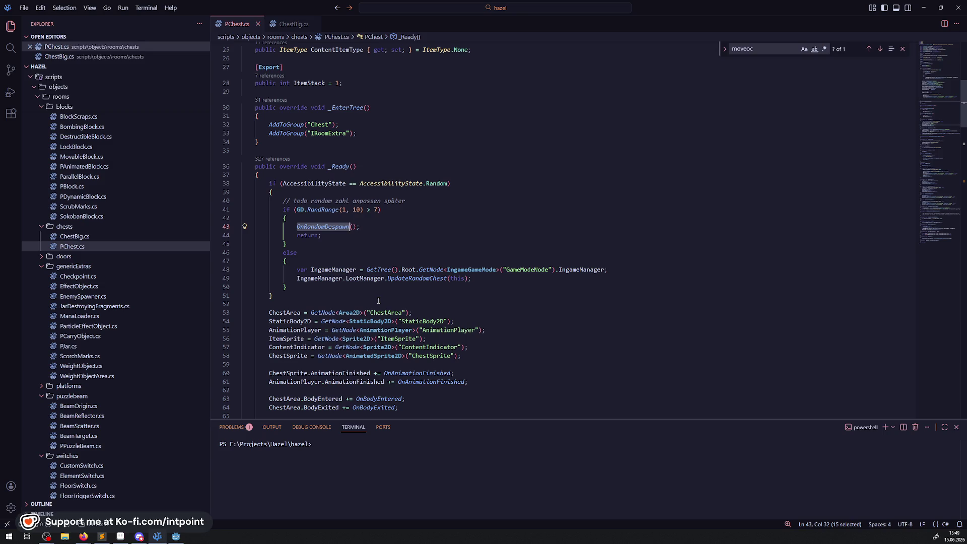
pyautogui.hotkey('alt', 'Tab')
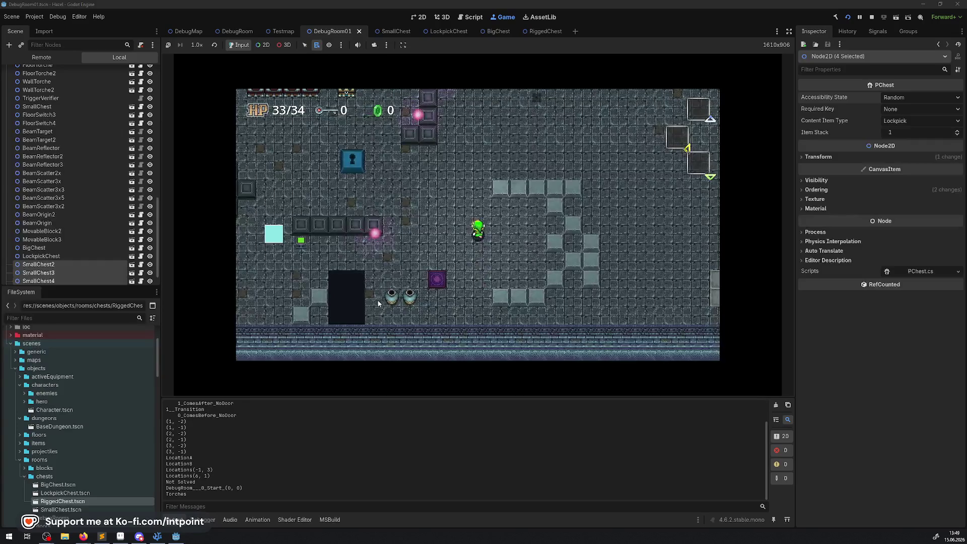
# Step: Walk the hero up through DebugRoom01 to the row of chests, then stop the running game
pyautogui.press('Up')
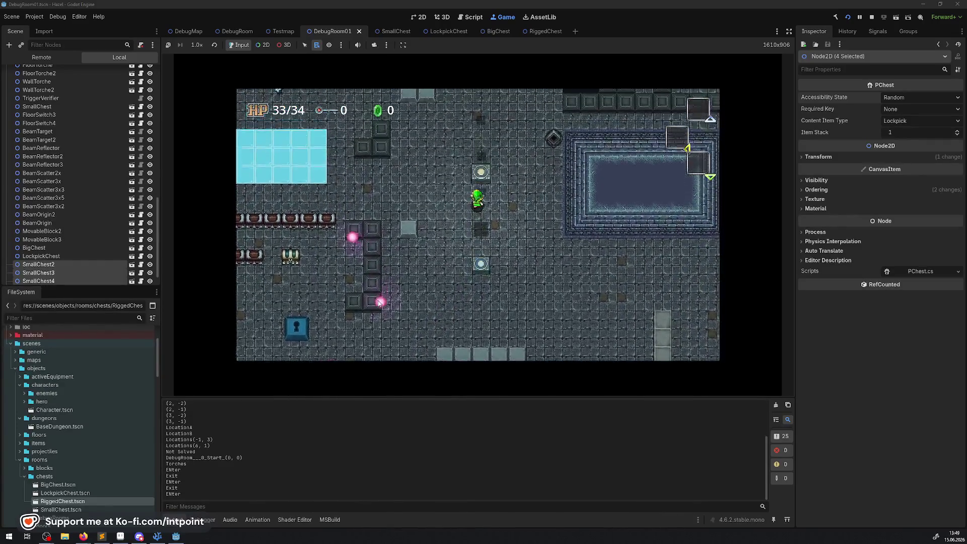
pyautogui.press('Right')
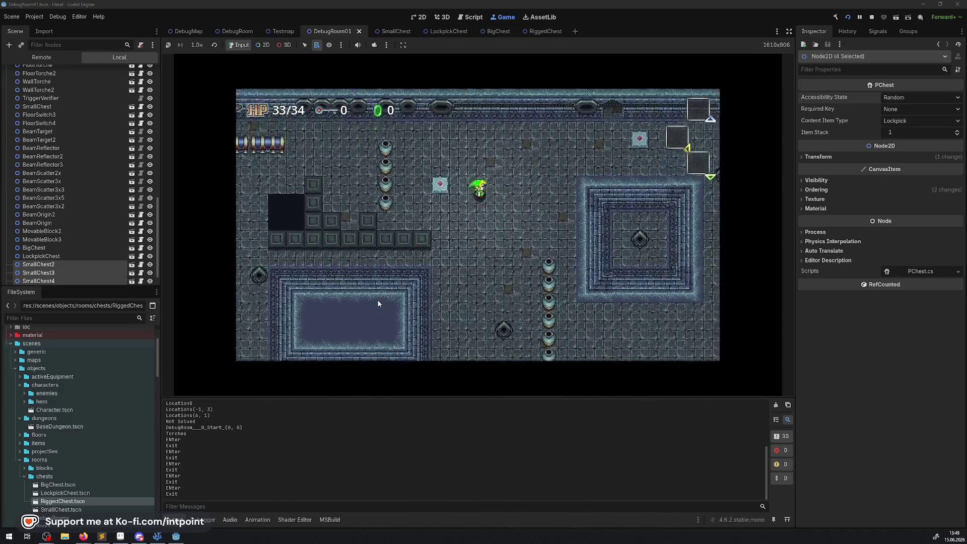
pyautogui.press('Up')
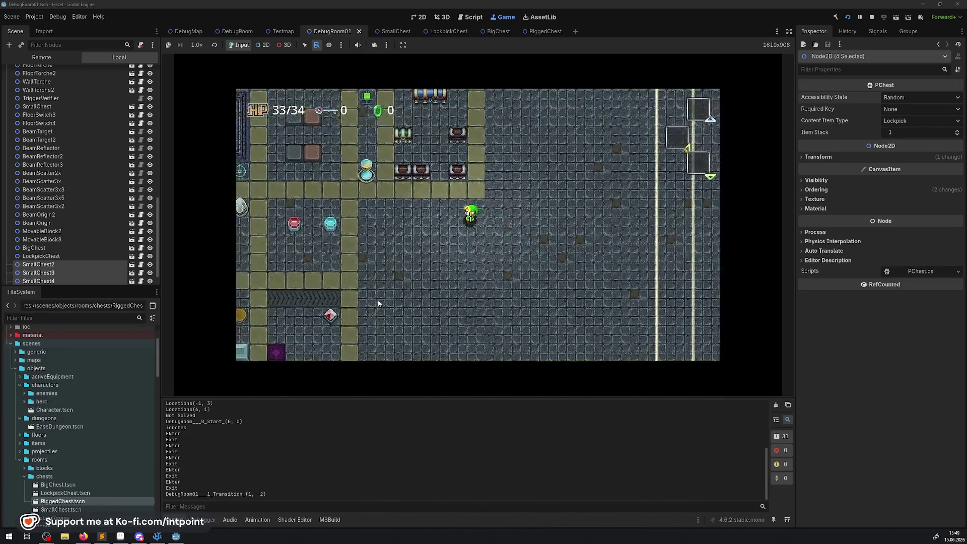
pyautogui.press('Up')
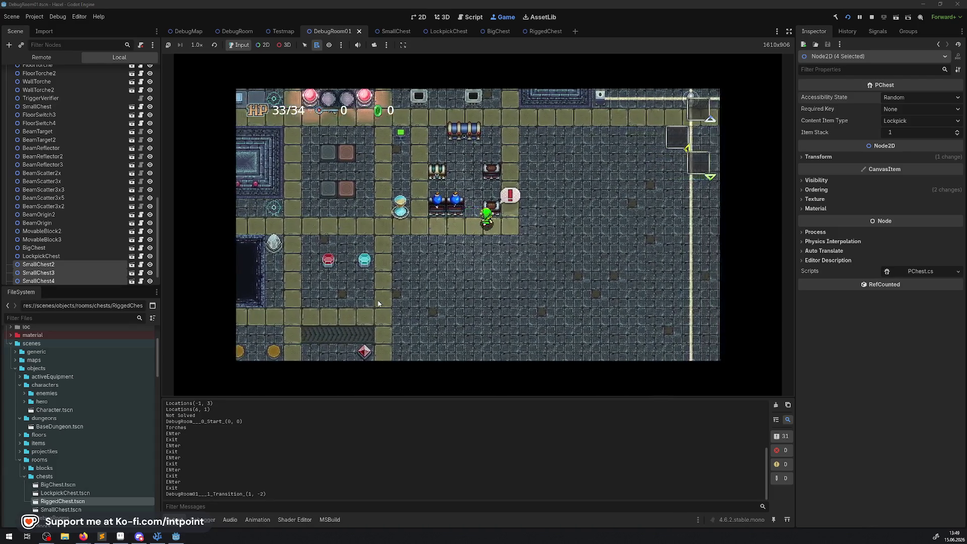
pyautogui.press('Down')
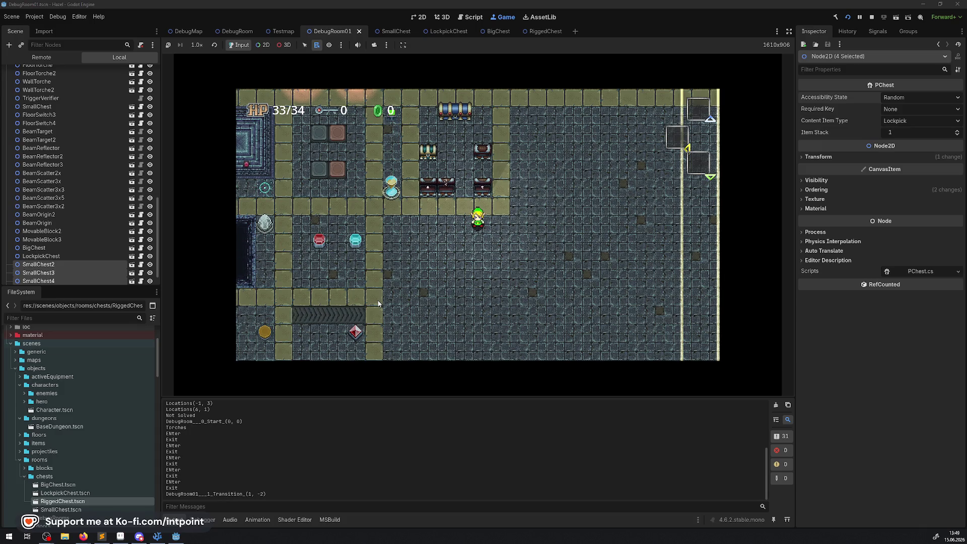
pyautogui.click(872, 17)
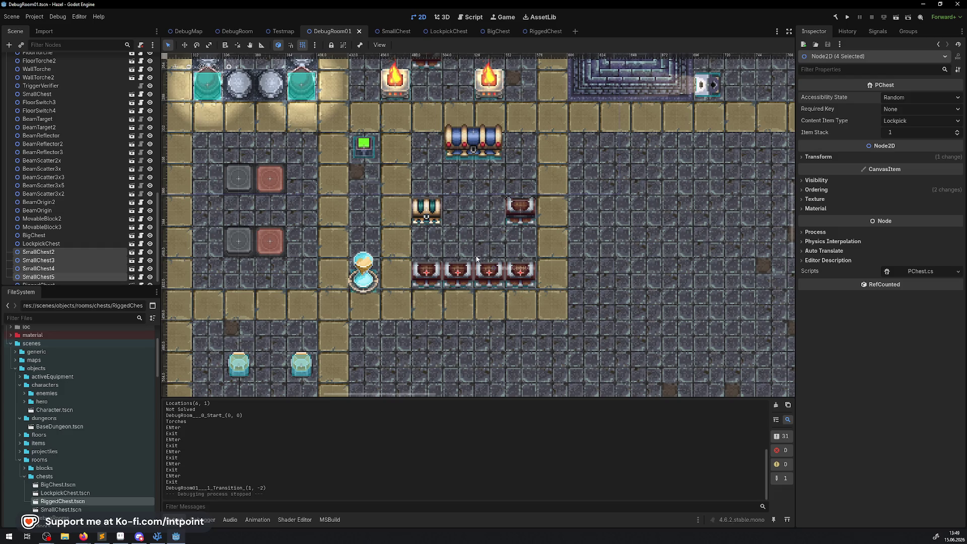
# Step: Check SmallChest4, SmallChest3 and SmallChest2 one at a time, then return to PChest.cs in VS Code
pyautogui.moveTo(585, 310)
pyautogui.mouseDown()
pyautogui.moveTo(459, 256)
pyautogui.moveTo(419, 253)
pyautogui.mouseUp()
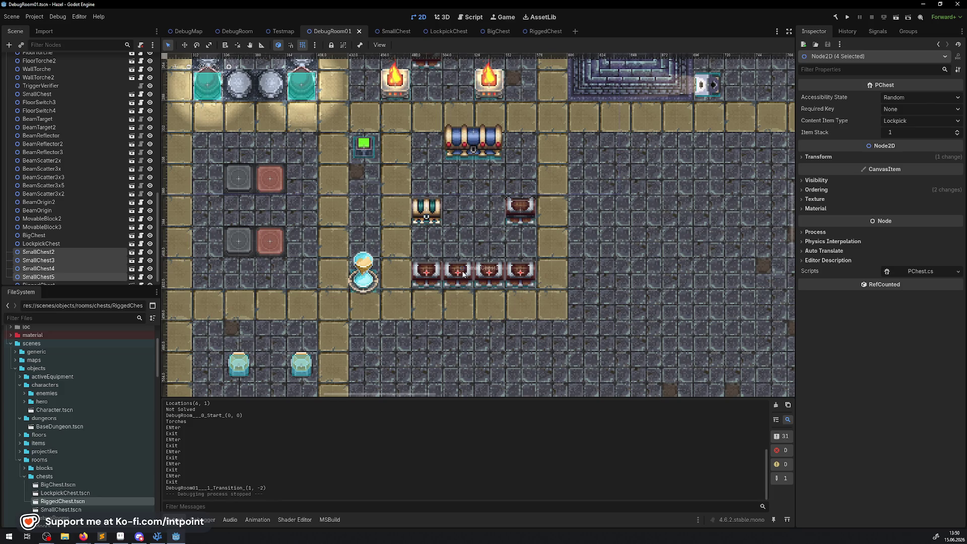
pyautogui.click(530, 295)
pyautogui.click(497, 280)
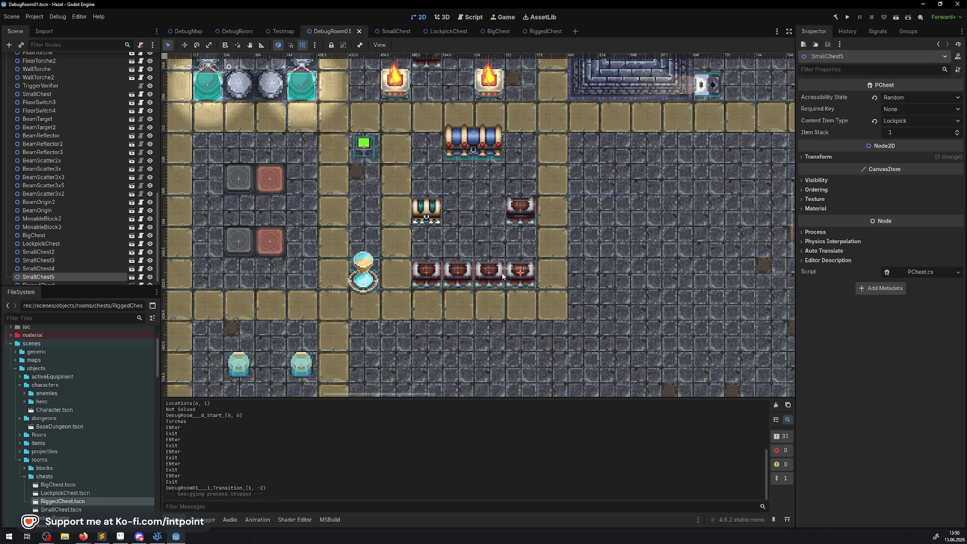
pyautogui.click(456, 274)
pyautogui.click(435, 276)
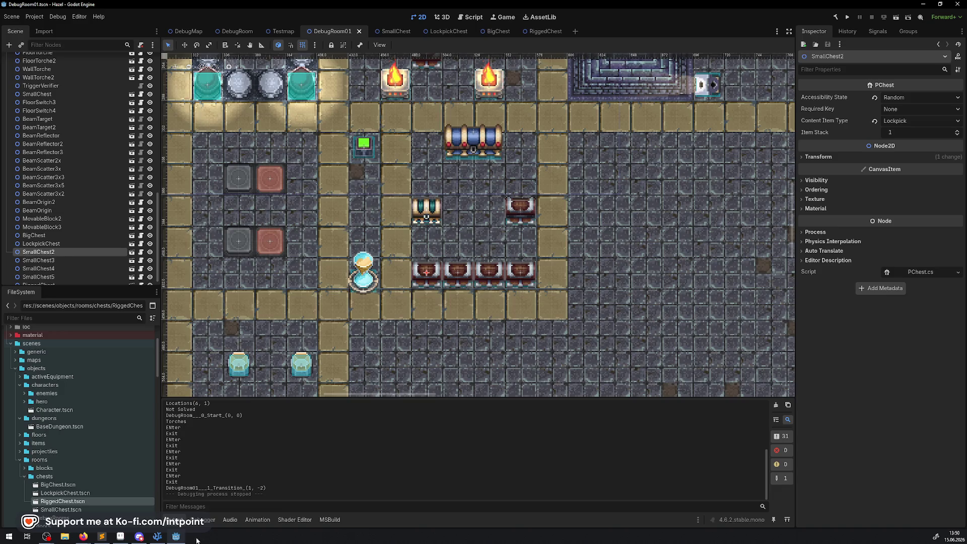
pyautogui.click(157, 536)
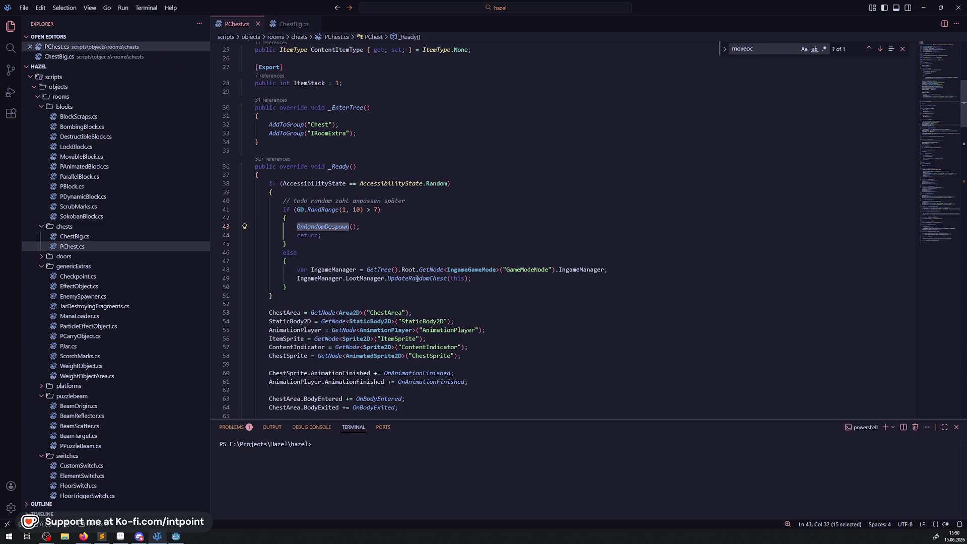
# Step: Jump from the UpdateRandomChest call on line 49 to its LootManager.cs definition and select lines 124–128
pyautogui.click(435, 300)
pyautogui.click(436, 278)
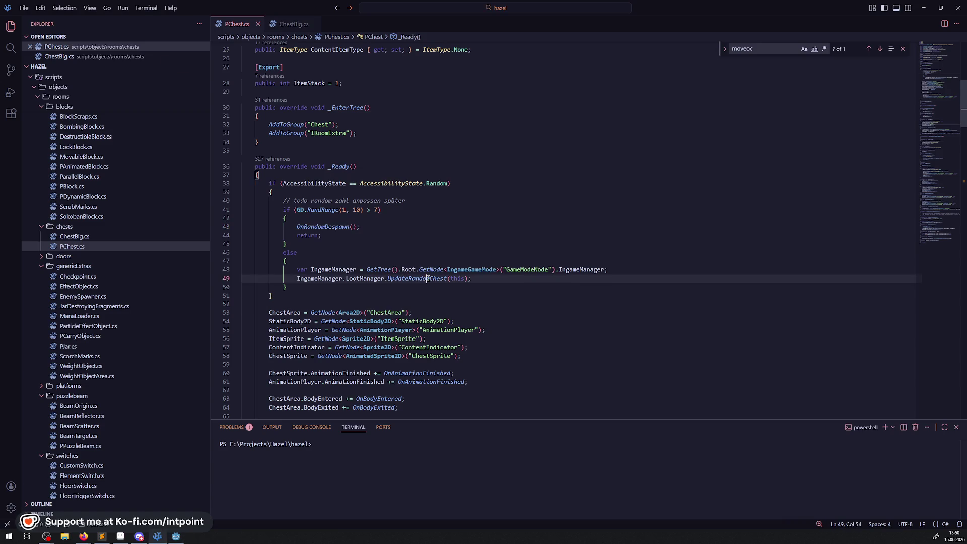
pyautogui.rightClick(437, 278)
pyautogui.press('Escape')
pyautogui.rightClick(422, 280)
pyautogui.click(478, 286)
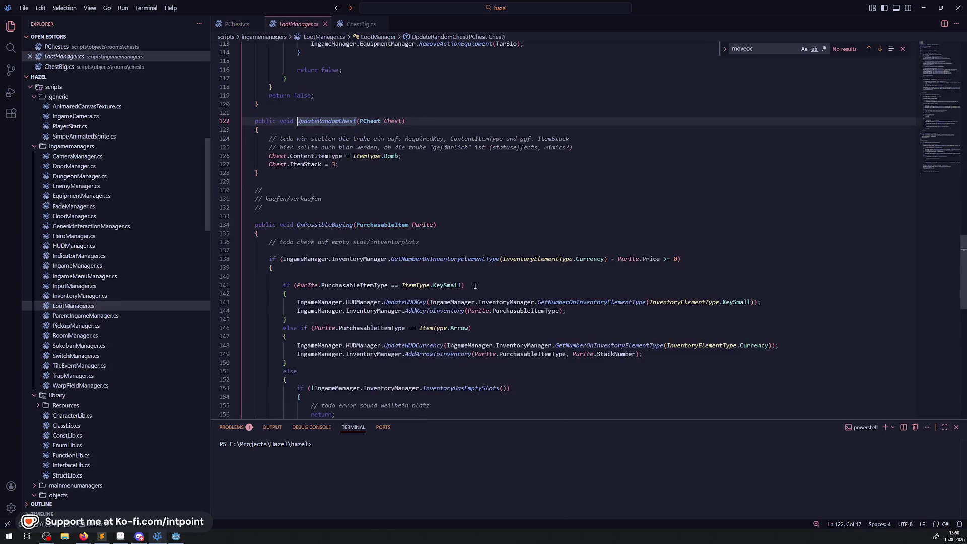
pyautogui.moveTo(391, 177); pyautogui.dragTo(262, 146)
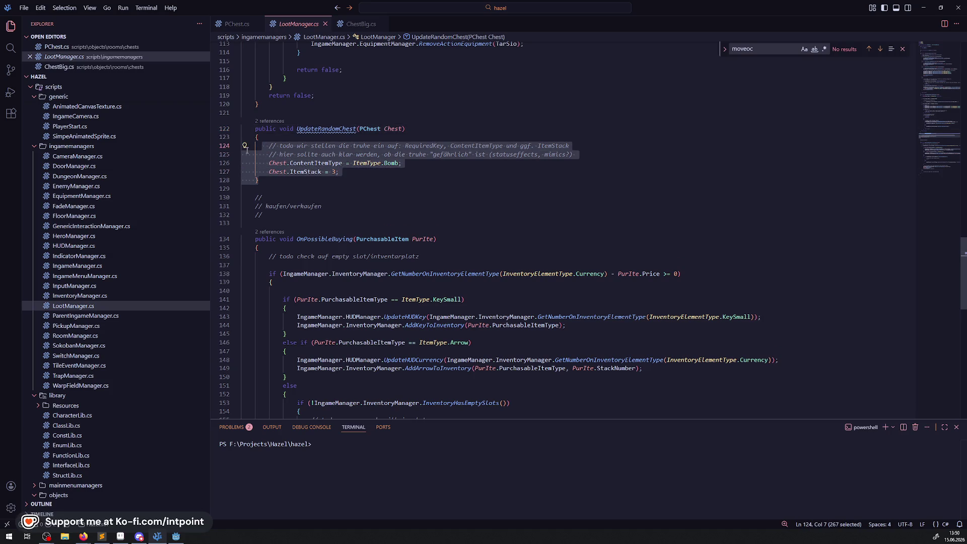
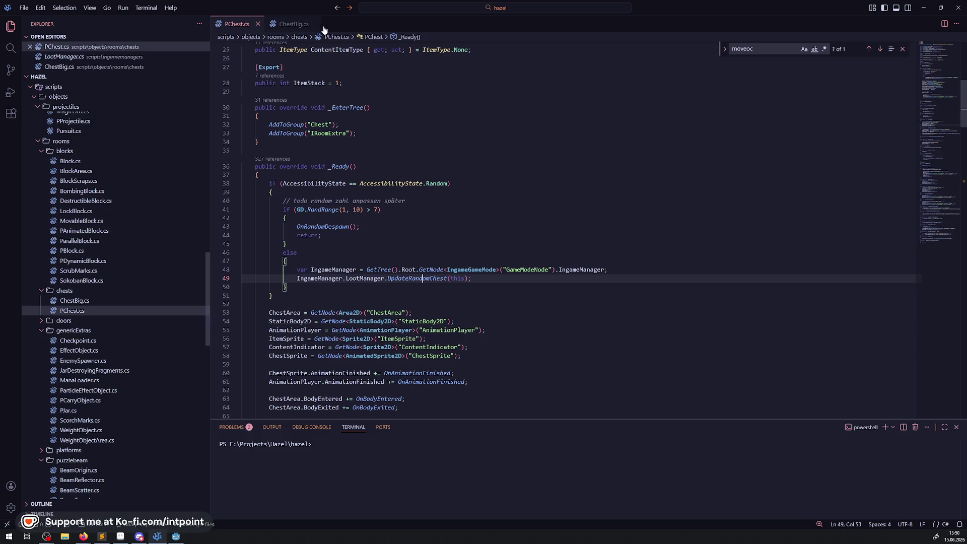
# Step: Close LootManager.cs, read the GetNode and AnimationPlayer docs, then go to the blank lines after the if-block
pyautogui.click(325, 23)
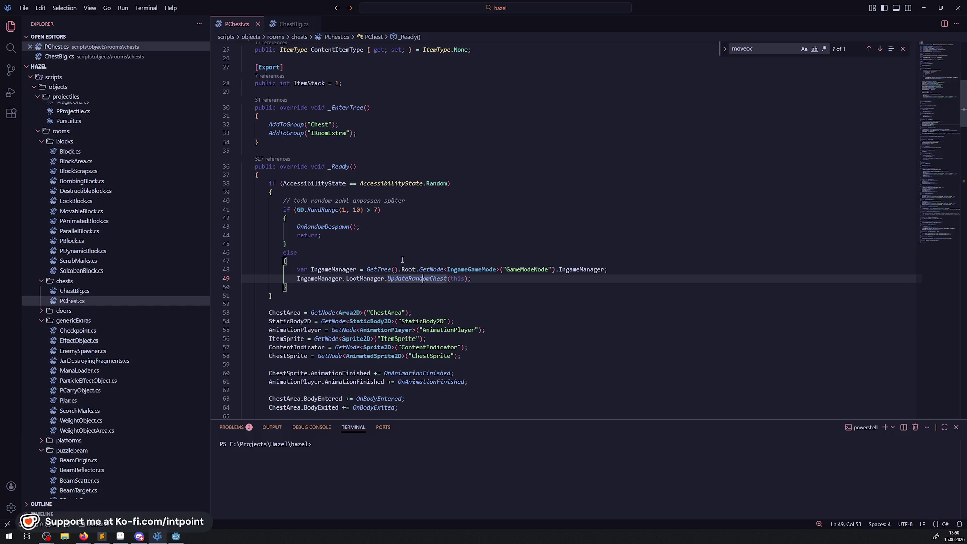
pyautogui.moveTo(426, 271)
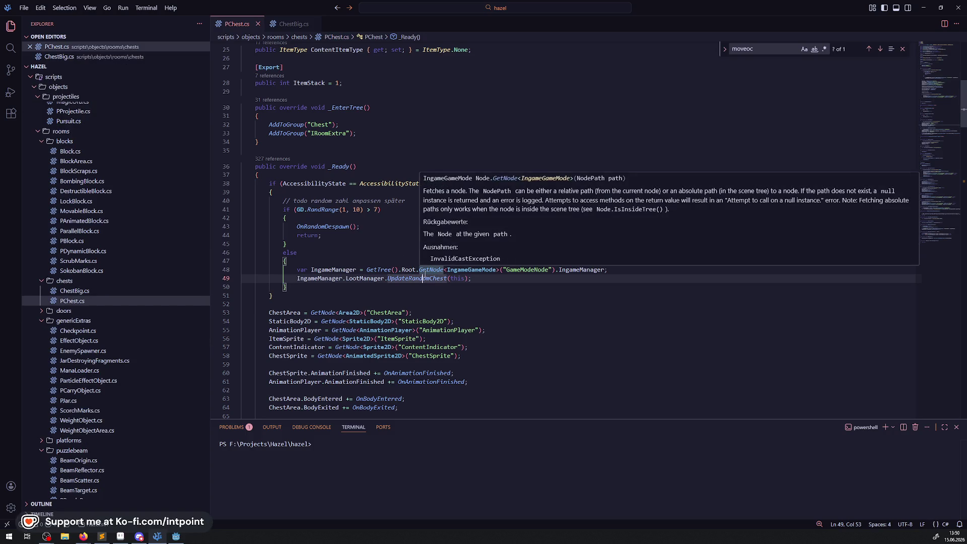
pyautogui.moveTo(388, 326)
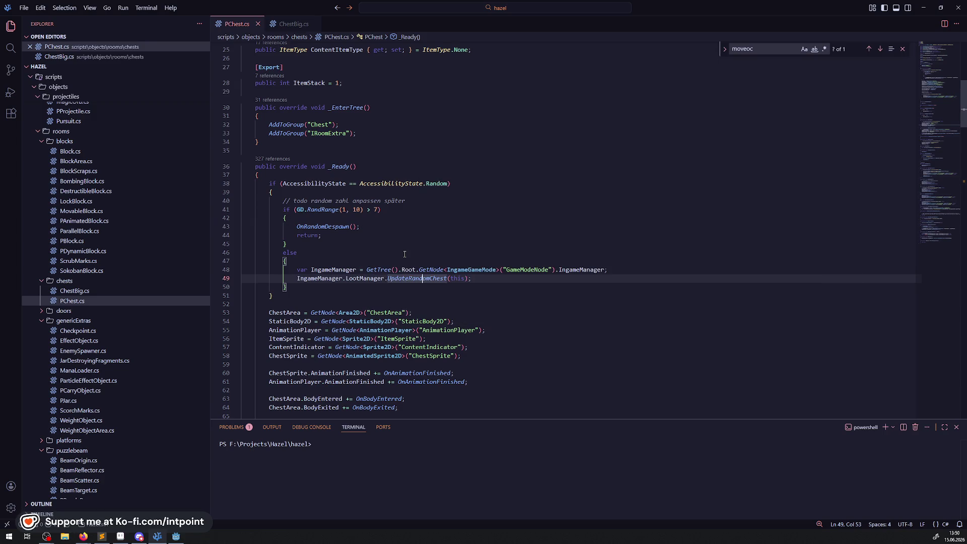
pyautogui.scroll(-2, 402, 253)
pyautogui.moveTo(399, 250)
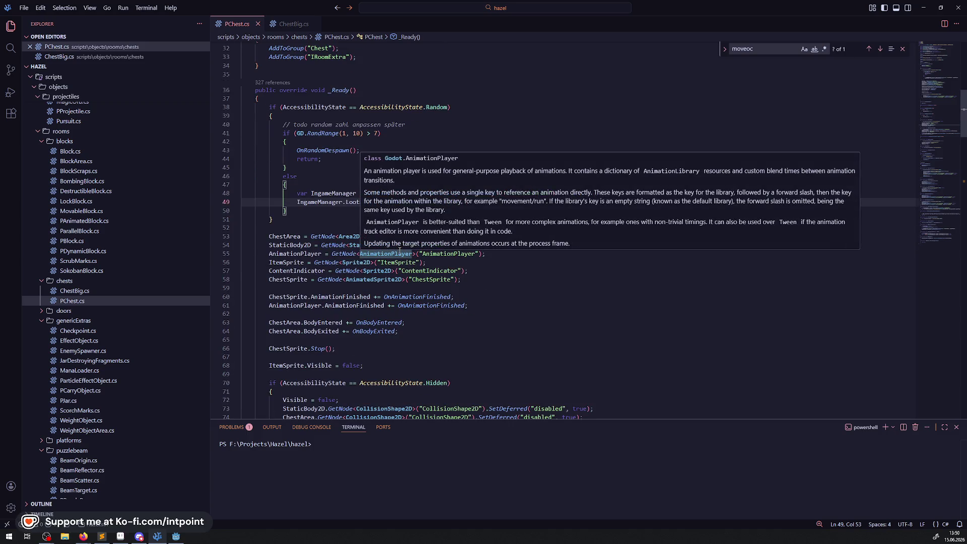
pyautogui.moveTo(391, 294)
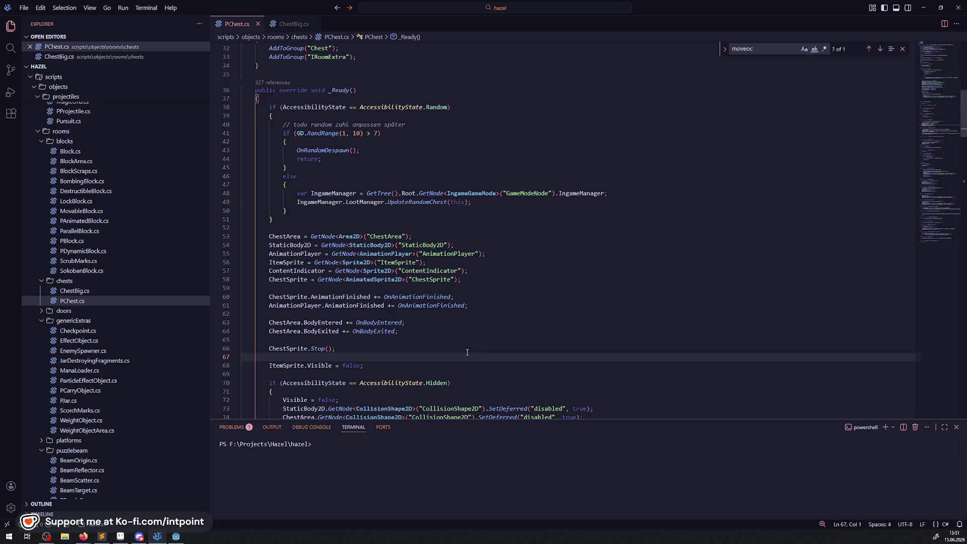
pyautogui.scroll(-3, 453, 346)
pyautogui.click(314, 359)
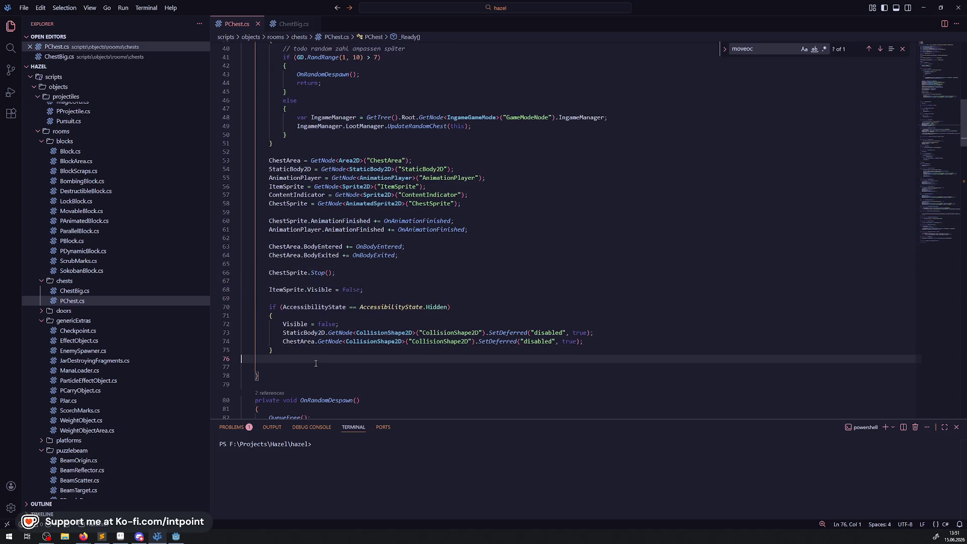
# Step: Delete the blank lines after the Hidden if-block in _Ready and save PChest.cs
pyautogui.press('BackSpace')
pyautogui.press('BackSpace')
pyautogui.press('BackSpace')
pyautogui.click(423, 382)
pyautogui.hotkey('ctrl', 's')
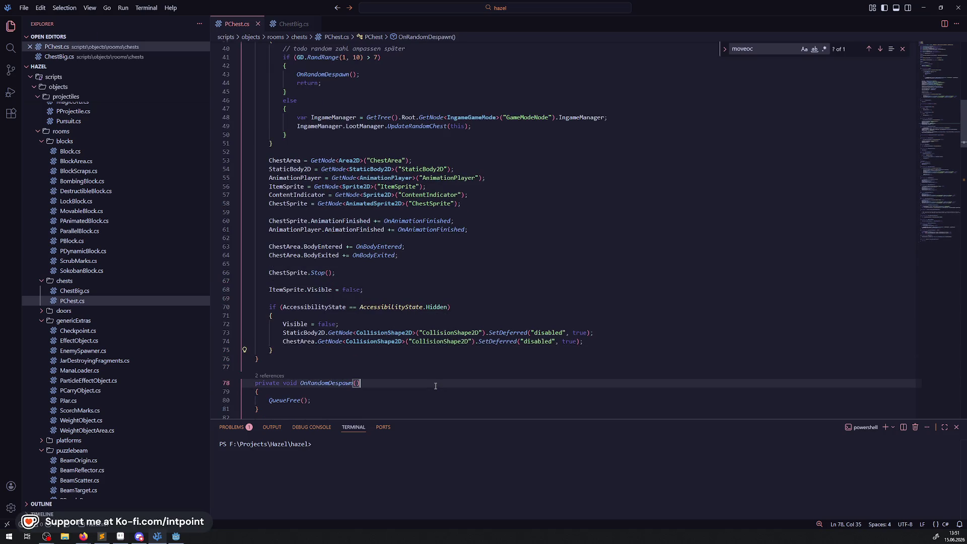
# Step: Rewrite OnBodyEntered as a one-line if setting bHeroHasContact = true, and save
pyautogui.scroll(-2, 443, 348)
pyautogui.scroll(-5, 443, 347)
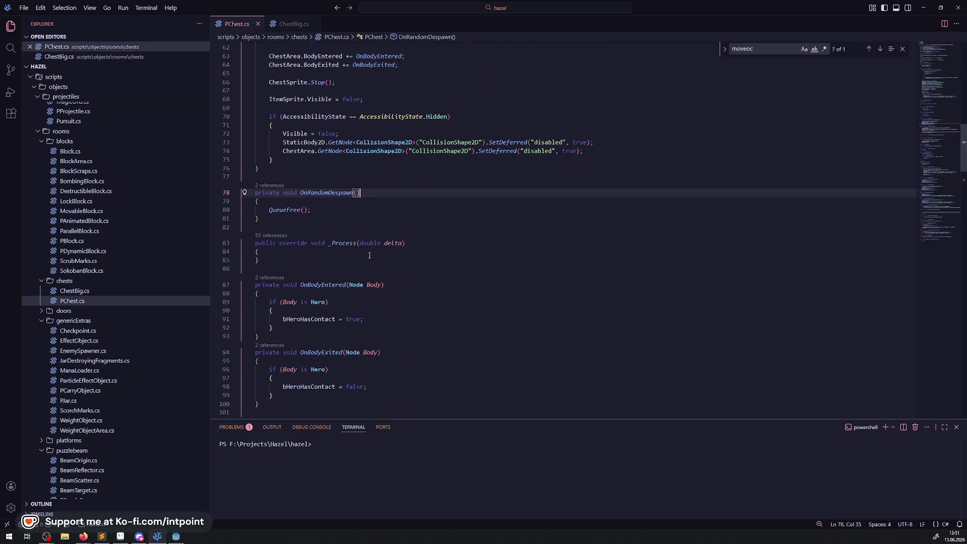
pyautogui.scroll(-2, 369, 255)
pyautogui.moveTo(271, 259); pyautogui.dragTo(364, 258)
pyautogui.hotkey('ctrl', 'c')
pyautogui.click(337, 244)
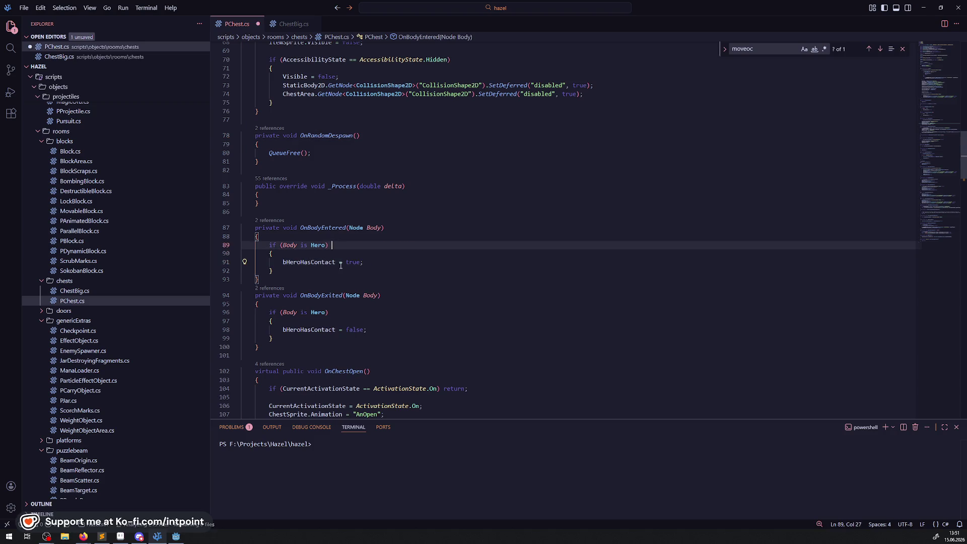
pyautogui.hotkey('ctrl', 'v')
pyautogui.moveTo(272, 270)
pyautogui.mouseDown()
pyautogui.moveTo(242, 254)
pyautogui.moveTo(205, 254)
pyautogui.mouseUp()
pyautogui.press('BackSpace')
pyautogui.press('BackSpace')
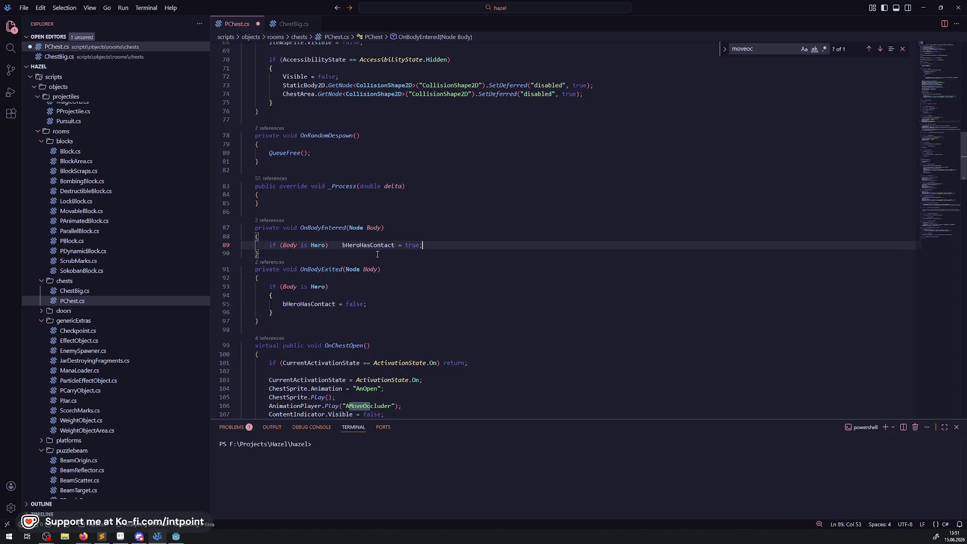
pyautogui.hotkey('ctrl', 's')
# Step: Rewrite OnBodyExited as a one-line if setting bHeroHasContact = false, and save
pyautogui.moveTo(276, 304)
pyautogui.mouseDown()
pyautogui.moveTo(382, 302)
pyautogui.moveTo(338, 287)
pyautogui.mouseUp()
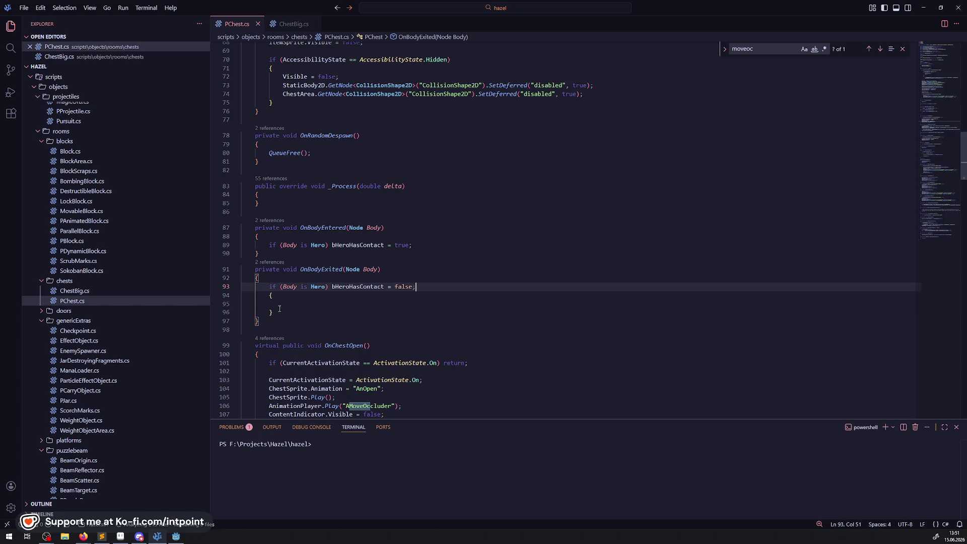
pyautogui.moveTo(275, 312); pyautogui.dragTo(215, 294)
pyautogui.press('BackSpace')
pyautogui.press('BackSpace')
pyautogui.hotkey('ctrl', 's')
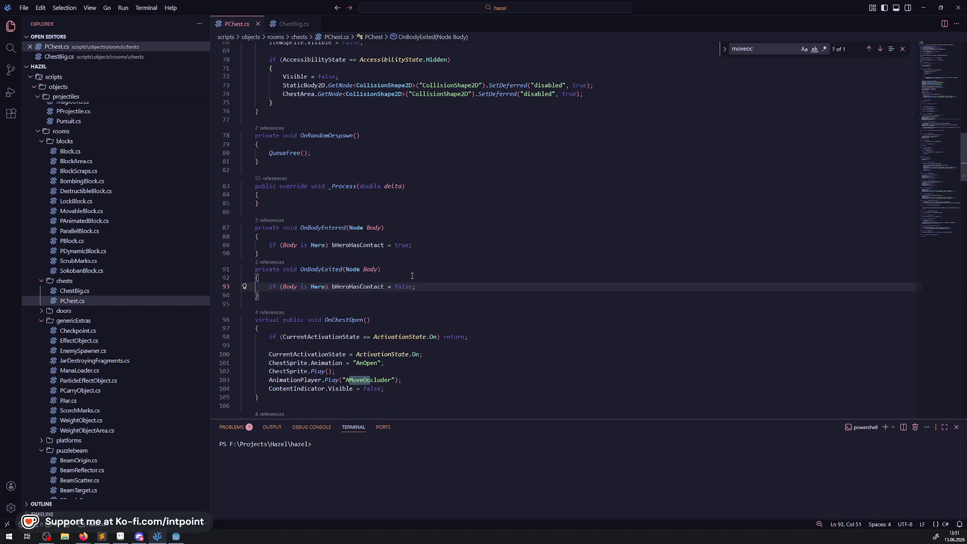
# Step: Scroll down to the GetExtraNavigationSize method and select its name
pyautogui.scroll(-3, 408, 265)
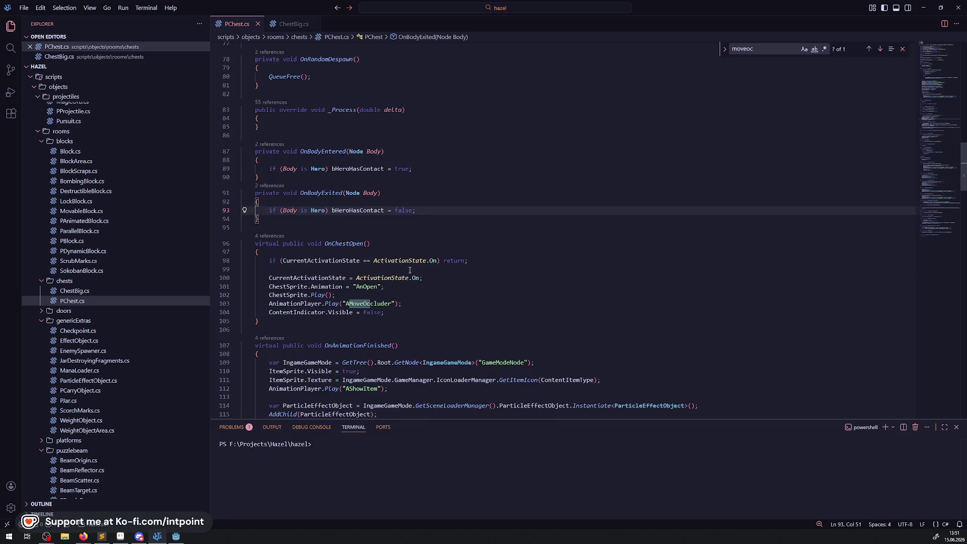
pyautogui.scroll(-2, 468, 289)
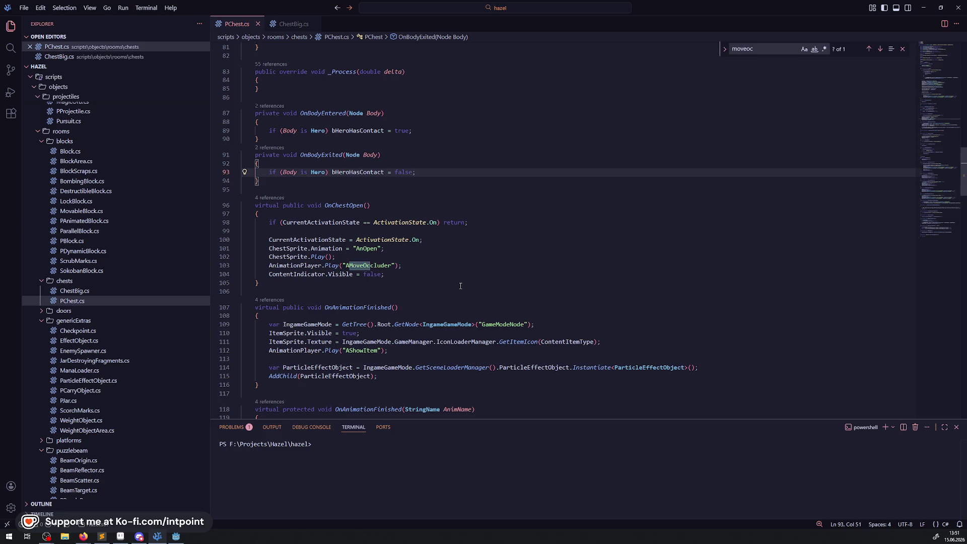
pyautogui.scroll(-15, 459, 287)
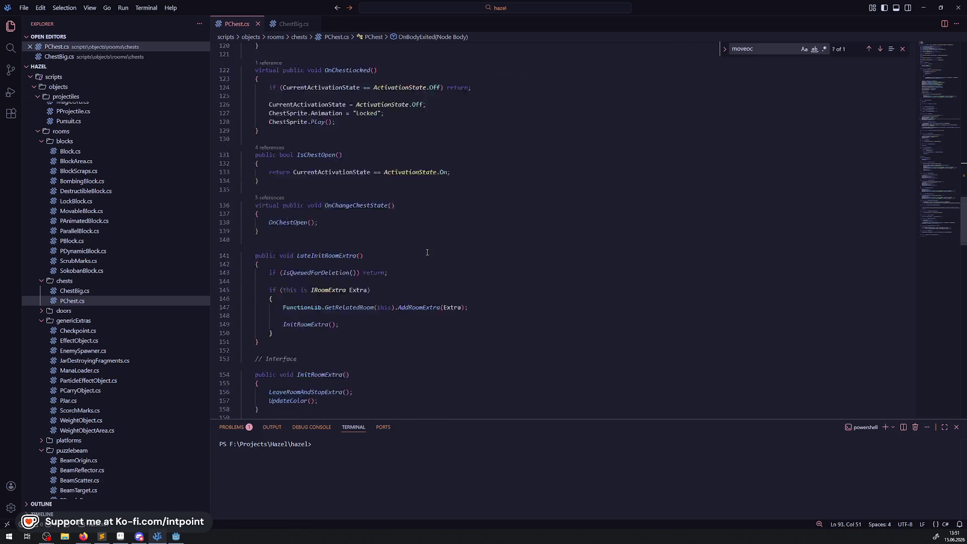
pyautogui.scroll(-20, 377, 265)
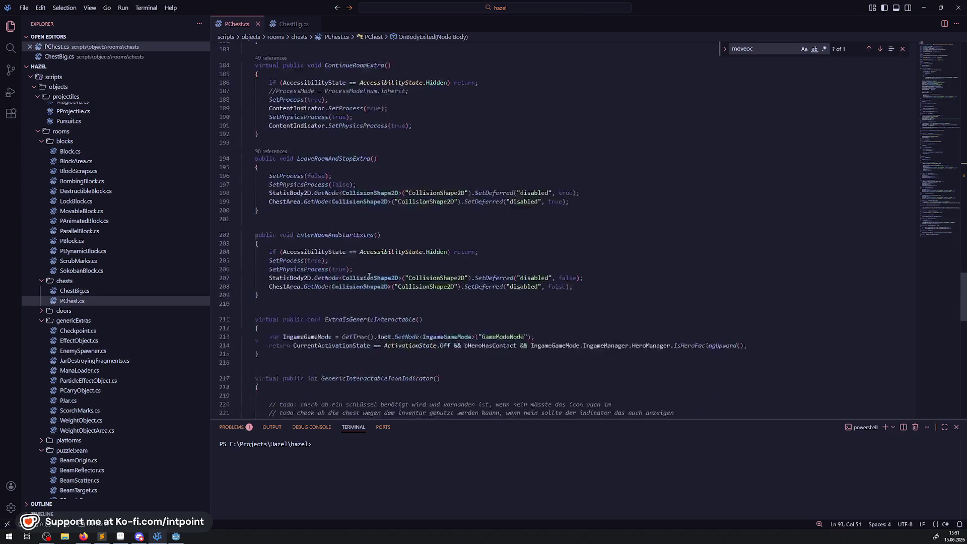
pyautogui.scroll(-7, 372, 302)
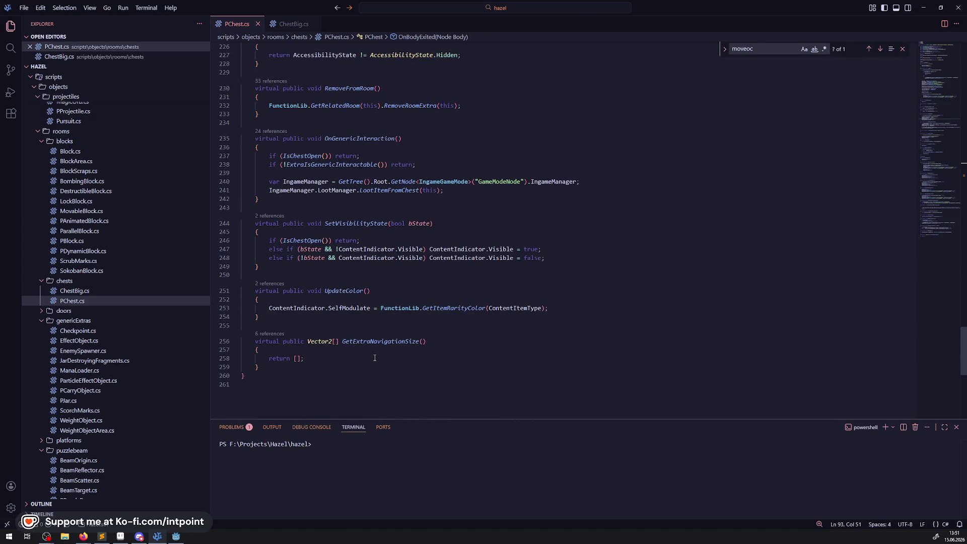
pyautogui.doubleClick(361, 342)
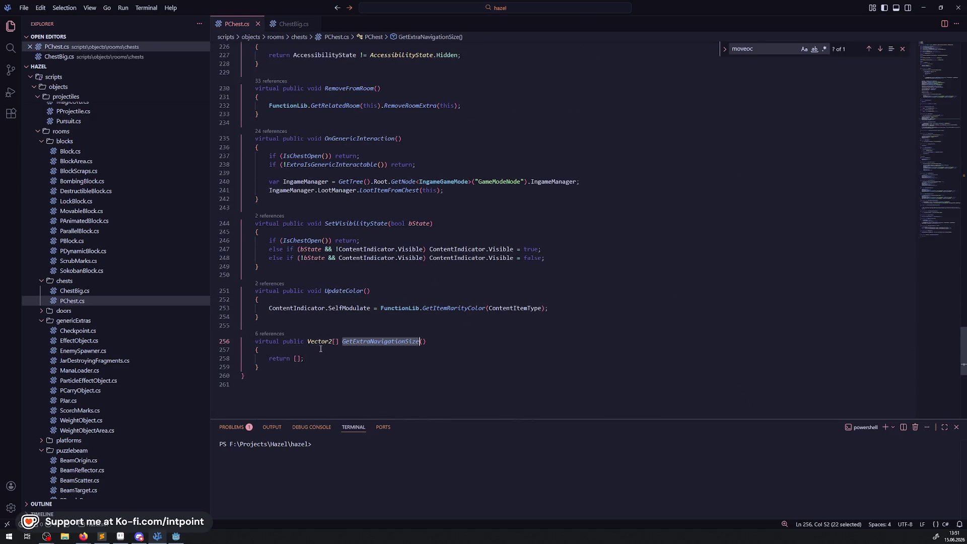
# Step: Fold GetExtraNavigationSize and UpdateColor in PChest.cs, then bring the Godot editor to the front
pyautogui.click(236, 342)
pyautogui.doubleClick(352, 291)
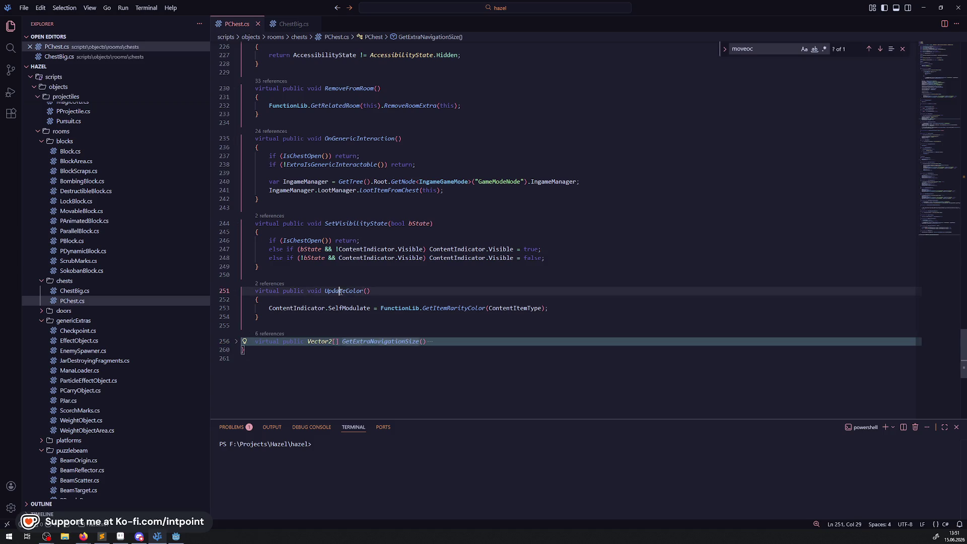
pyautogui.doubleClick(464, 309)
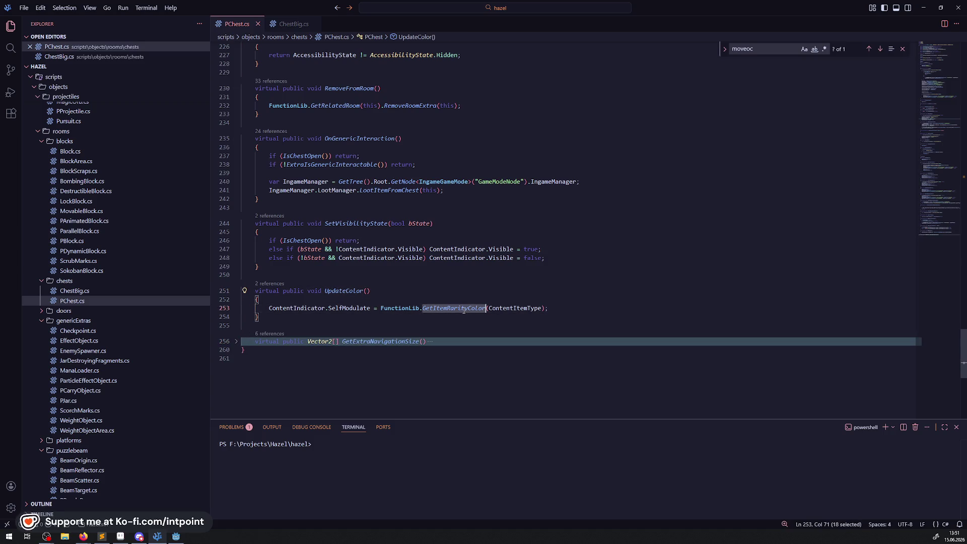
pyautogui.click(236, 292)
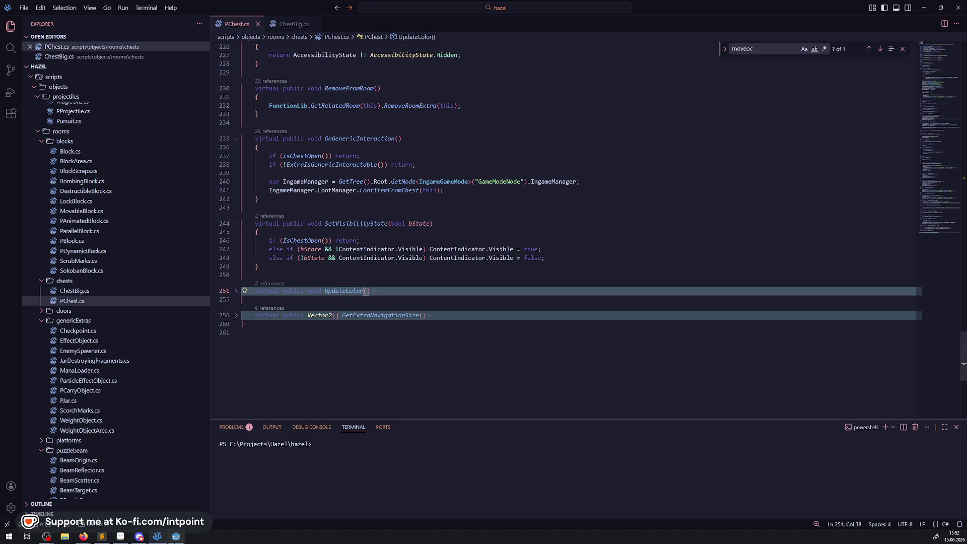
pyautogui.hotkey('alt', 'Tab')
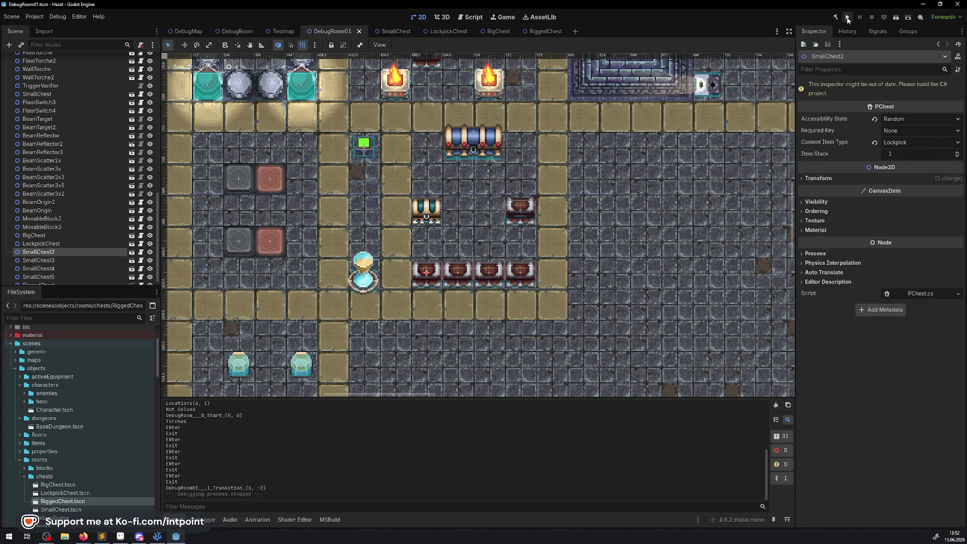
# Step: Rebuild the C# project, switch to the DebugRoom scene, and run the game
pyautogui.click(835, 18)
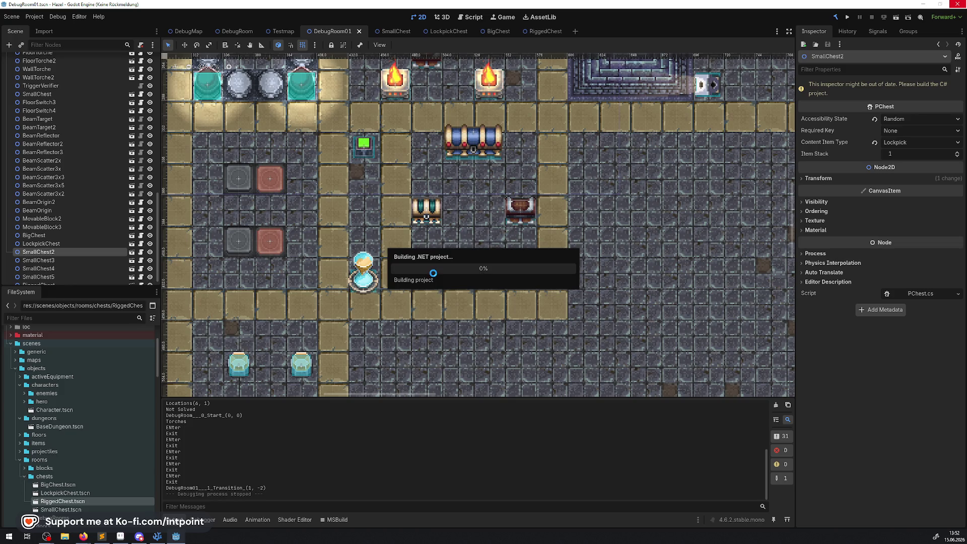
pyautogui.click(230, 34)
pyautogui.scroll(-5, 214, 162)
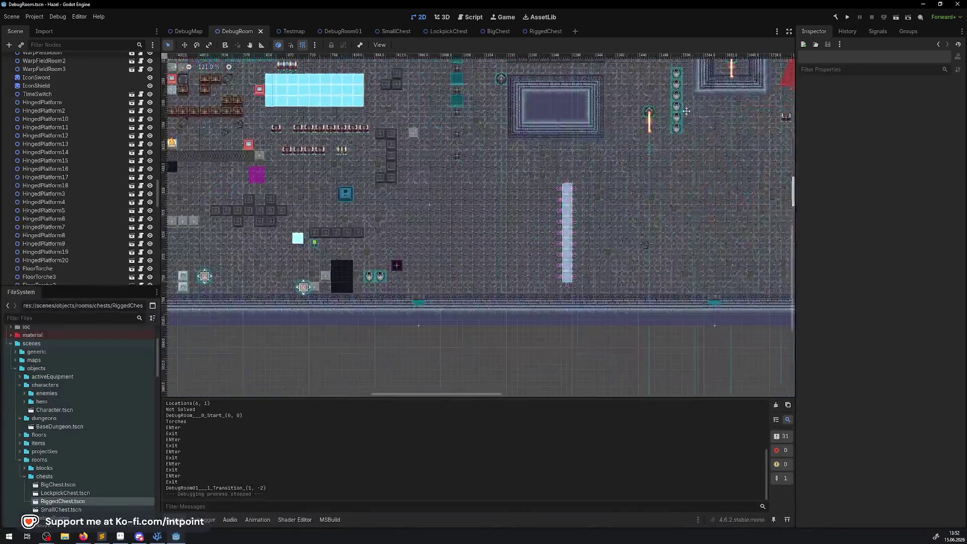
pyautogui.scroll(3, 473, 316)
pyautogui.hscroll(3, 473, 317)
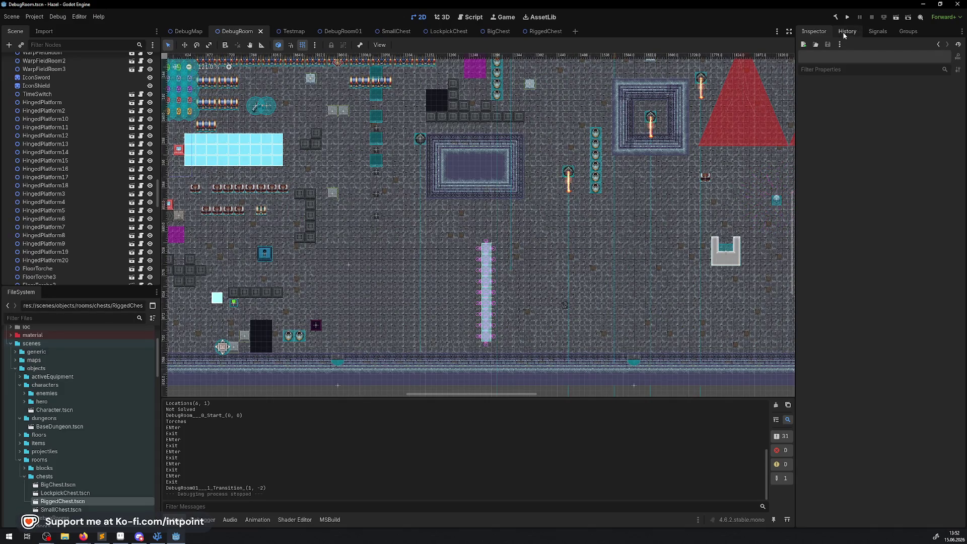
pyautogui.click(848, 17)
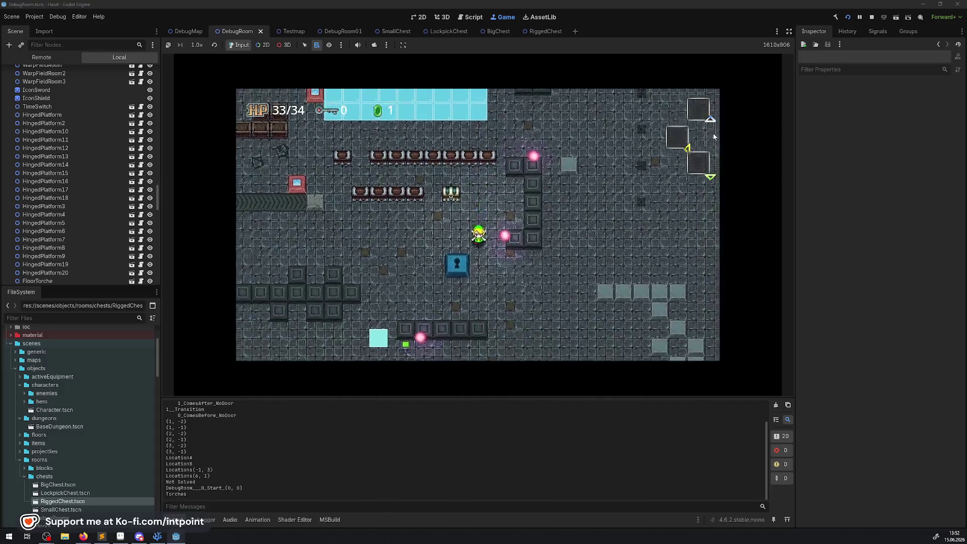
# Step: Walk the hero around the DebugRoom with the arrow keys
pyautogui.press('Right')
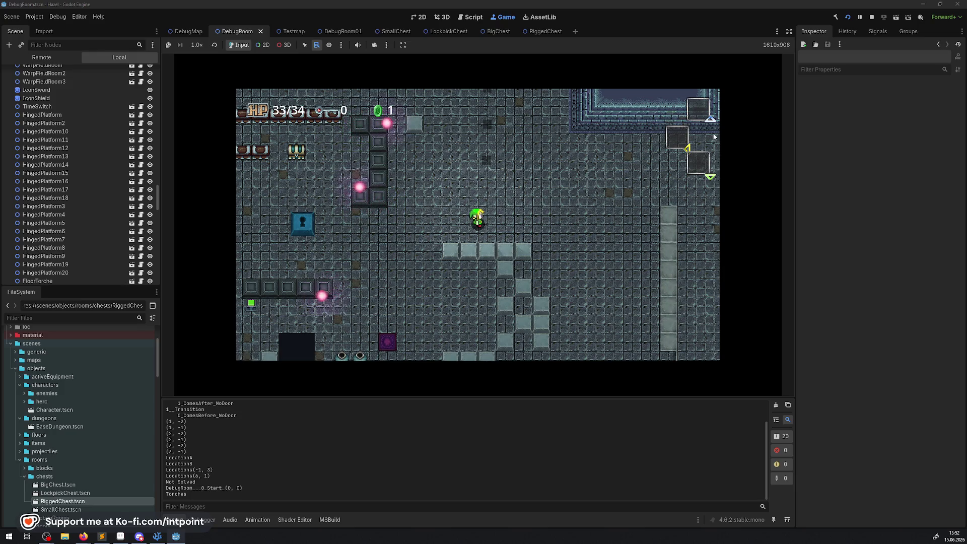
pyautogui.press('Left')
pyautogui.press('Up')
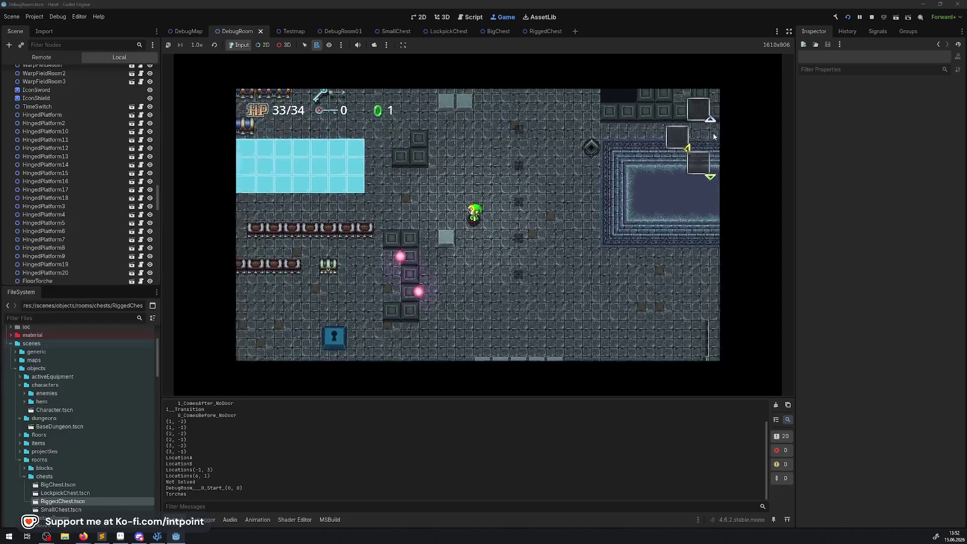
pyautogui.press('Up')
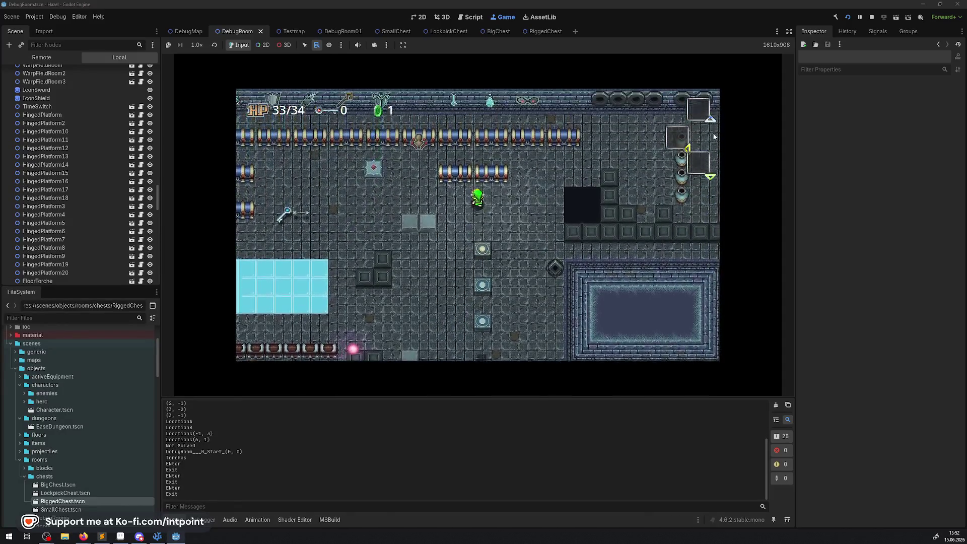
pyautogui.press('Right')
pyautogui.press('Up')
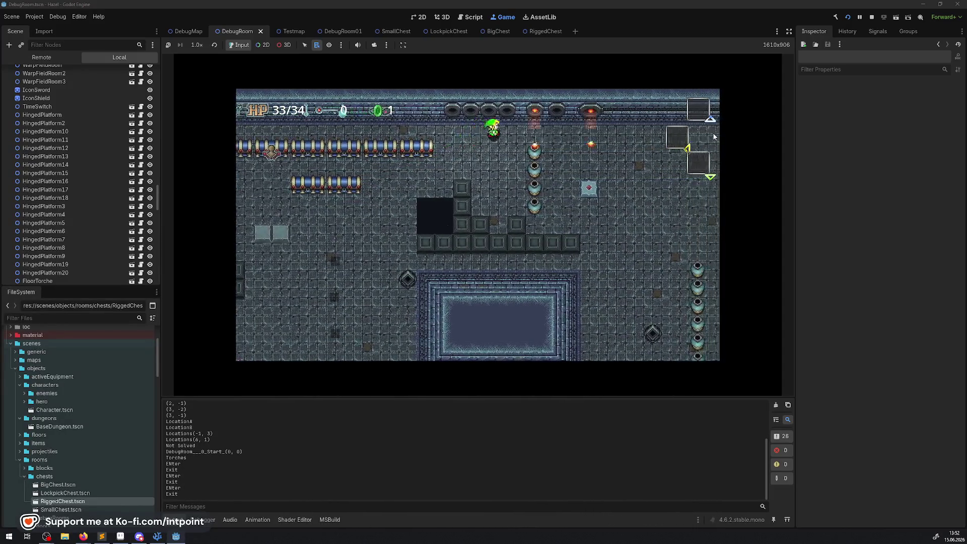
pyautogui.press('Left')
pyautogui.press('Down')
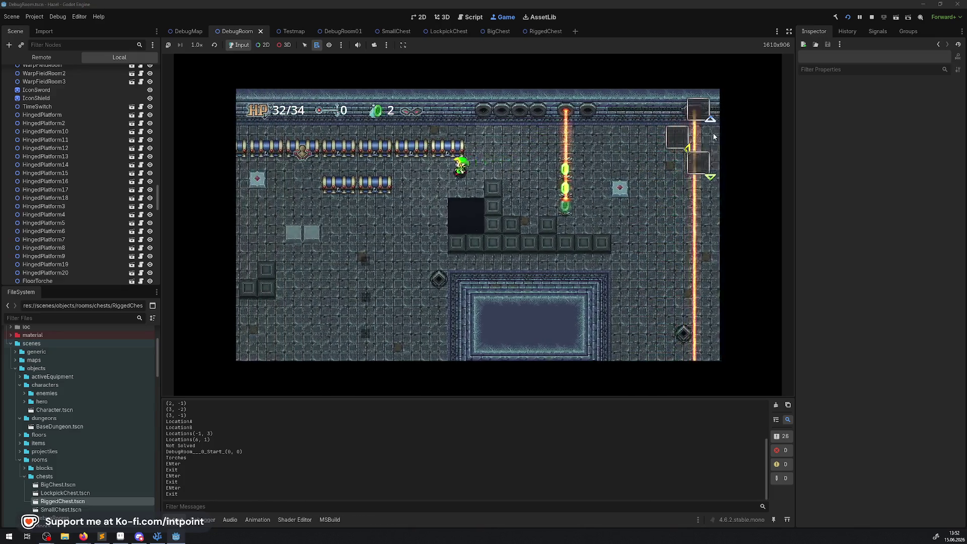
pyautogui.press('Down')
pyautogui.press('Right')
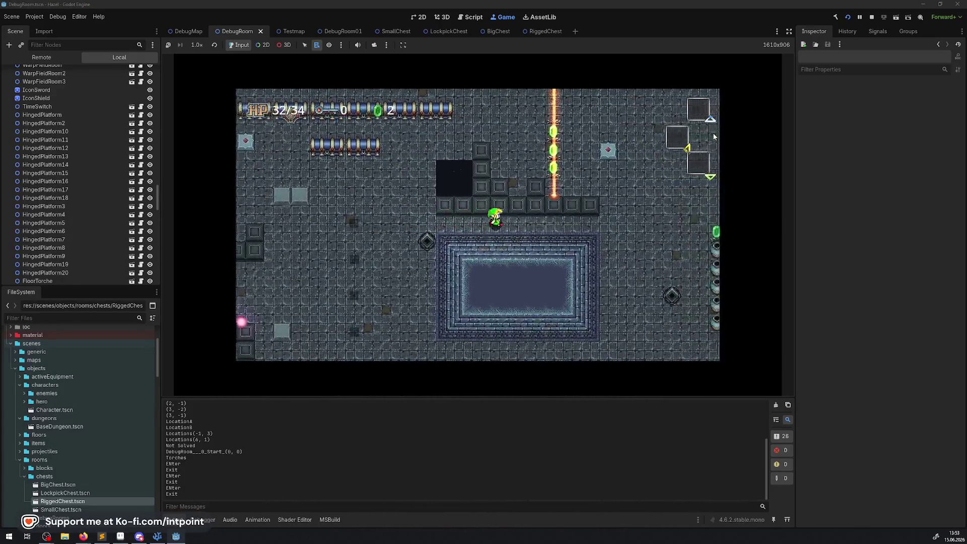
pyautogui.press('Right')
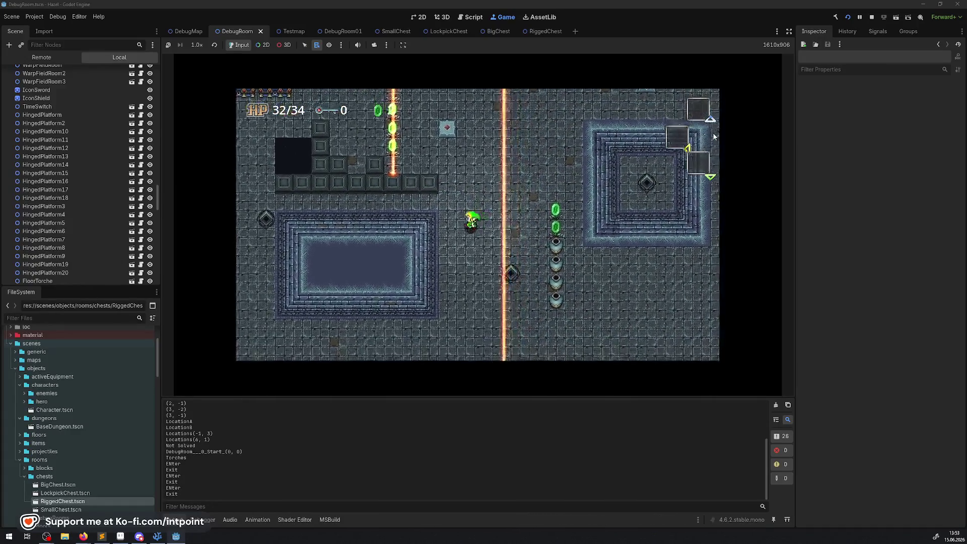
# Step: Walk past the pool and out the top door into the next room, then stop the game
pyautogui.press('Left')
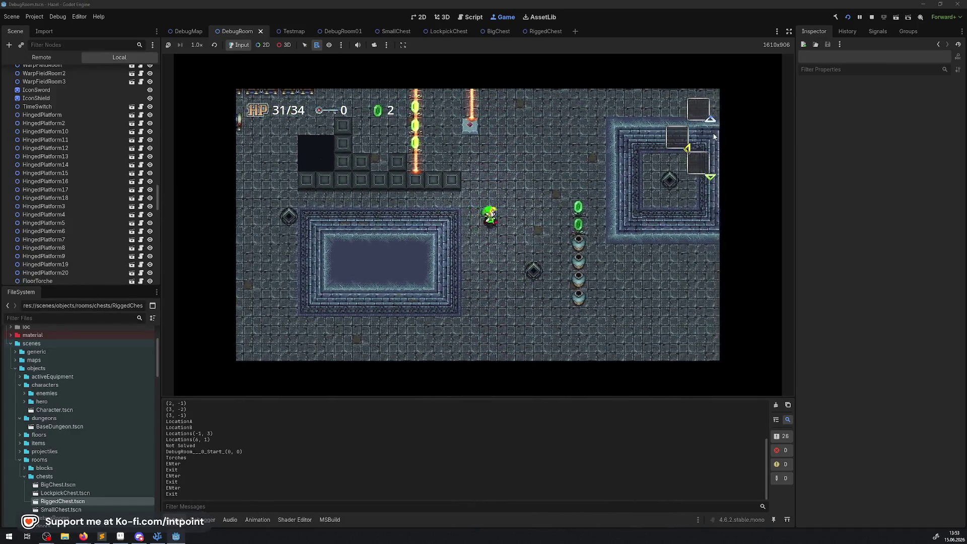
pyautogui.press('Up')
pyautogui.press('Right')
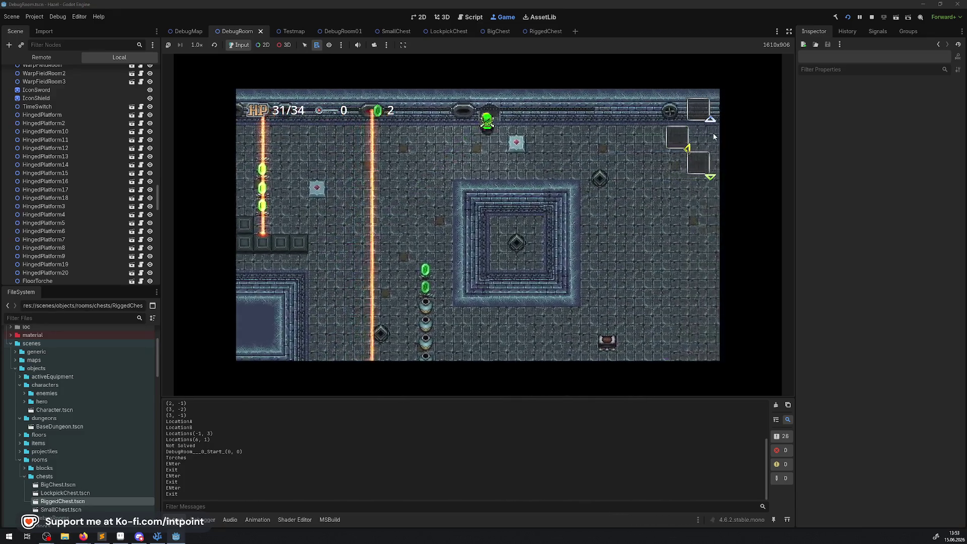
pyautogui.press('Up')
pyautogui.press('Left')
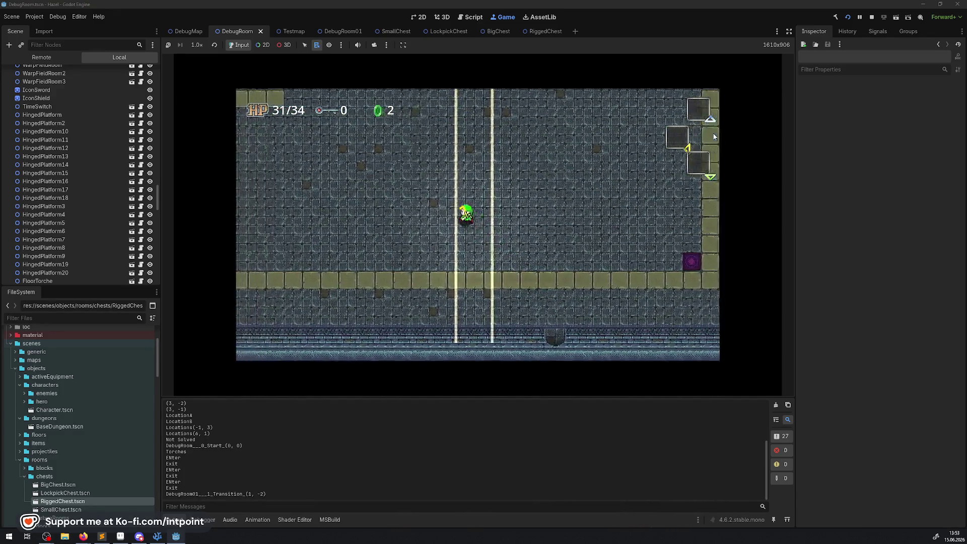
pyautogui.press('Up')
pyautogui.press('Left')
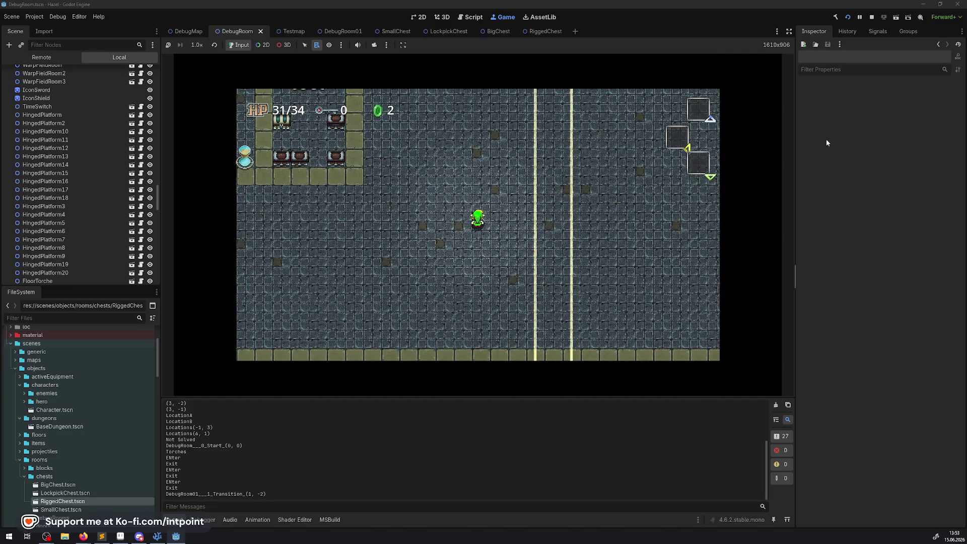
pyautogui.click(873, 17)
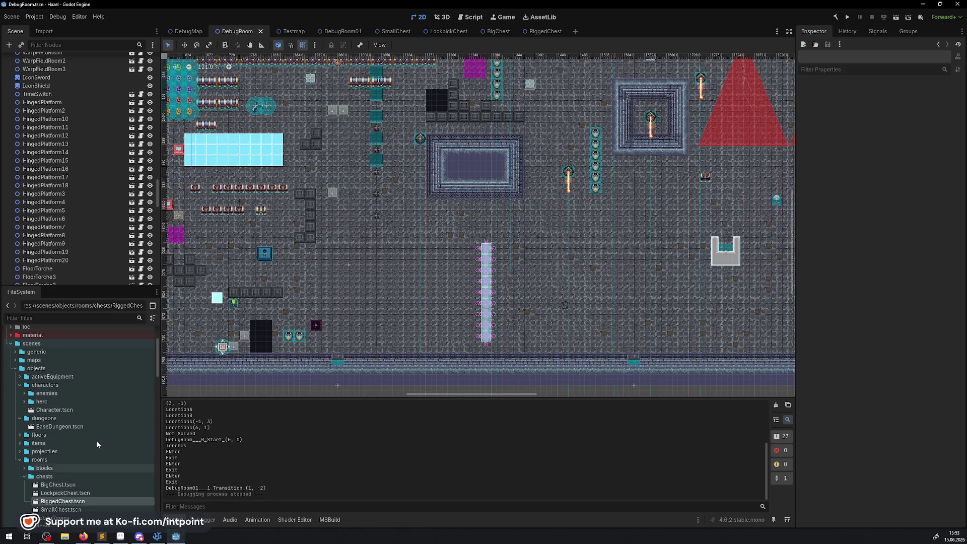
# Step: Select the SokobanBlockTriggerSwitch node and open its script, FloorTriggerSwitch.cs
pyautogui.hscroll(5, 495, 275)
pyautogui.scroll(-2, 495, 274)
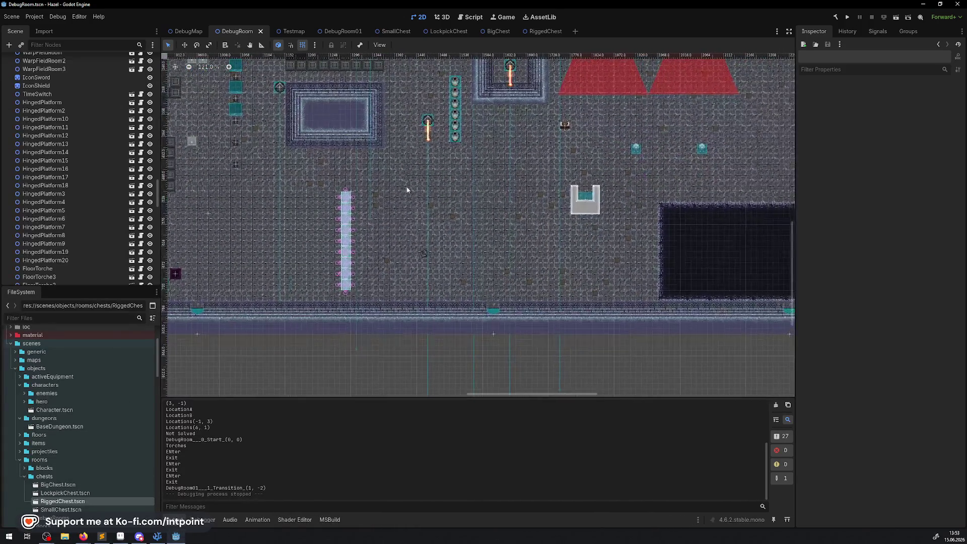
pyautogui.moveTo(495, 275)
pyautogui.mouseDown()
pyautogui.moveTo(512, 291)
pyautogui.moveTo(415, 139)
pyautogui.mouseUp()
pyautogui.moveTo(584, 288); pyautogui.dragTo(397, 159)
pyautogui.moveTo(556, 291); pyautogui.dragTo(381, 154)
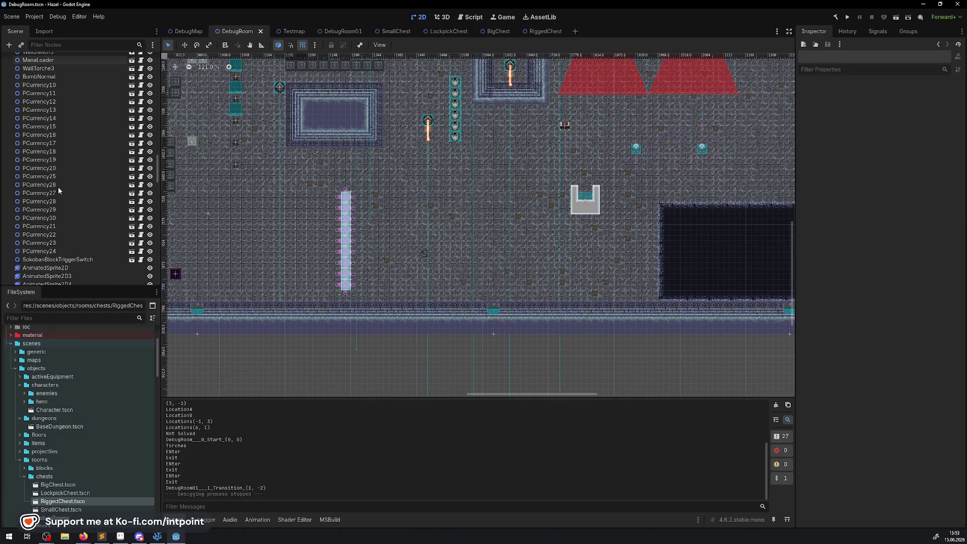
pyautogui.click(65, 260)
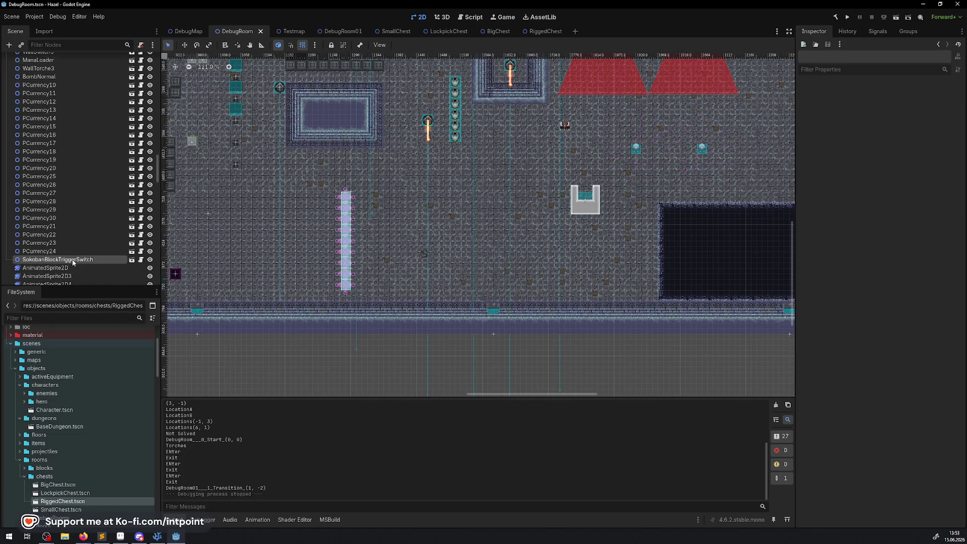
pyautogui.click(142, 260)
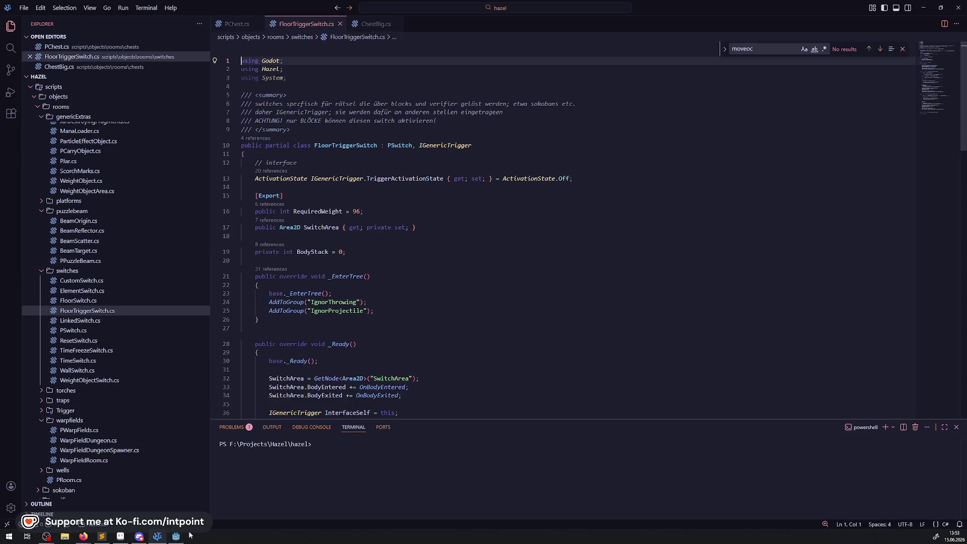
# Step: Open the Sokoban000 and Sokoban003 scenes from the simpleSokoban folder, then return to VS Code
pyautogui.click(171, 535)
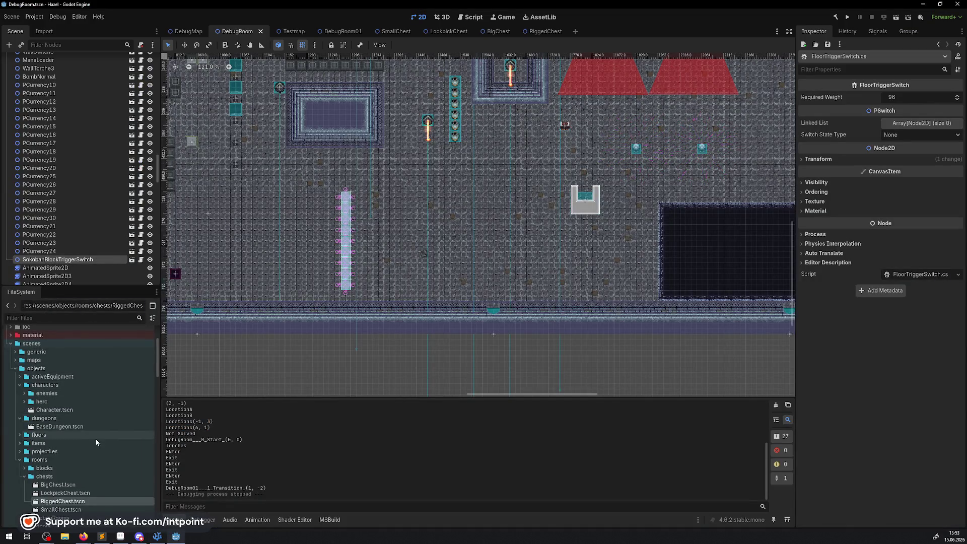
pyautogui.scroll(-3, 95, 433)
pyautogui.scroll(-9, 89, 429)
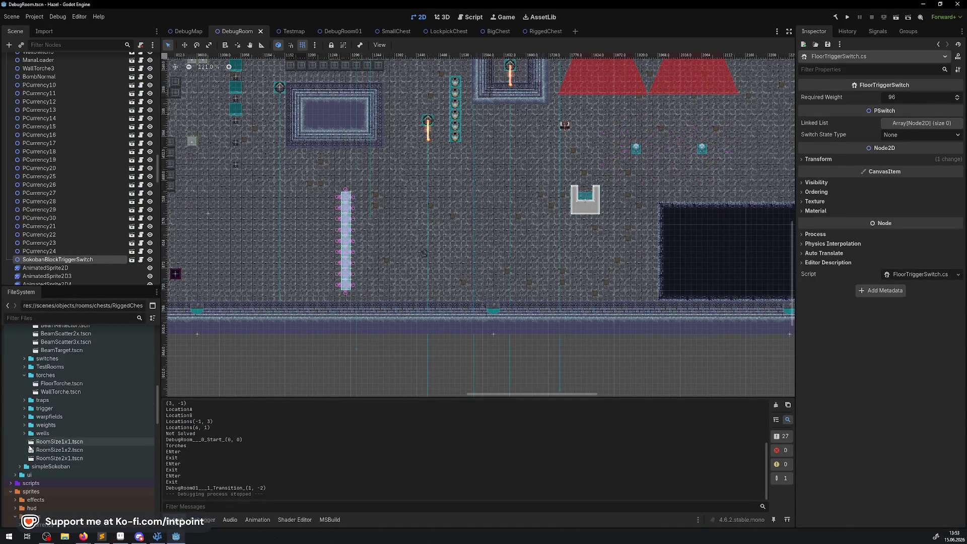
pyautogui.click(20, 467)
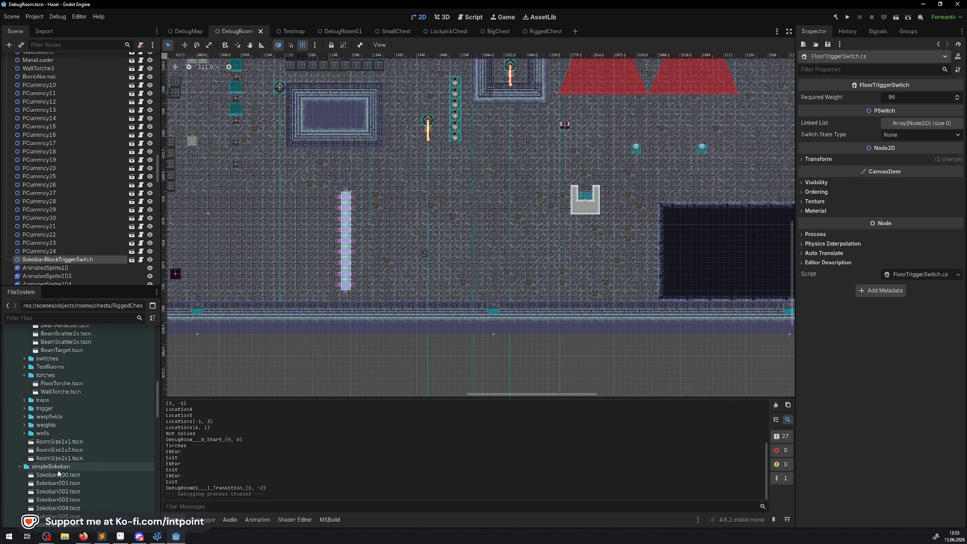
pyautogui.scroll(-1, 57, 470)
pyautogui.doubleClick(56, 451)
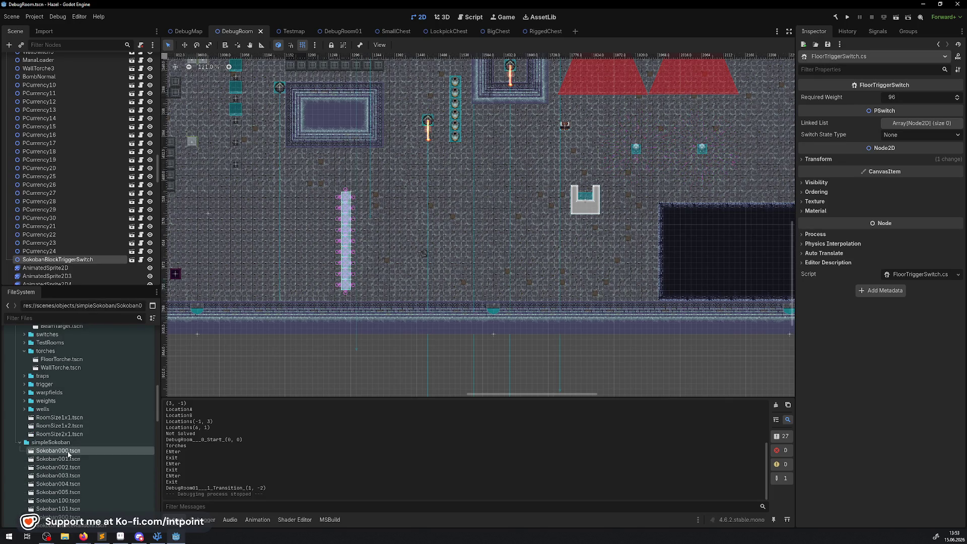
pyautogui.doubleClick(71, 475)
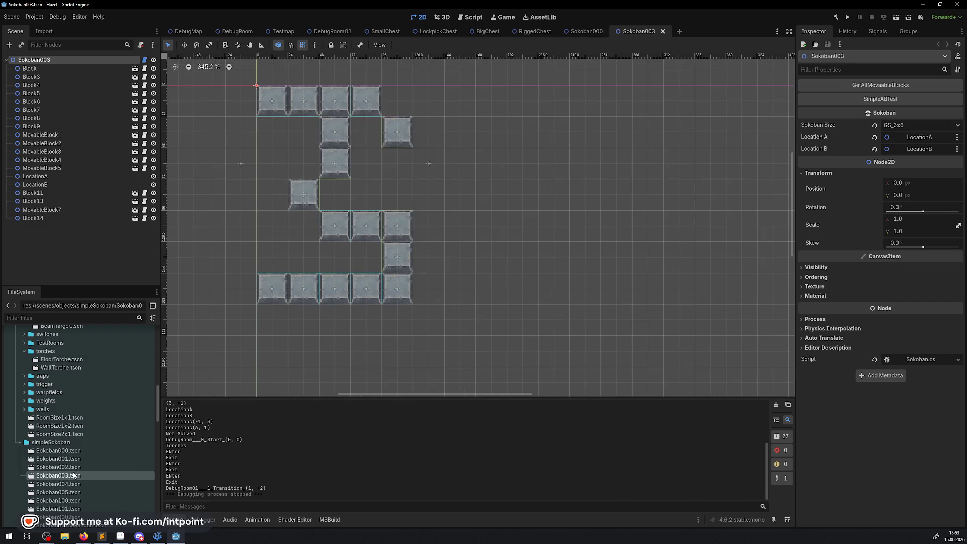
pyautogui.doubleClick(71, 468)
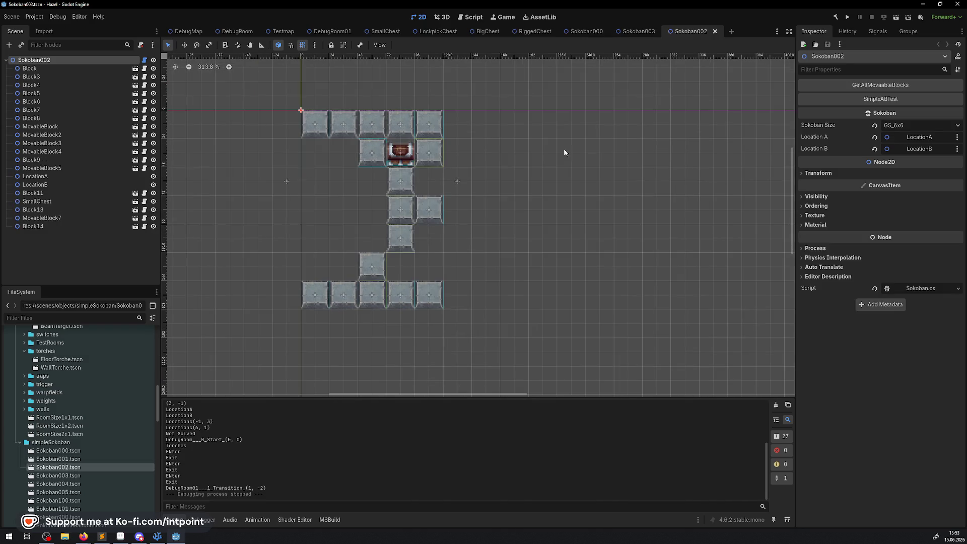
pyautogui.click(716, 32)
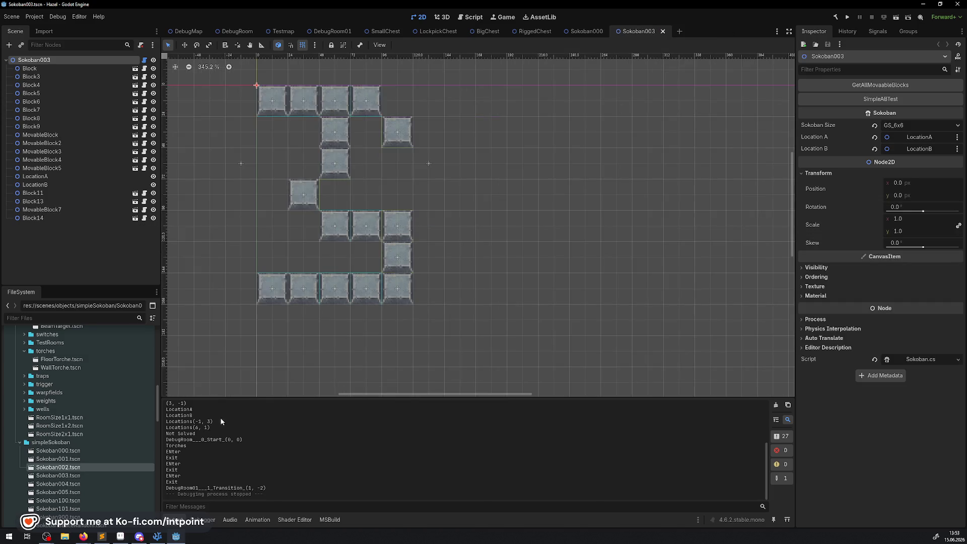
pyautogui.click(156, 537)
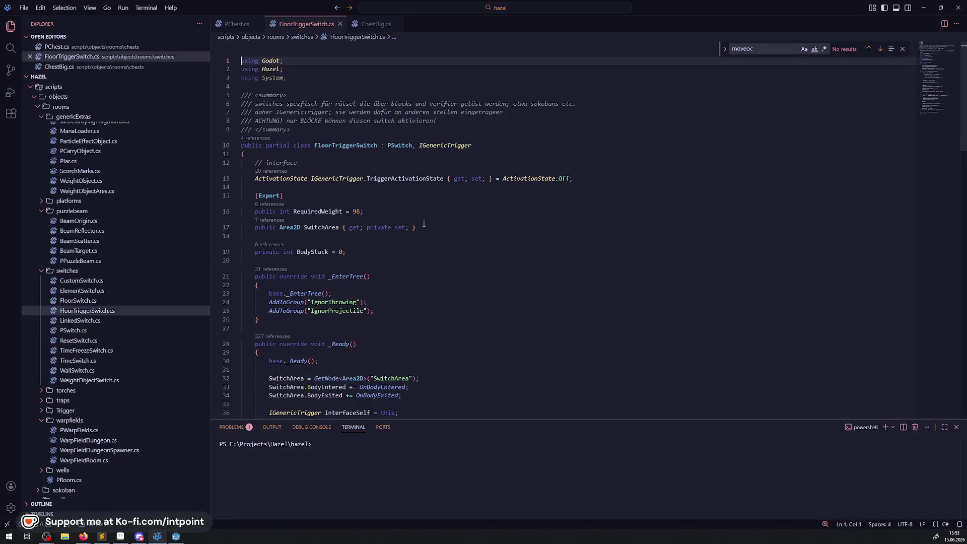
# Step: Collapse the ui, roots and verifier folders and open sokoban/SokobanSpaceRandom.cs
pyautogui.scroll(-6, 376, 277)
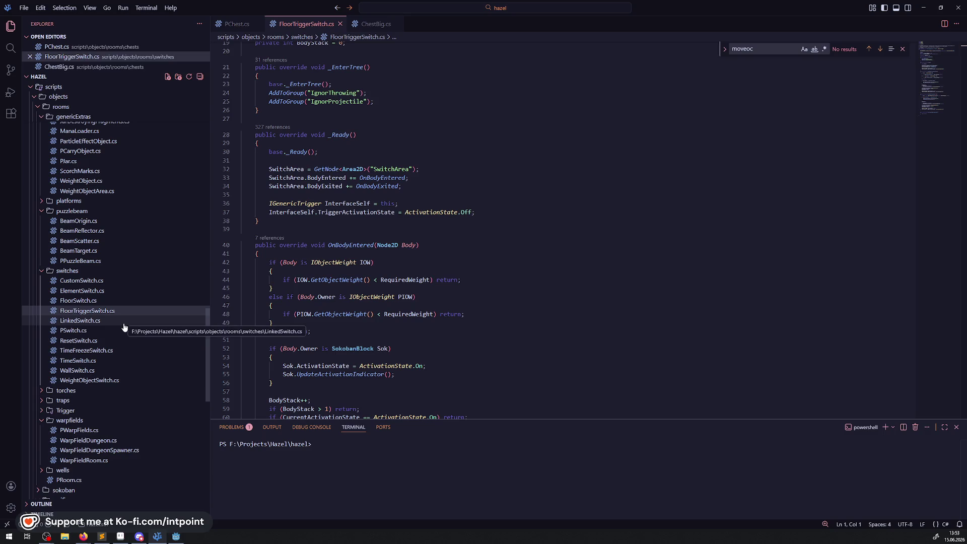
pyautogui.scroll(-5, 95, 348)
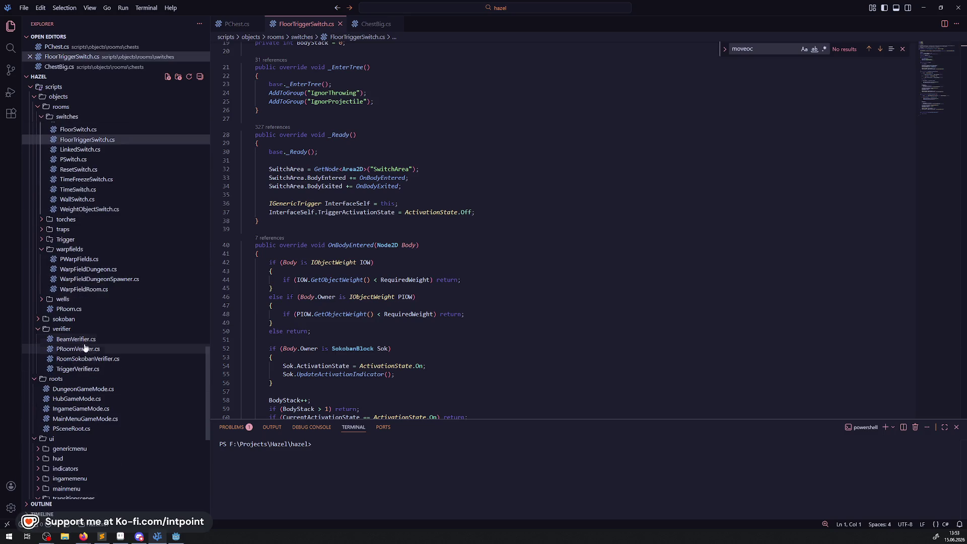
pyautogui.scroll(-4, 83, 362)
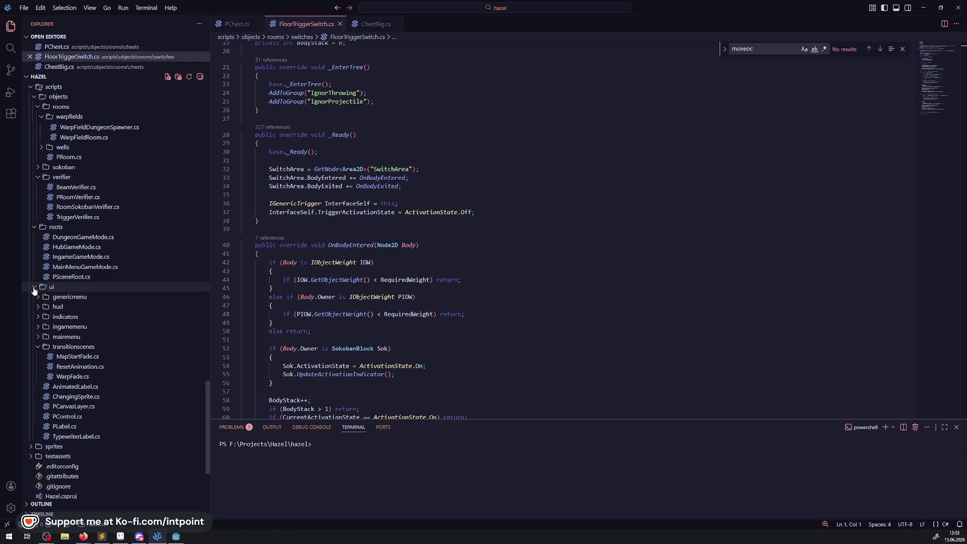
pyautogui.click(33, 288)
pyautogui.click(36, 267)
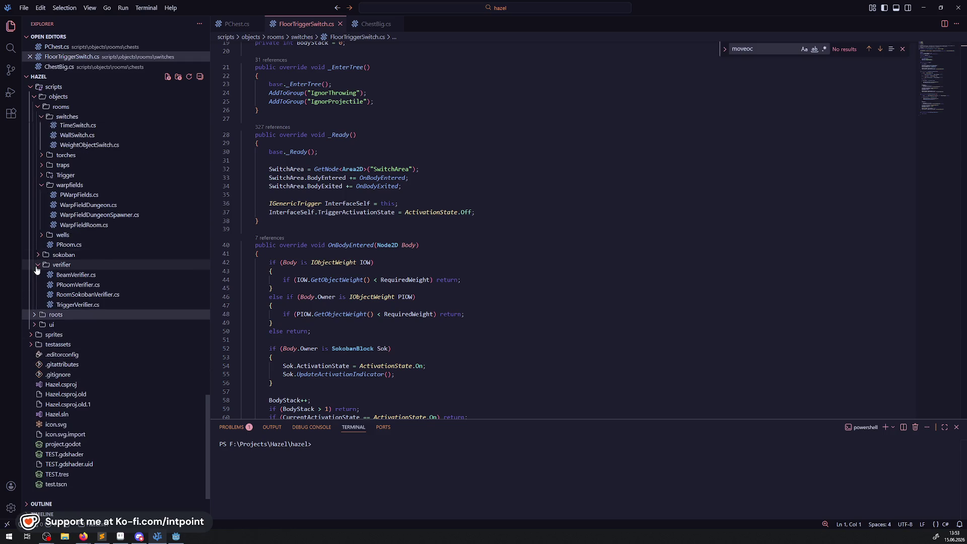
pyautogui.click(37, 266)
pyautogui.click(38, 296)
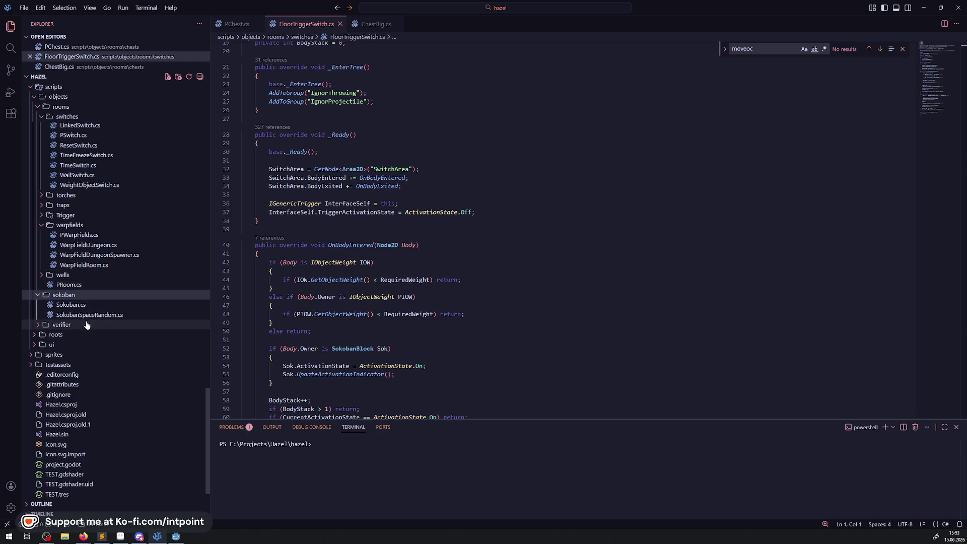
pyautogui.doubleClick(86, 315)
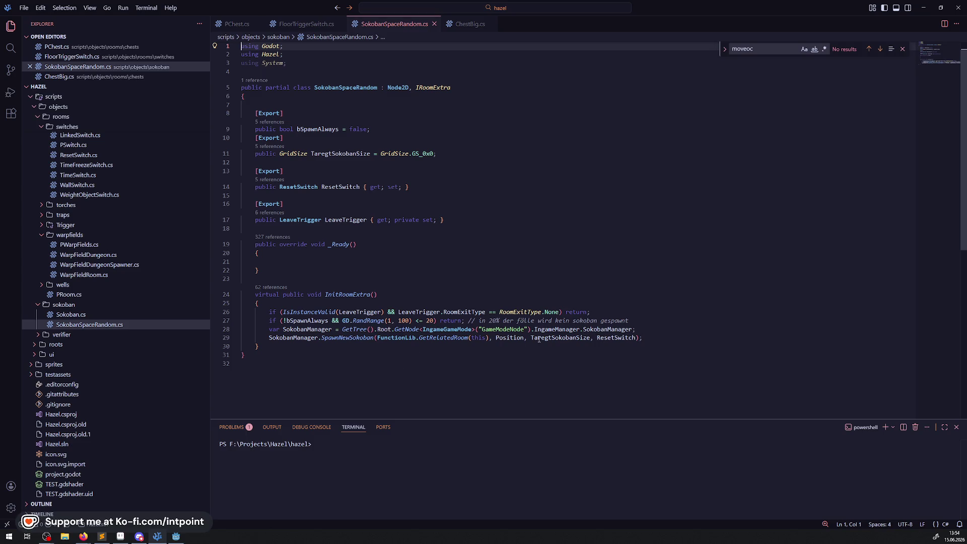
# Step: Go to the definition of the SpawnNewSokoban call on line 29
pyautogui.doubleClick(562, 338)
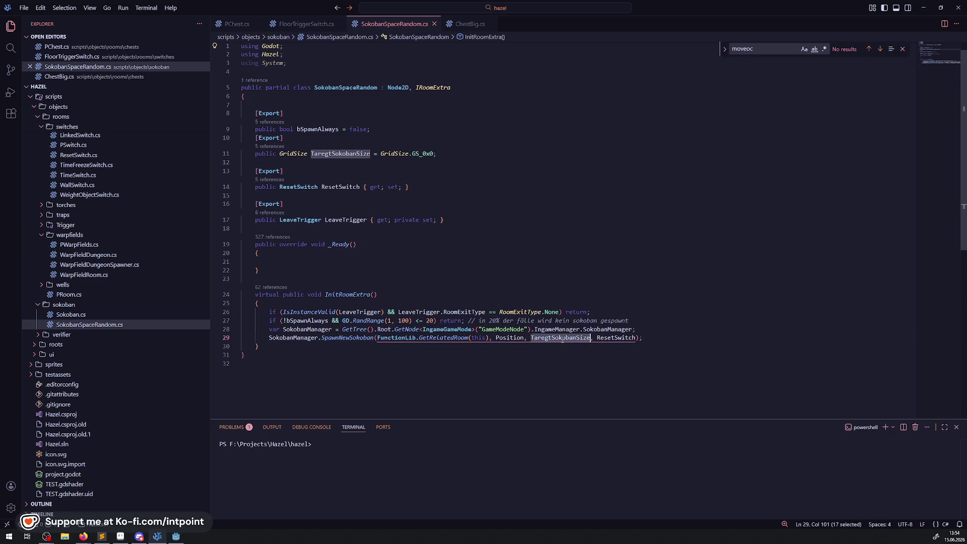
pyautogui.click(352, 338)
pyautogui.rightClick(355, 338)
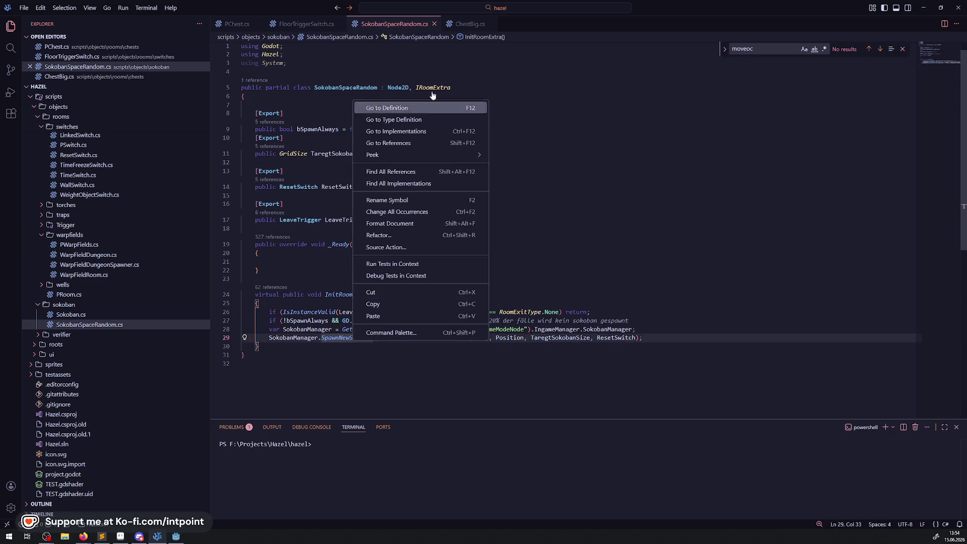
pyautogui.click(395, 104)
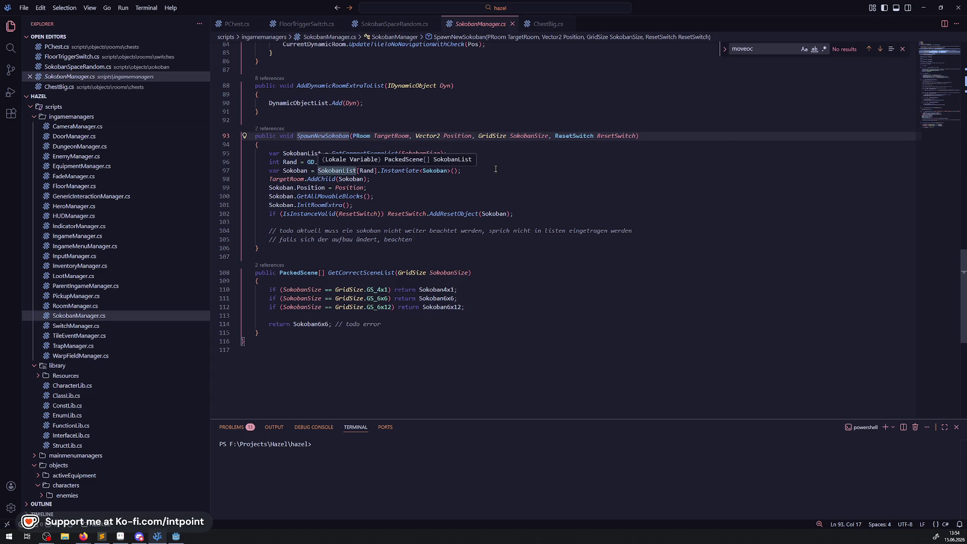
# Step: Duplicate the Rand line and change the copy to int Rand = 2
pyautogui.click(463, 164)
pyautogui.press('Return')
pyautogui.press('Return')
pyautogui.press('Up')
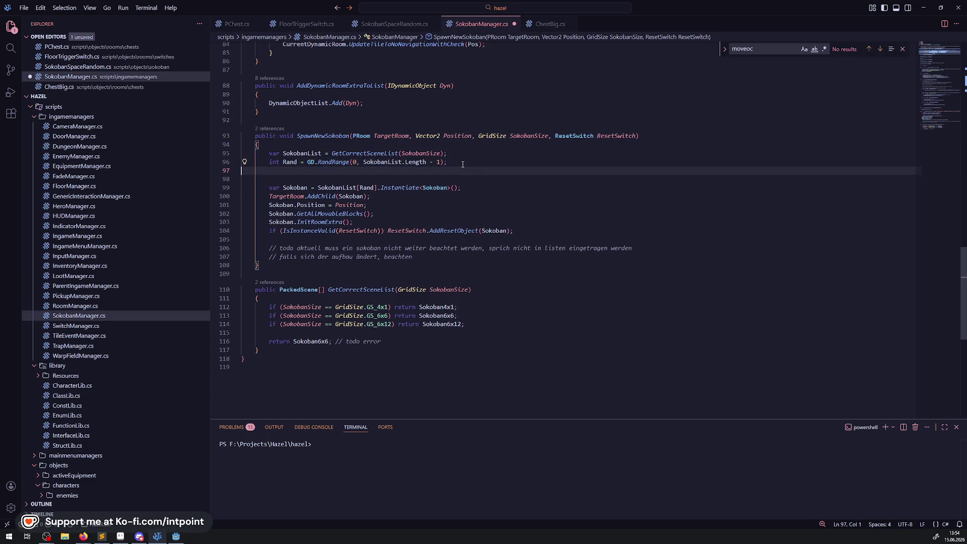
pyautogui.press('Up')
pyautogui.hotkey('shift', 'alt', 'Down')
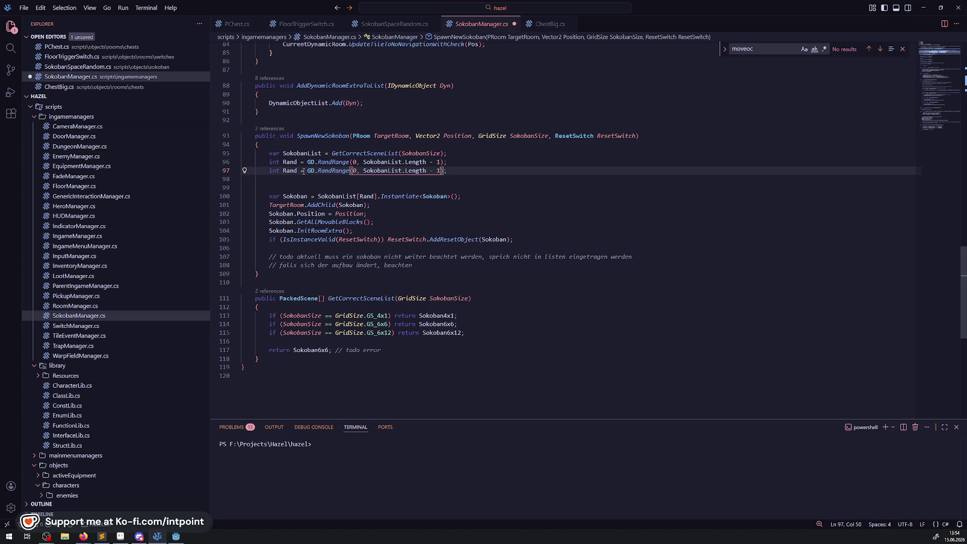
pyautogui.moveTo(308, 170); pyautogui.dragTo(442, 172)
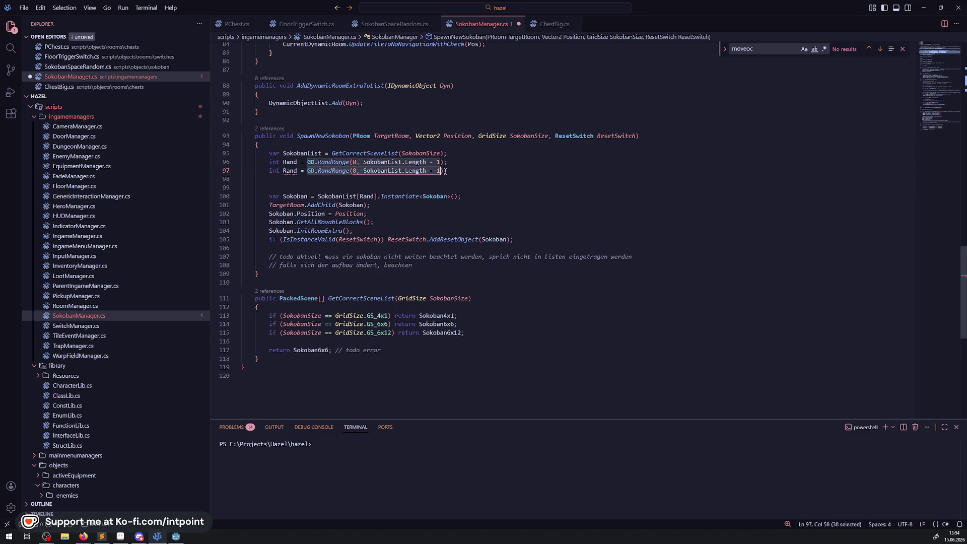
pyautogui.write('2')
pyautogui.press('Delete')
# Step: Comment out the random Rand line, save SokobanManager.cs, and return to Godot
pyautogui.click(265, 162)
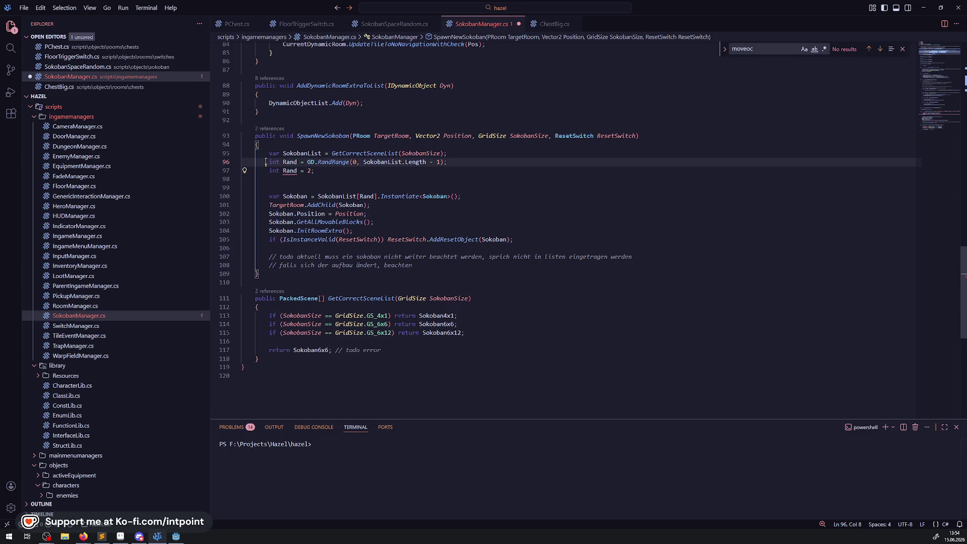
pyautogui.hotkey('ctrl', '/')
pyautogui.hotkey('ctrl', 's')
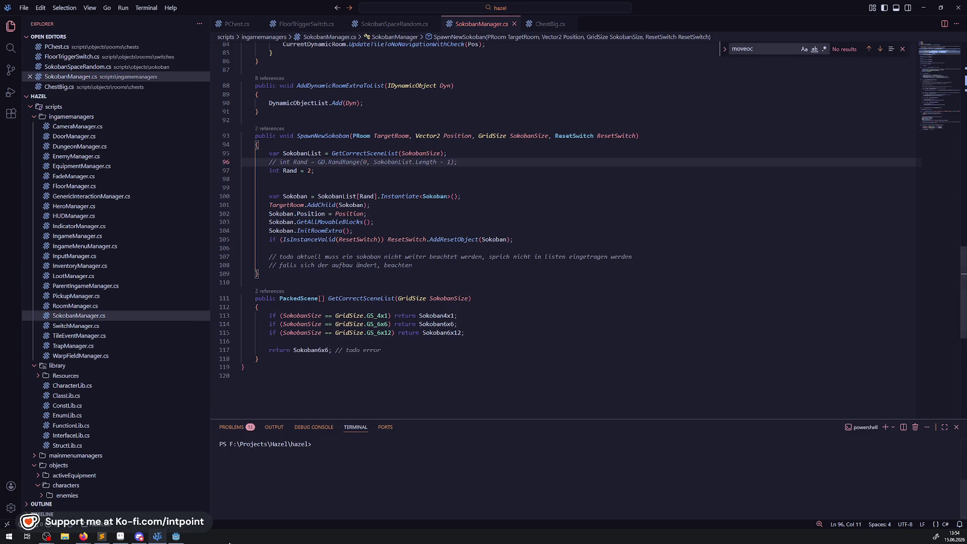
pyautogui.click(176, 536)
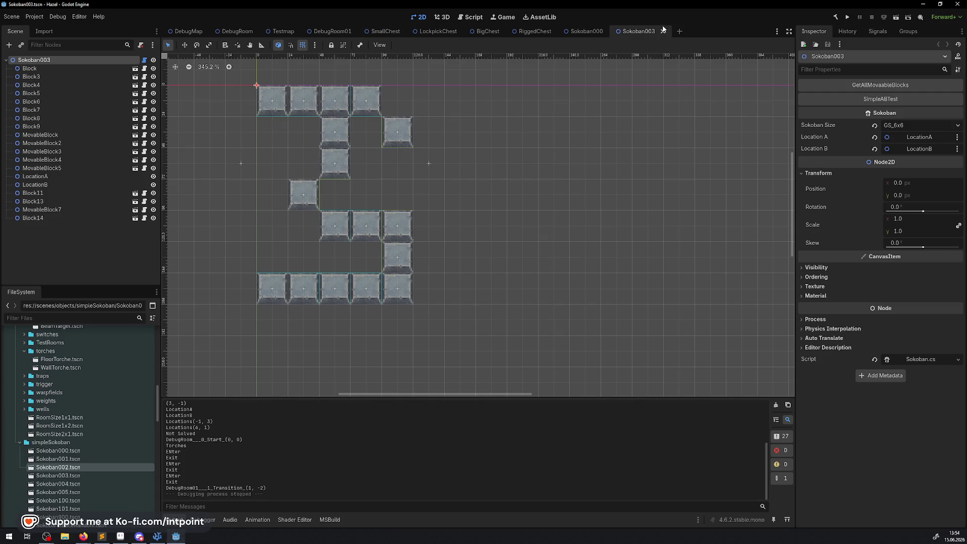
# Step: Close the Sokoban003 and Sokoban000 scenes and launch the project
pyautogui.click(663, 31)
pyautogui.click(610, 31)
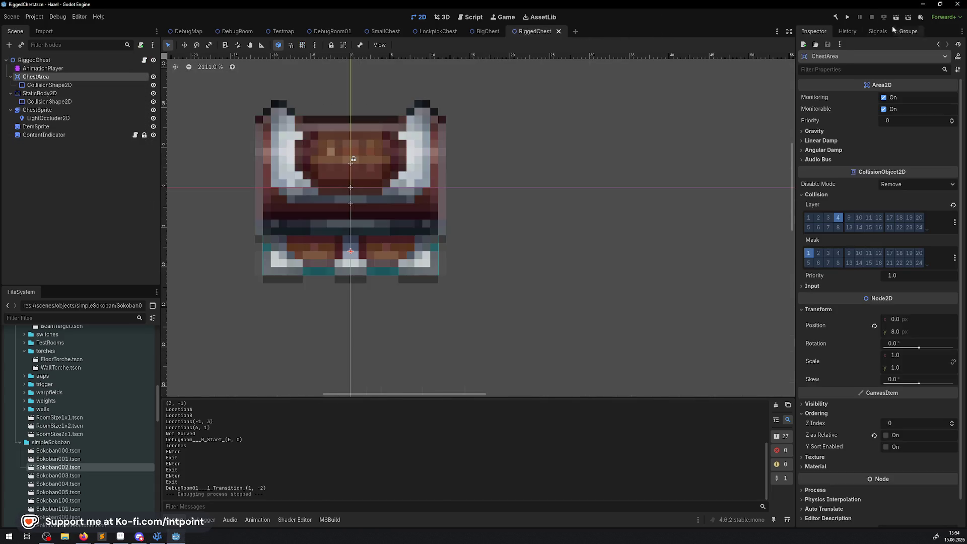
pyautogui.click(846, 18)
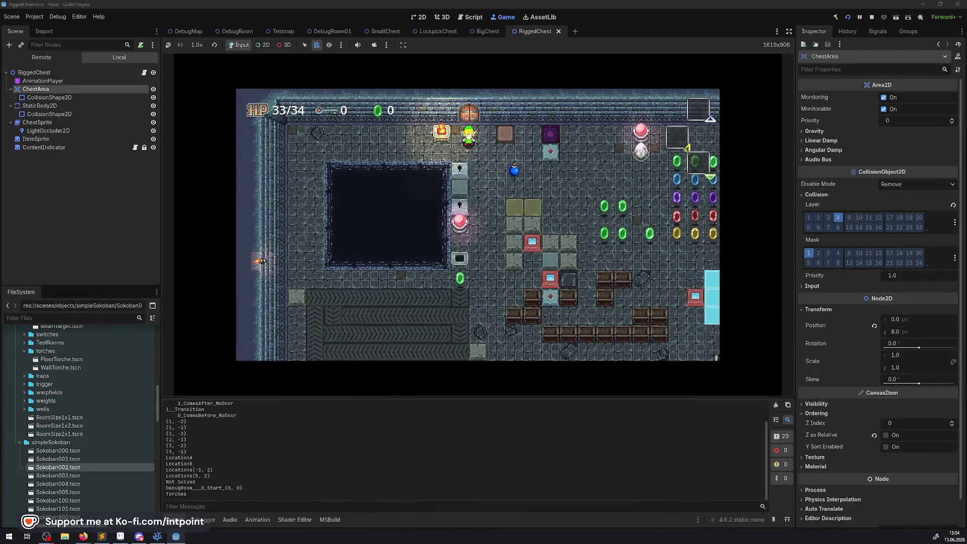
# Step: Walk the player through several rooms, including onto the purple warp tile, then stop the game
pyautogui.press('Right')
pyautogui.press('Down')
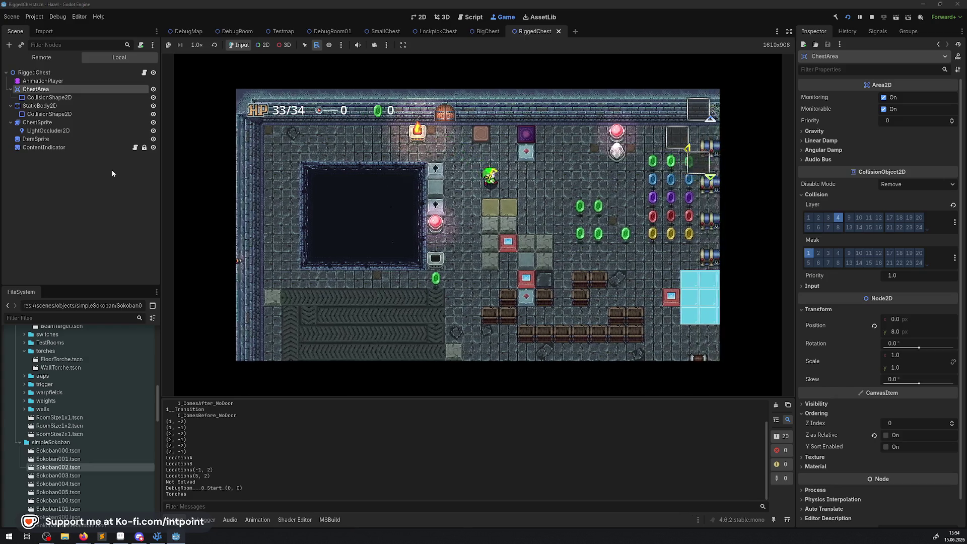
pyautogui.press('Up')
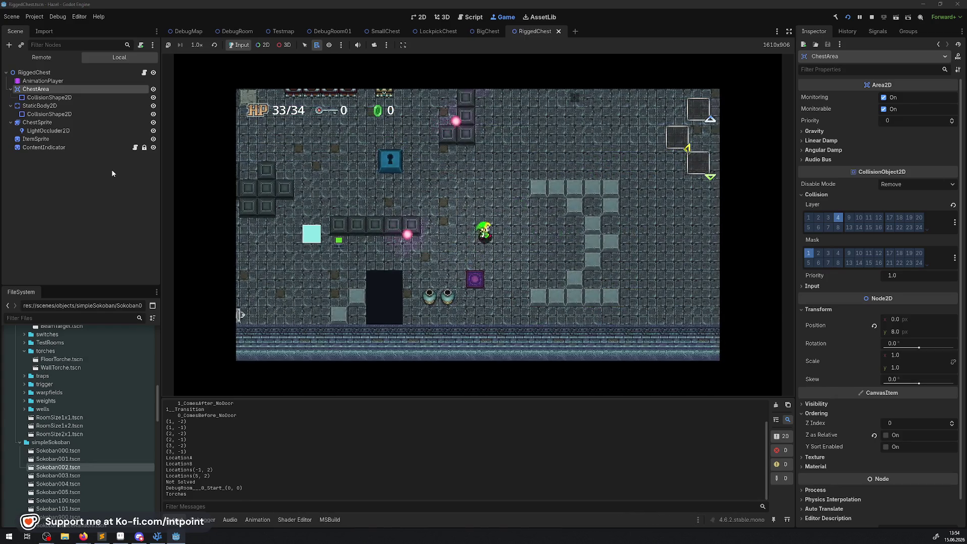
pyautogui.press('Right')
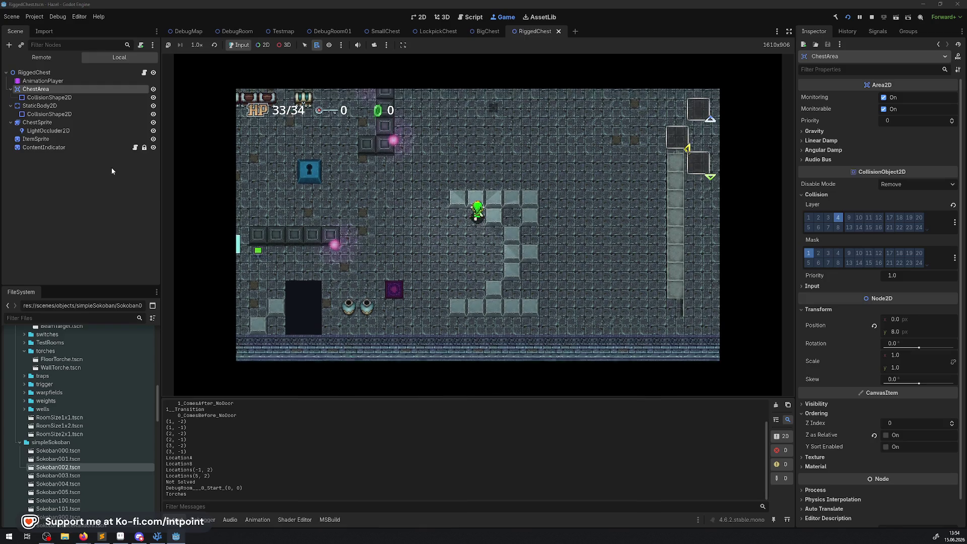
pyautogui.press('Up')
pyautogui.press('Left')
pyautogui.press('Right')
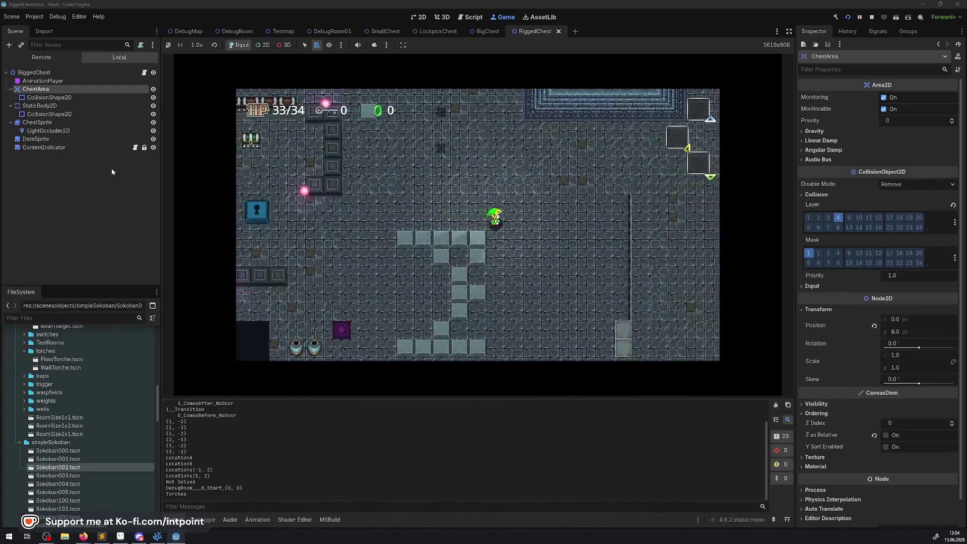
pyautogui.press('Right')
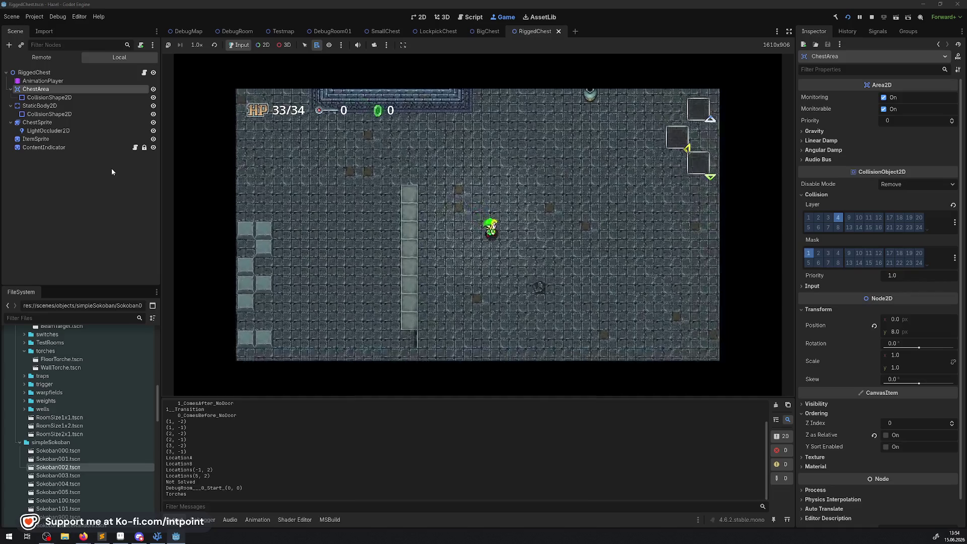
pyautogui.click(872, 18)
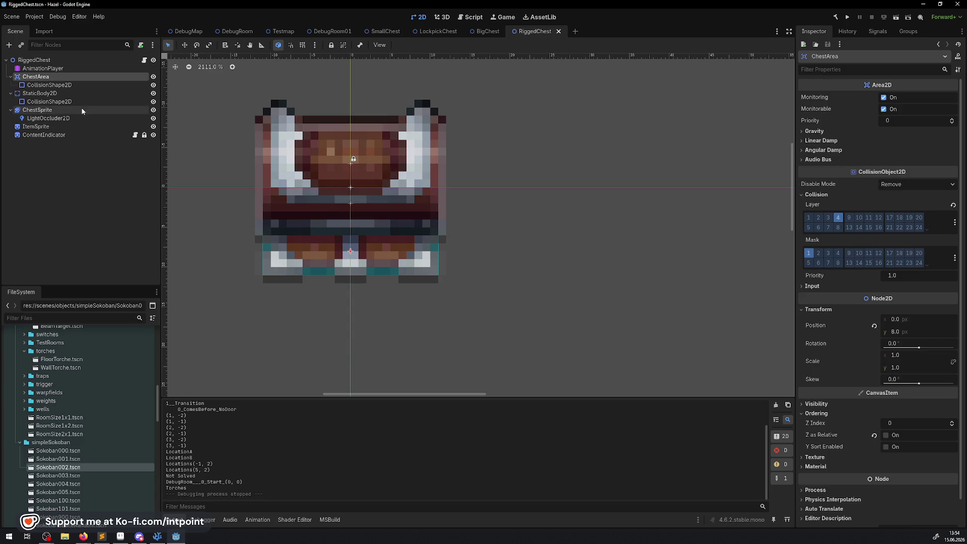
# Step: Open GameManager.tscn from scenes/generic, collapse its Weights group, and return to VS Code
pyautogui.scroll(10, 82, 370)
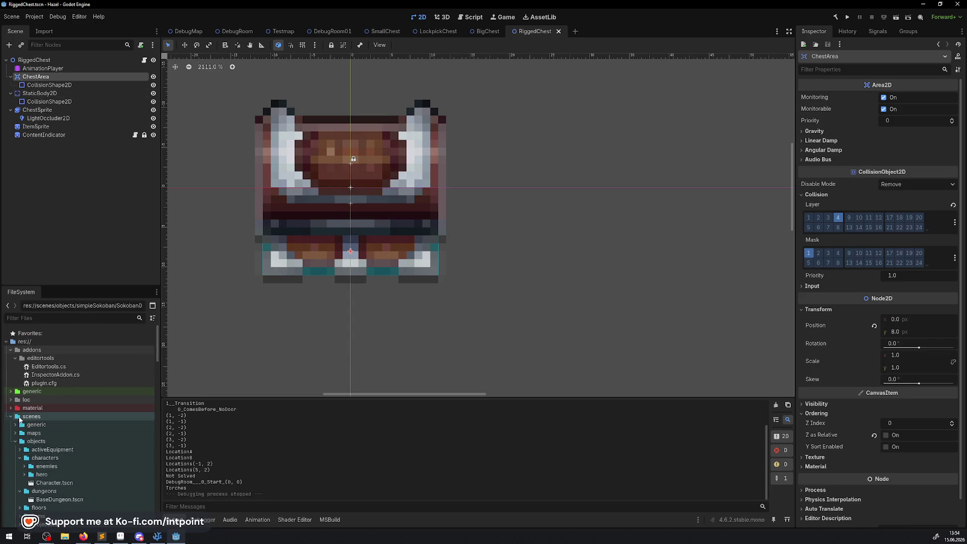
pyautogui.click(16, 425)
pyautogui.doubleClick(38, 433)
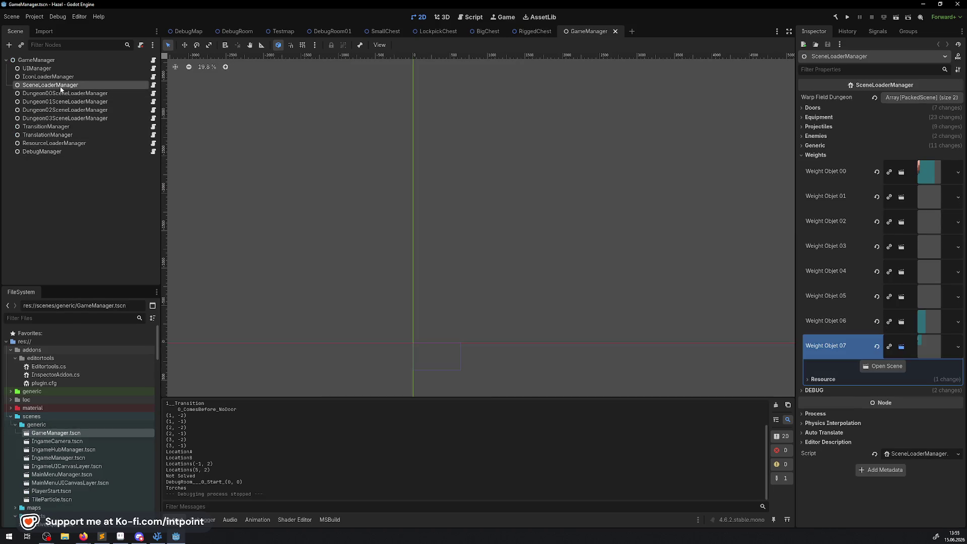
pyautogui.click(802, 155)
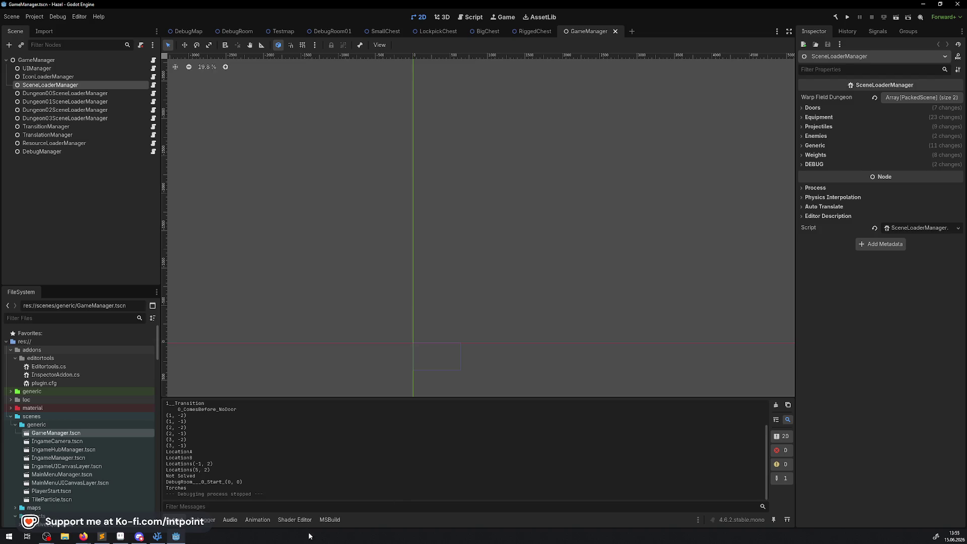
pyautogui.click(157, 536)
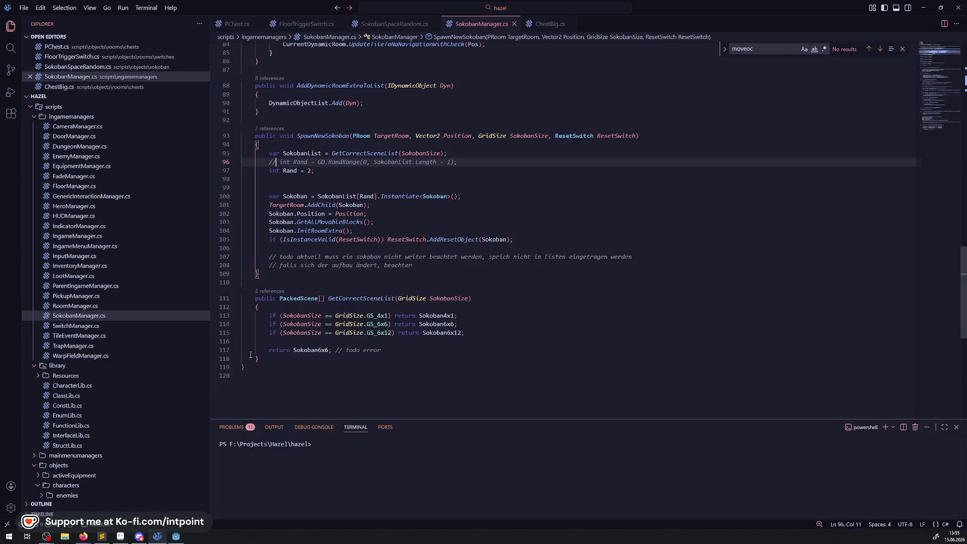
# Step: Read through SokobanManager.cs, checking the SokobanList variable on line 100, then return to Godot
pyautogui.scroll(15, 443, 257)
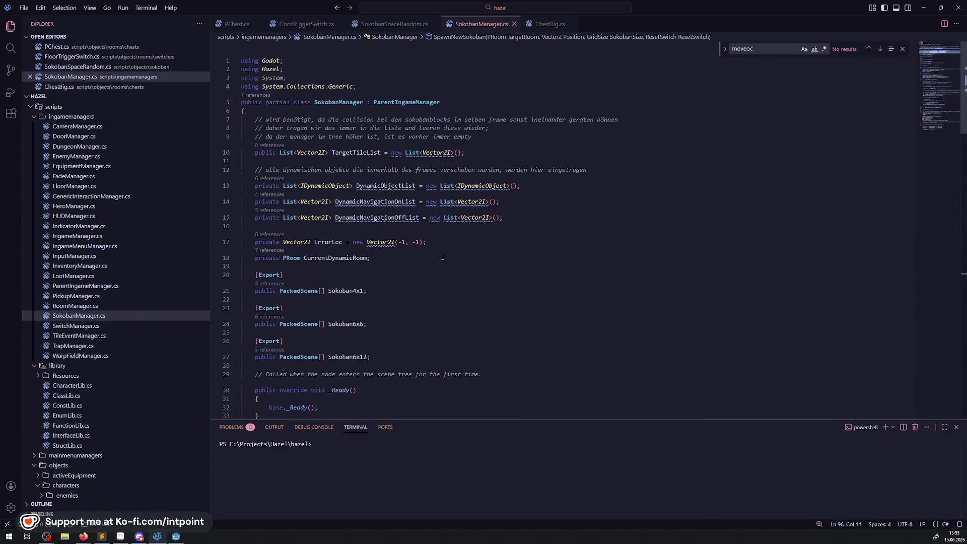
pyautogui.scroll(-3, 433, 257)
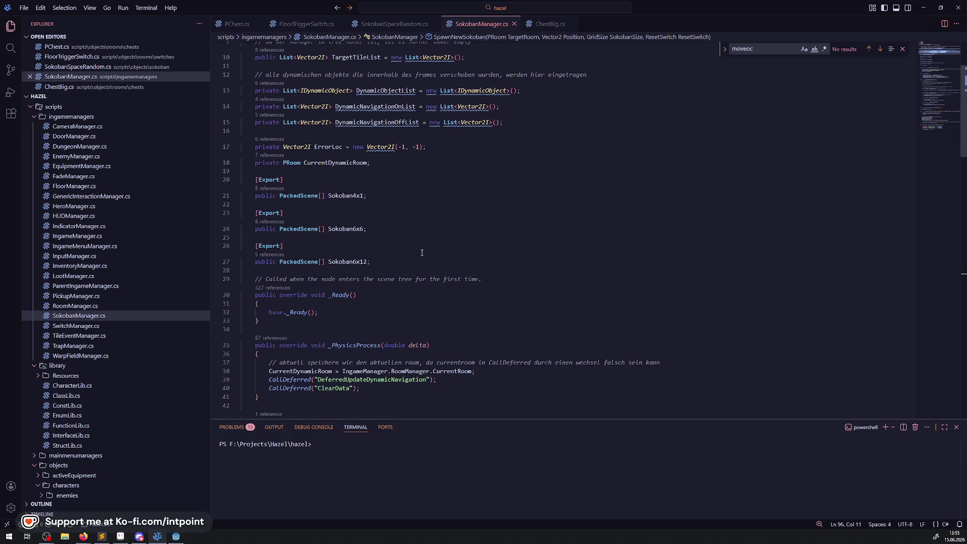
pyautogui.scroll(-3, 422, 252)
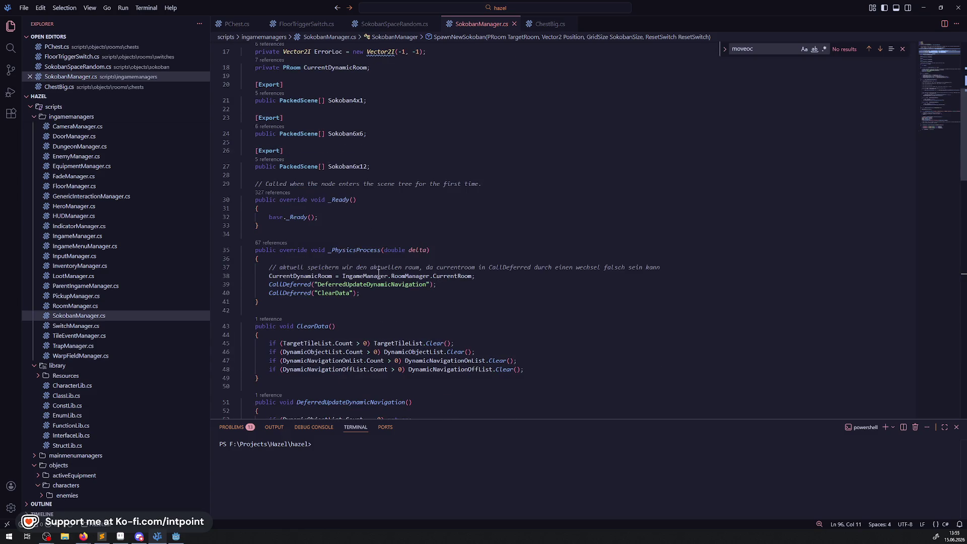
pyautogui.scroll(-18, 398, 271)
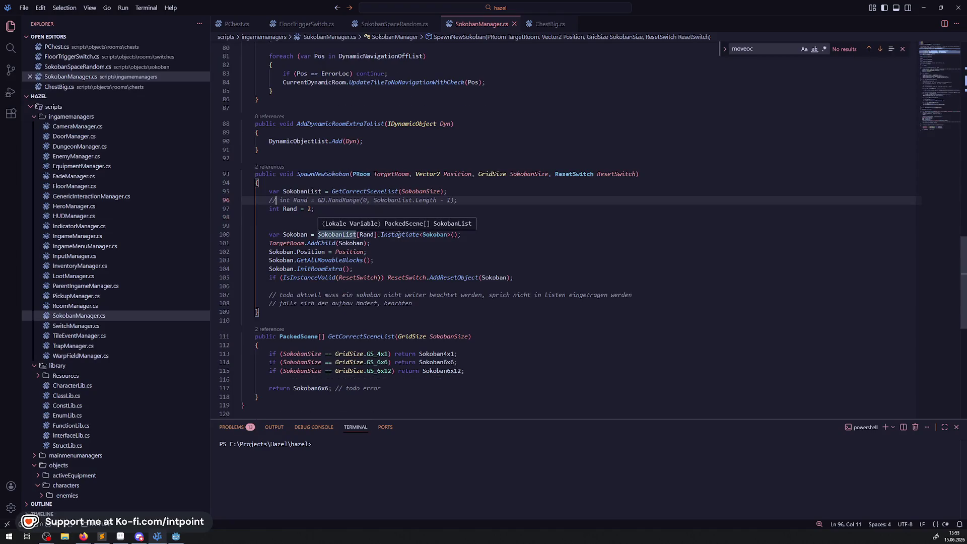
pyautogui.doubleClick(336, 235)
pyautogui.scroll(15, 397, 213)
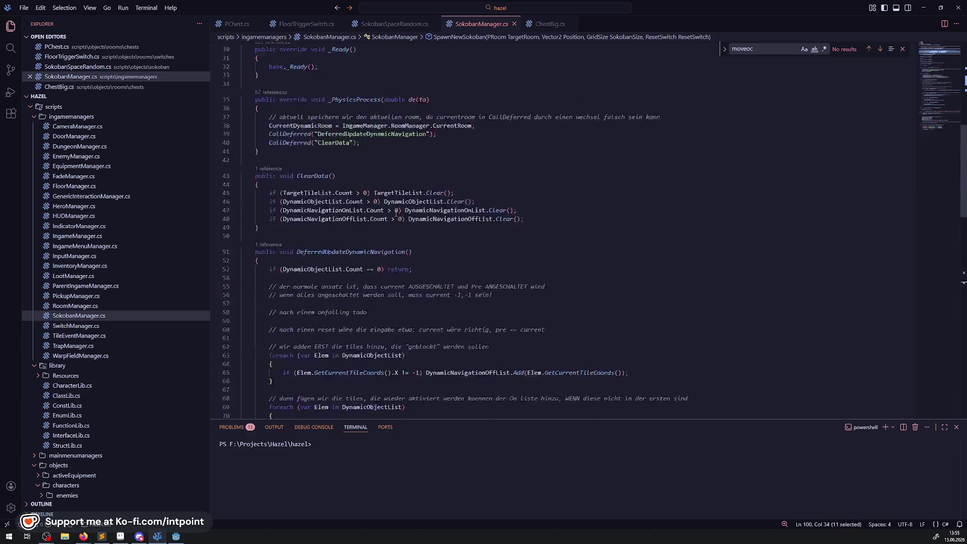
pyautogui.scroll(7, 396, 212)
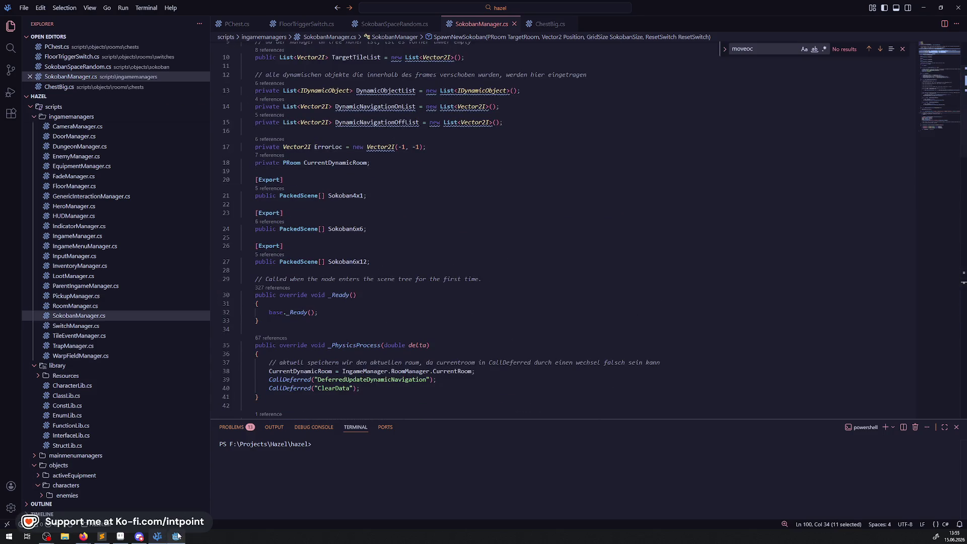
pyautogui.click(181, 536)
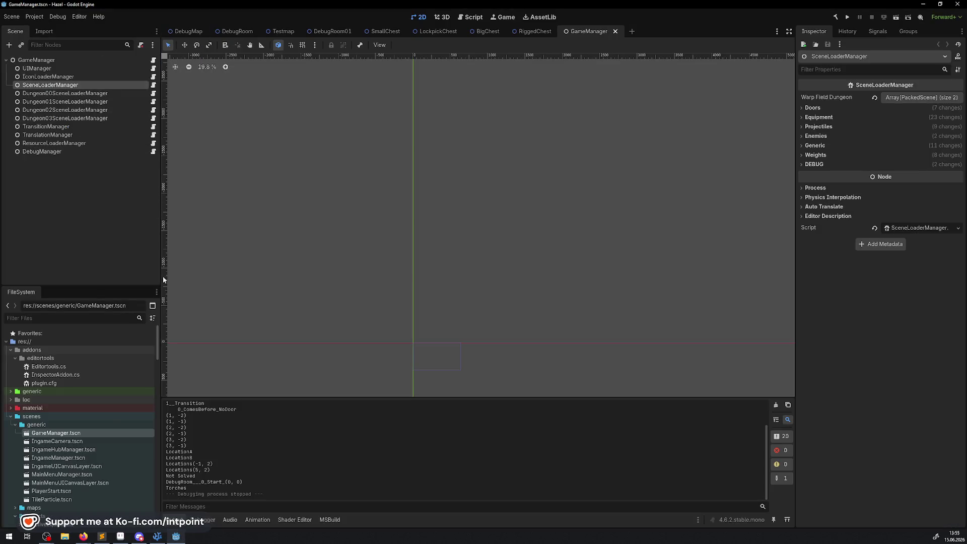
# Step: Tidy the FileSystem dock, collapsing the characters, dungeons and rooms folders
pyautogui.scroll(-4, 119, 458)
pyautogui.scroll(4, 74, 416)
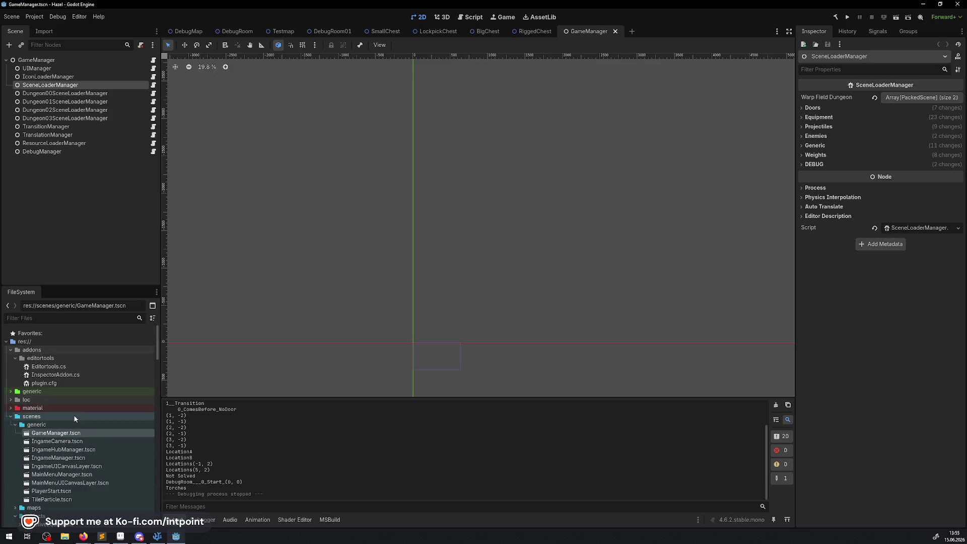
pyautogui.scroll(-5, 74, 419)
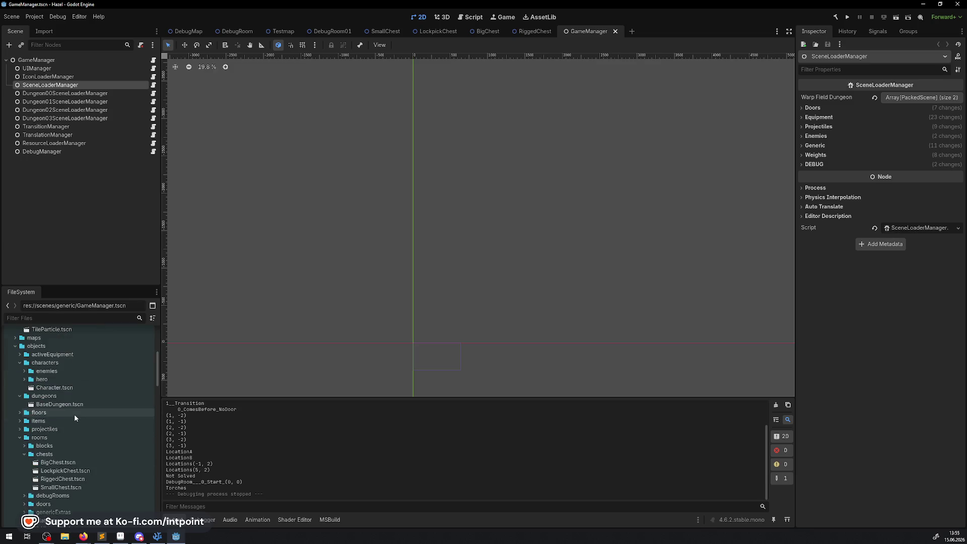
pyautogui.click(15, 346)
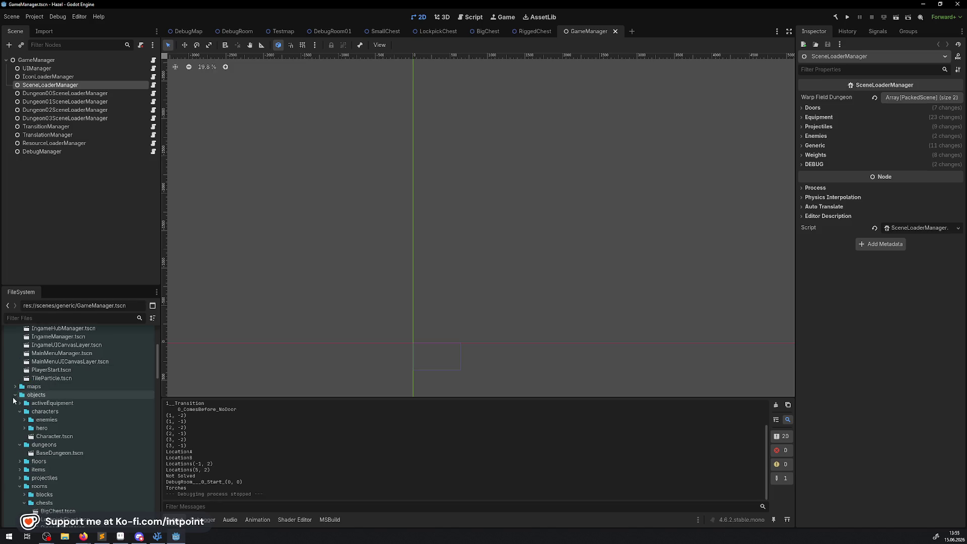
pyautogui.scroll(2, 15, 400)
pyautogui.scroll(4, 15, 403)
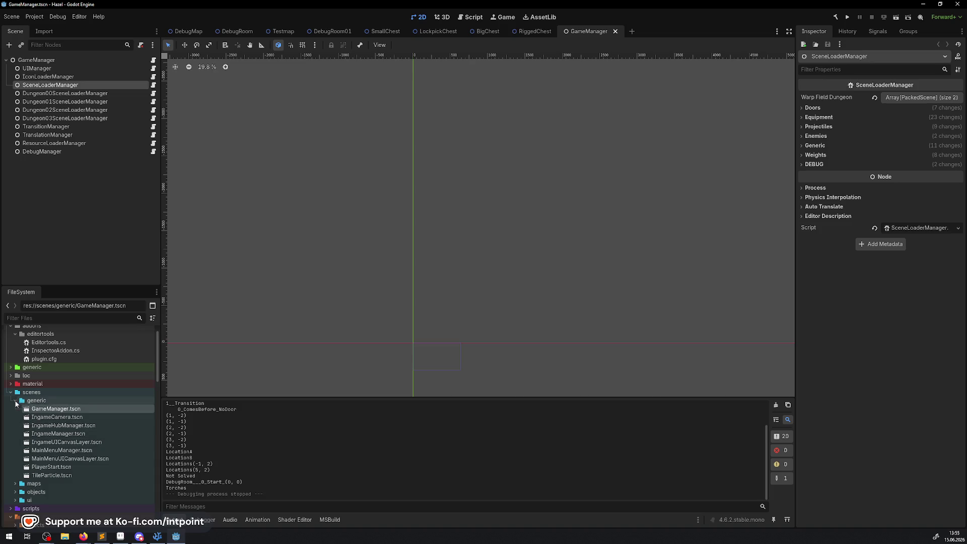
pyautogui.click(16, 402)
pyautogui.click(16, 418)
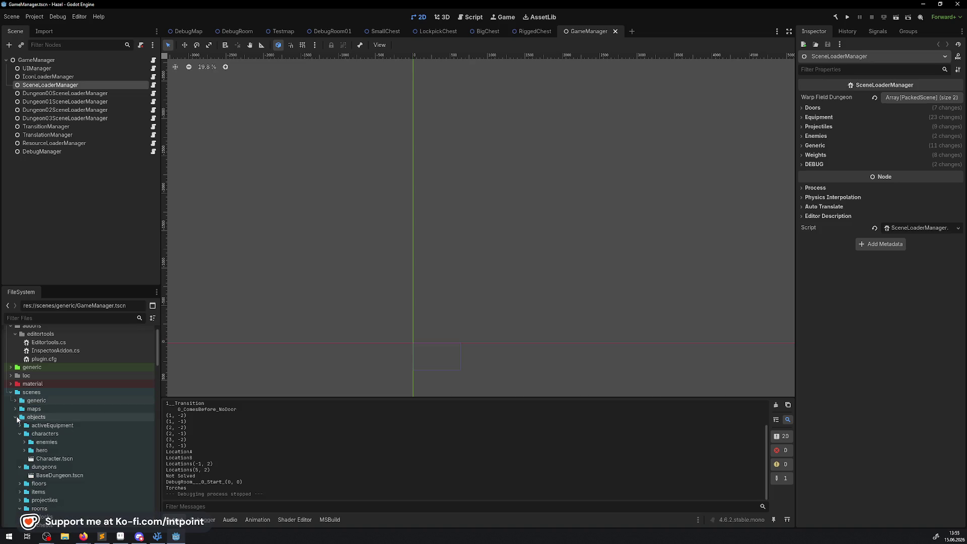
pyautogui.click(20, 433)
pyautogui.click(20, 442)
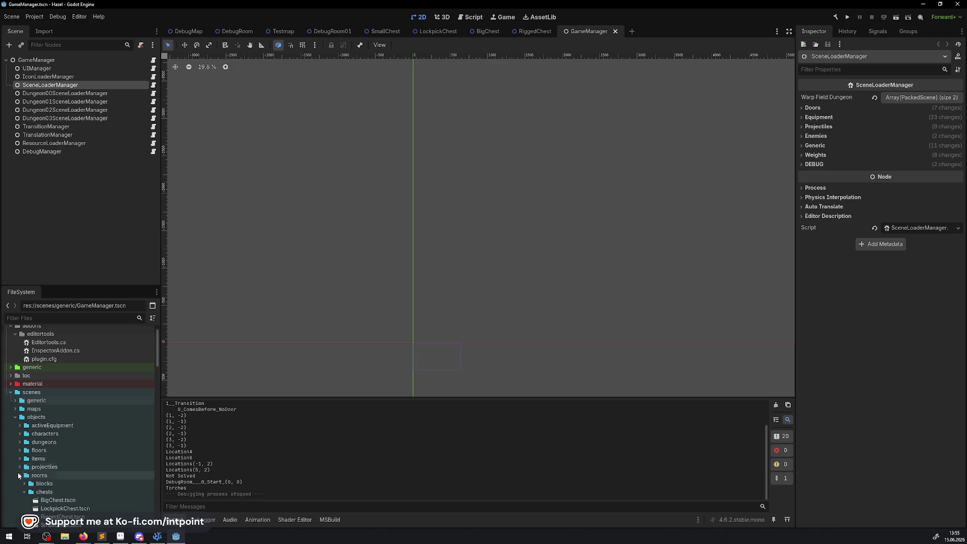
pyautogui.click(20, 475)
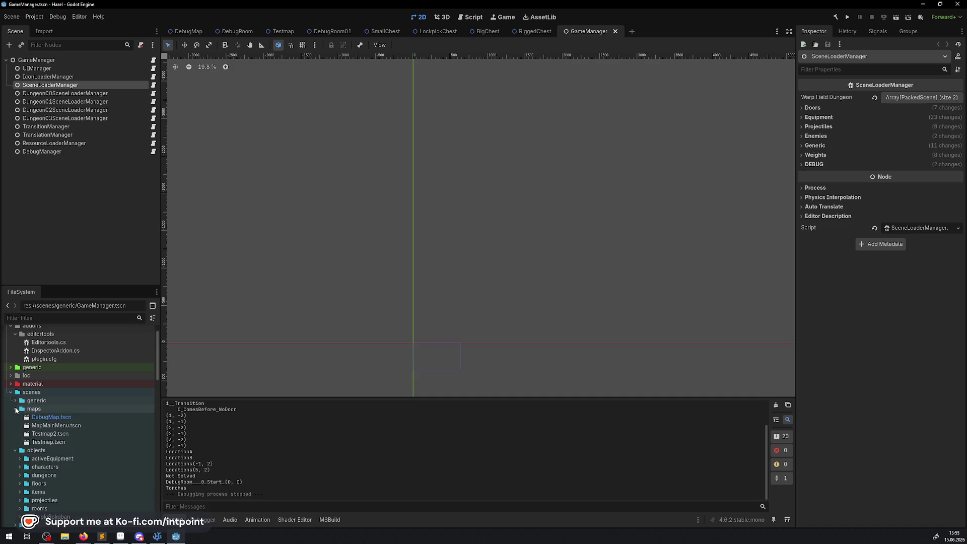
# Step: Re-expand scenes/generic, collapse the sprites folder, and show the DebugRoom scene
pyautogui.click(17, 402)
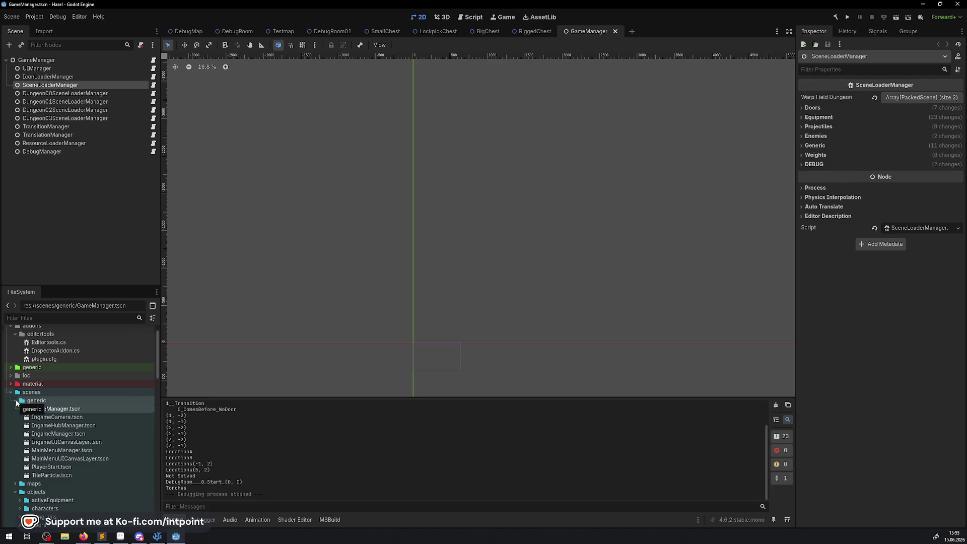
pyautogui.scroll(-5, 29, 403)
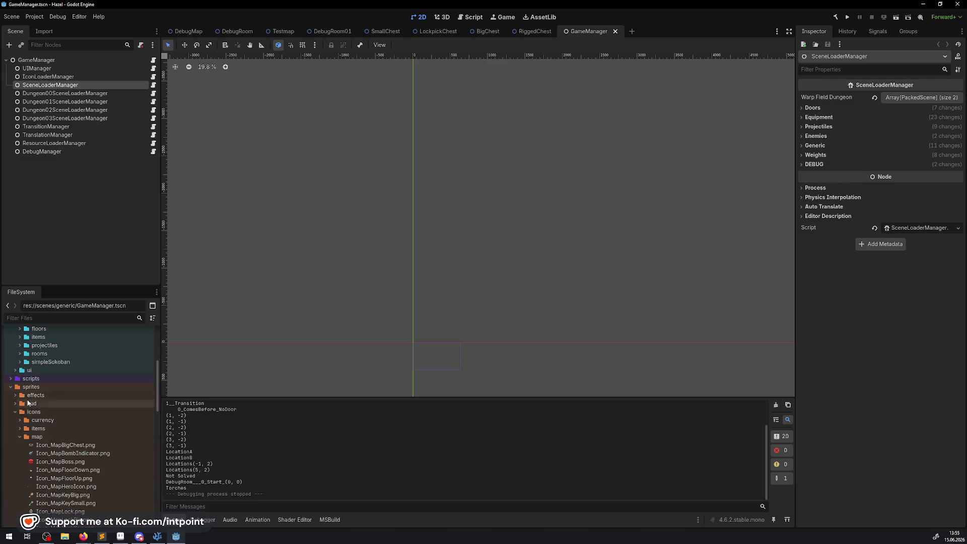
pyautogui.click(11, 386)
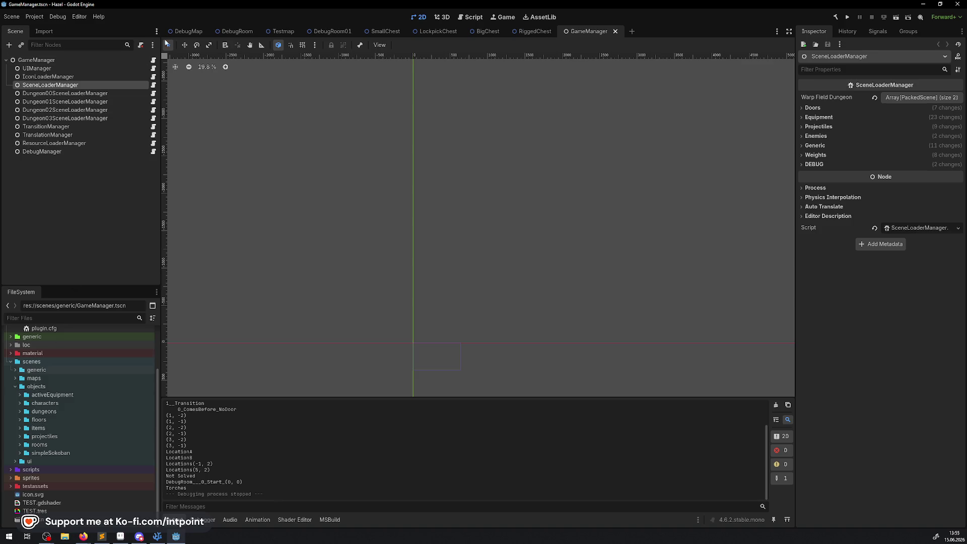
pyautogui.click(240, 34)
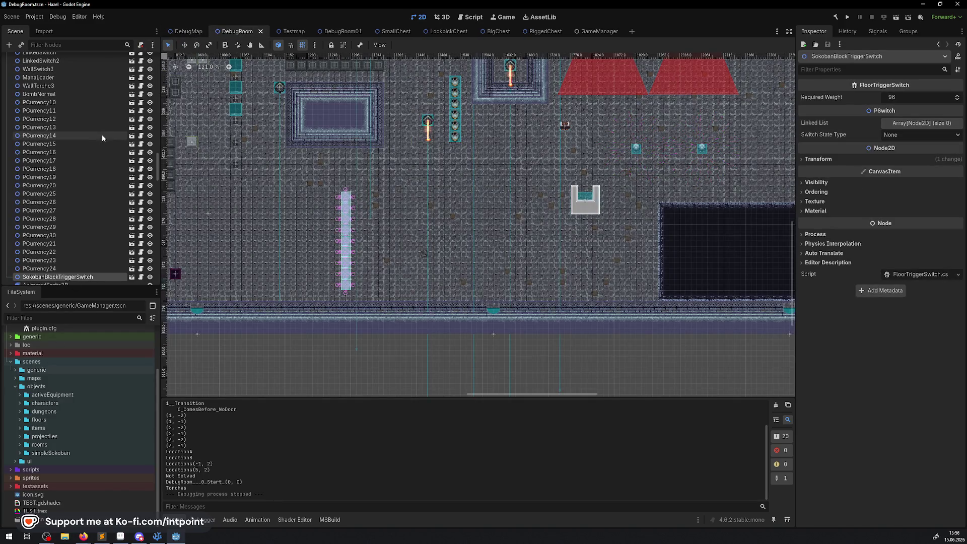
# Step: Open the IngameManager scene from DebugMap and read SokobanManager's Sokoban6x6 scene arrays
pyautogui.click(188, 31)
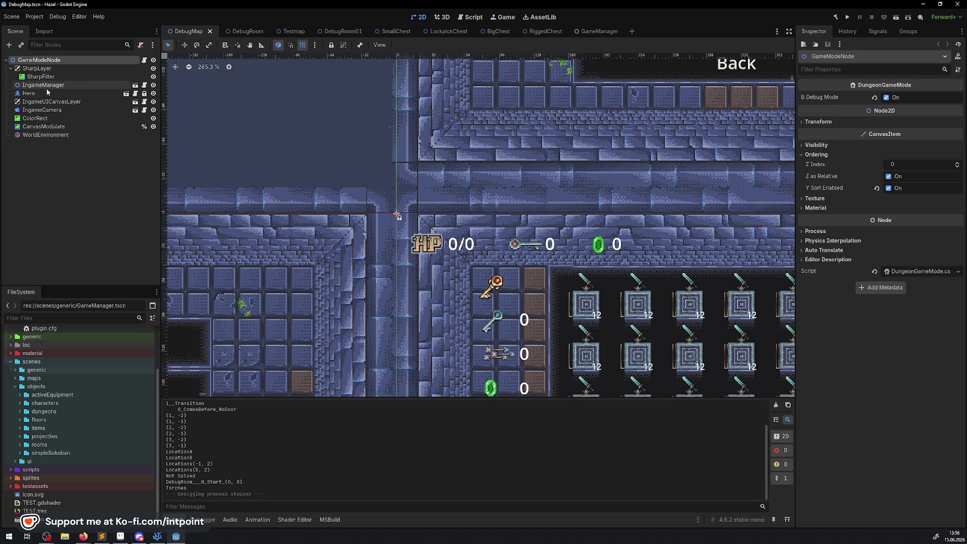
pyautogui.click(50, 85)
pyautogui.click(135, 85)
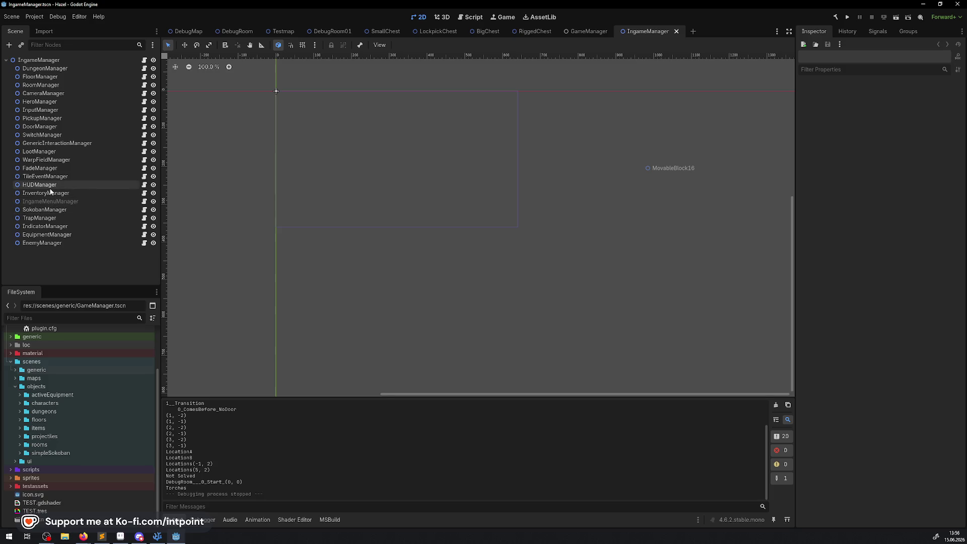
pyautogui.click(48, 209)
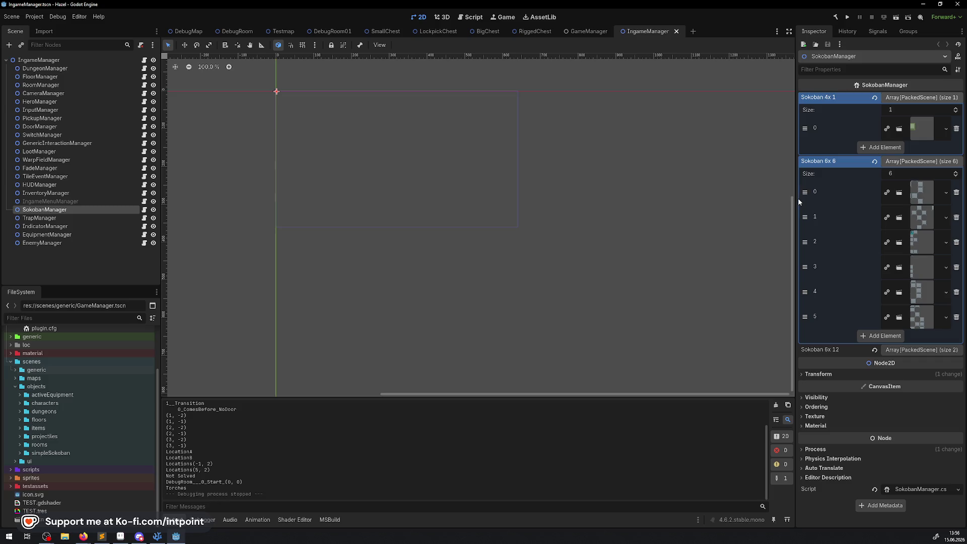
pyautogui.moveTo(796, 262); pyautogui.dragTo(306, 262)
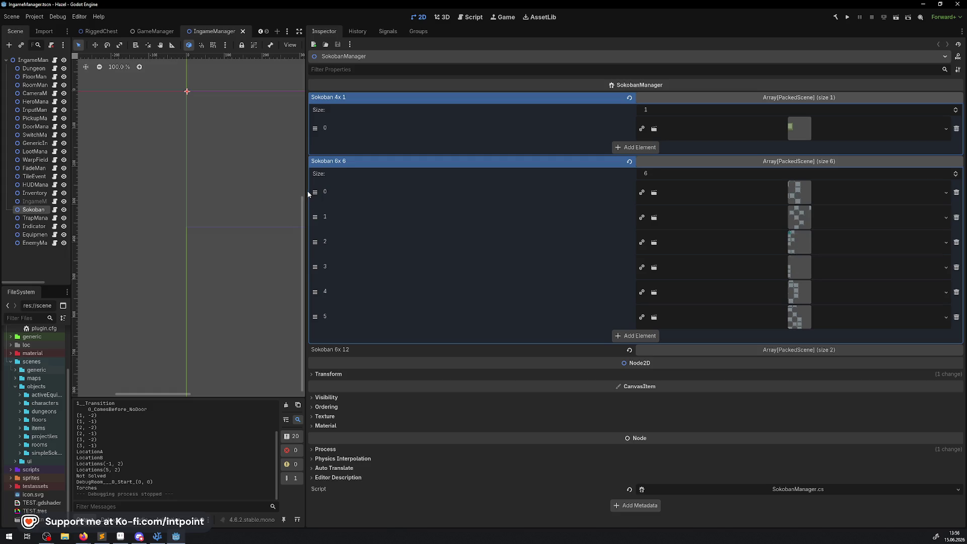
pyautogui.moveTo(306, 191); pyautogui.dragTo(732, 191)
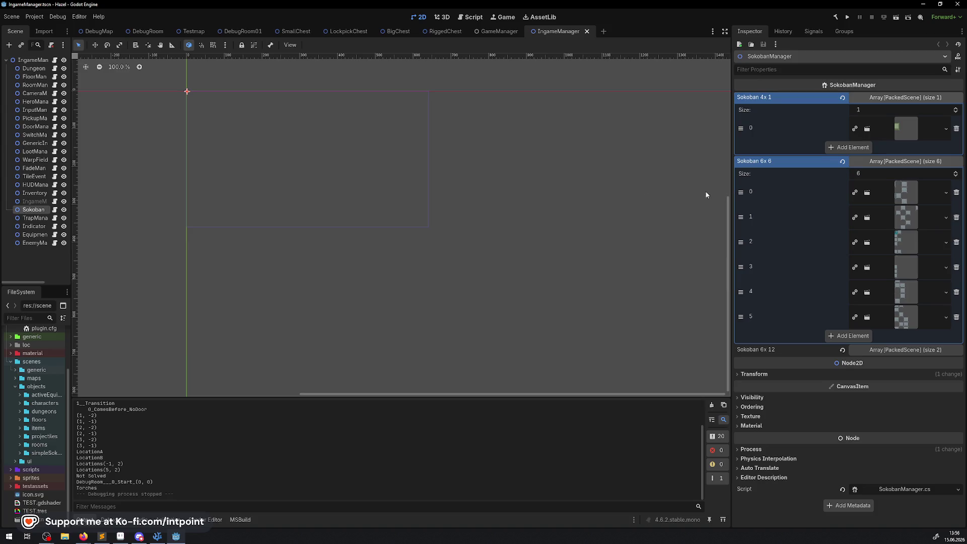
pyautogui.click(157, 536)
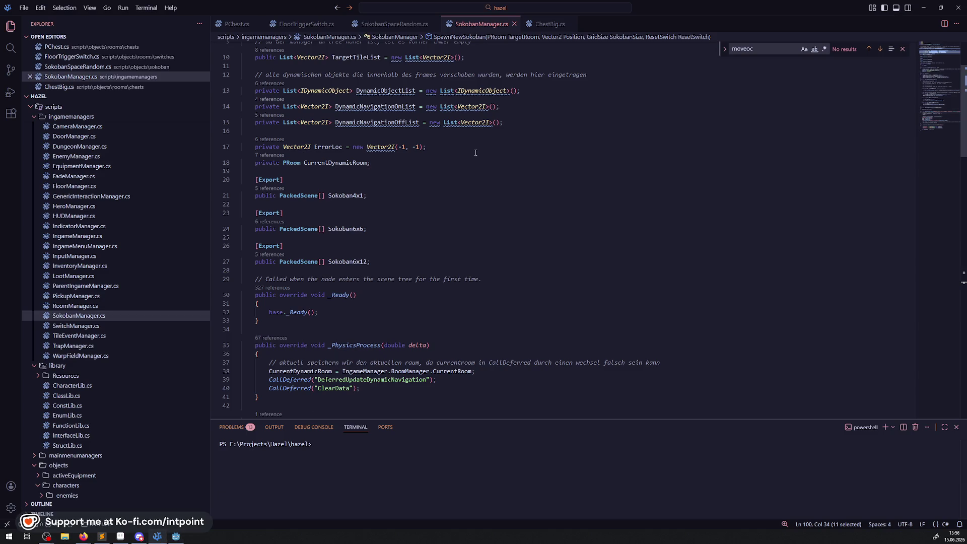
# Step: Change PChest.cs's random despawn threshold on line 41 from 7 to 11
pyautogui.click(233, 26)
pyautogui.scroll(20, 411, 147)
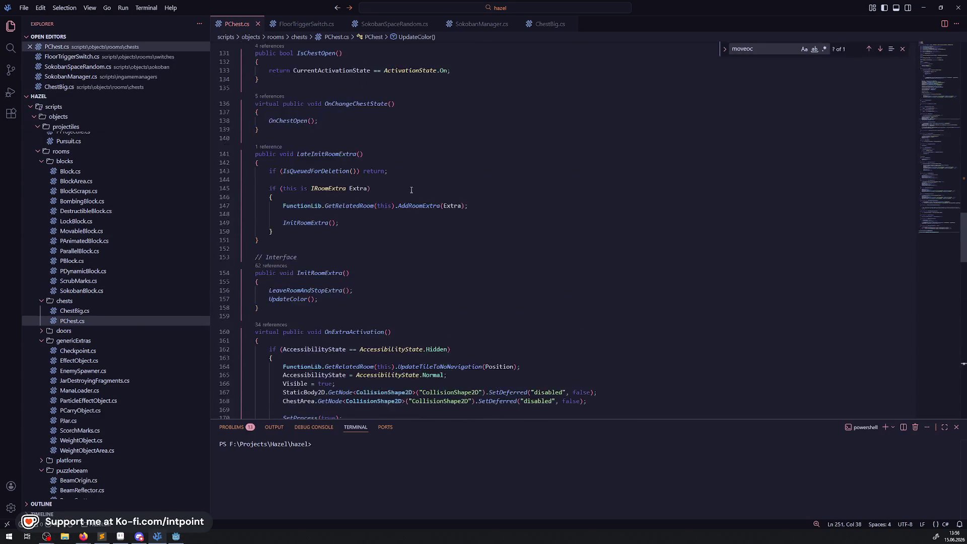
pyautogui.scroll(-5, 408, 183)
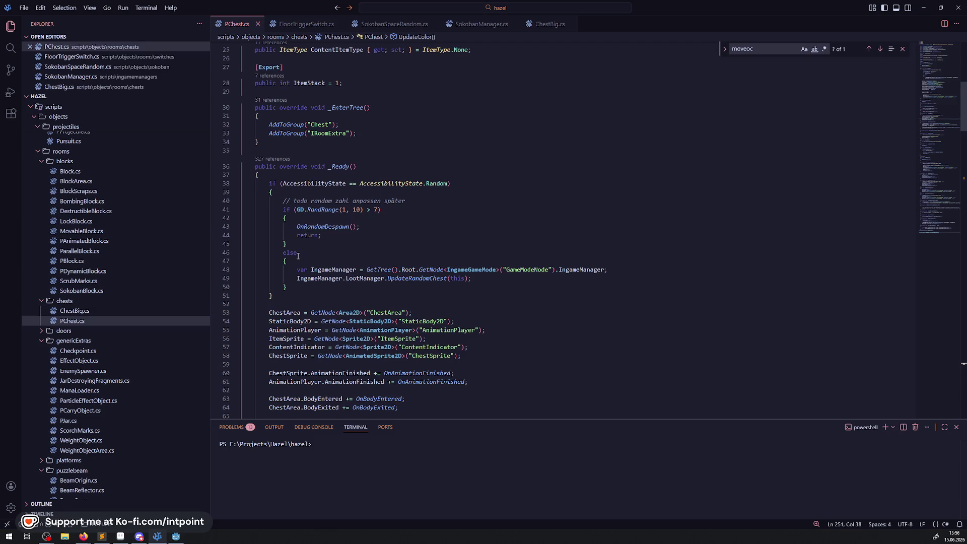
pyautogui.doubleClick(314, 226)
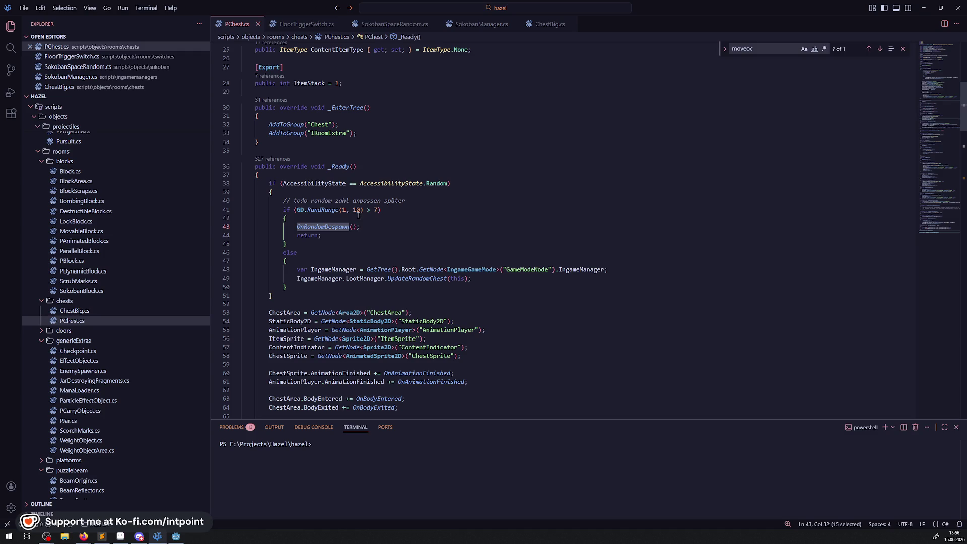
pyautogui.doubleClick(374, 209)
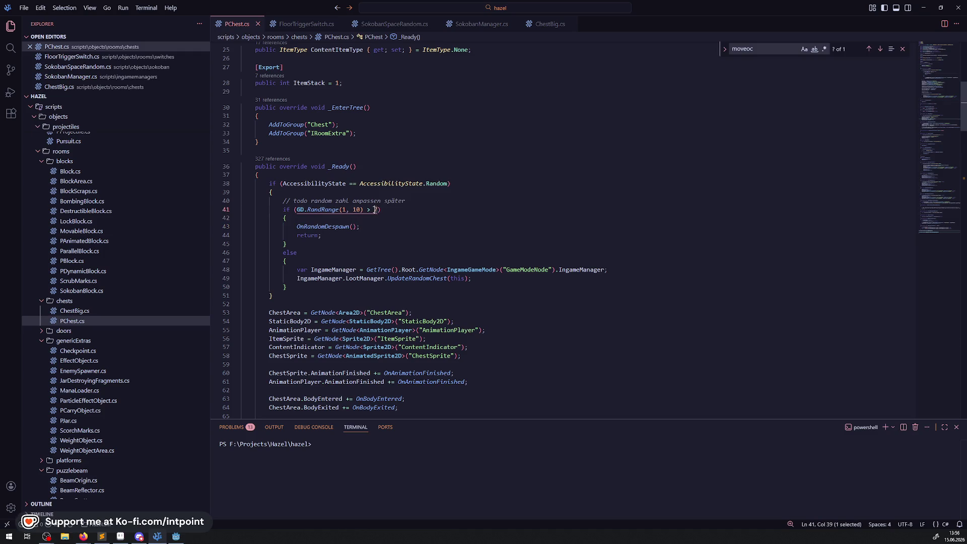
pyautogui.write('11')
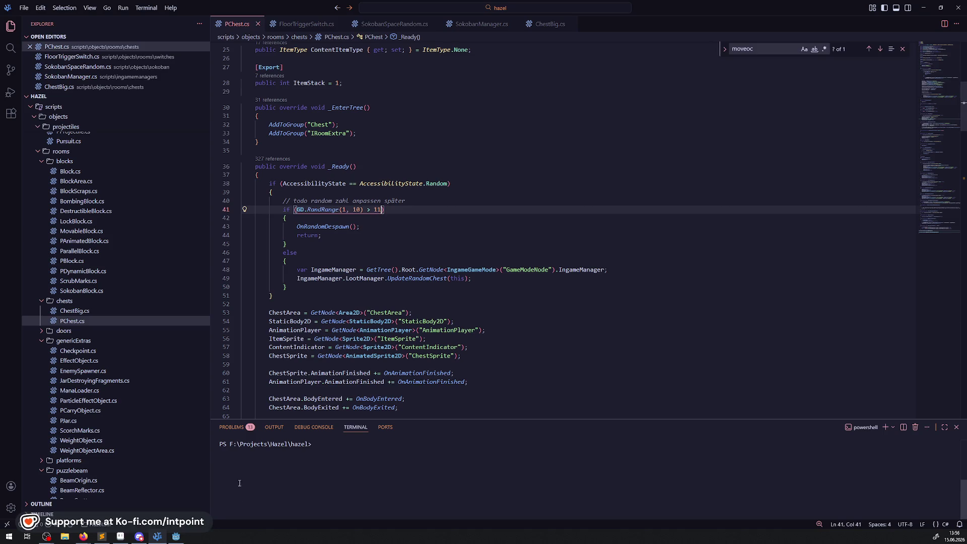
pyautogui.hotkey('alt', 'Tab')
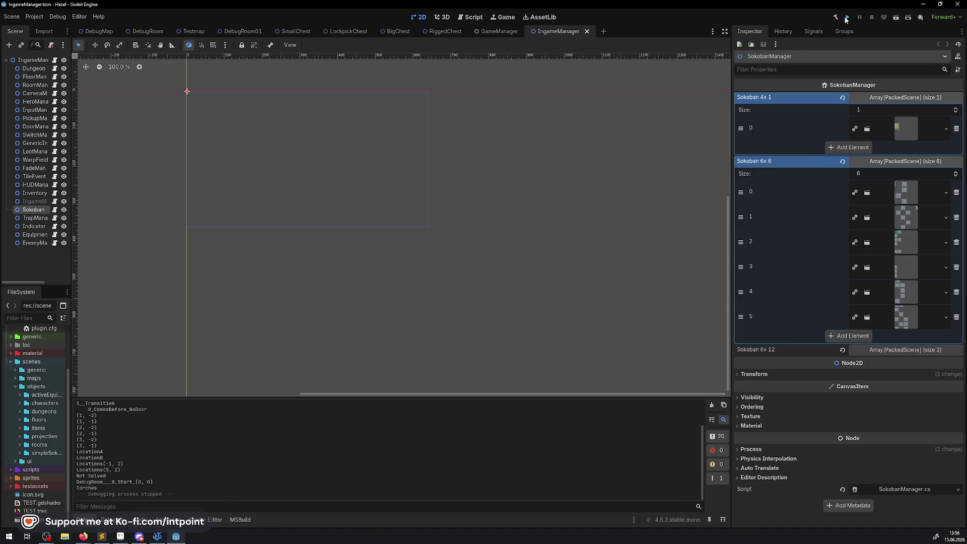
# Step: Rebuild and run the game, walking the player toward the chest
pyautogui.click(847, 18)
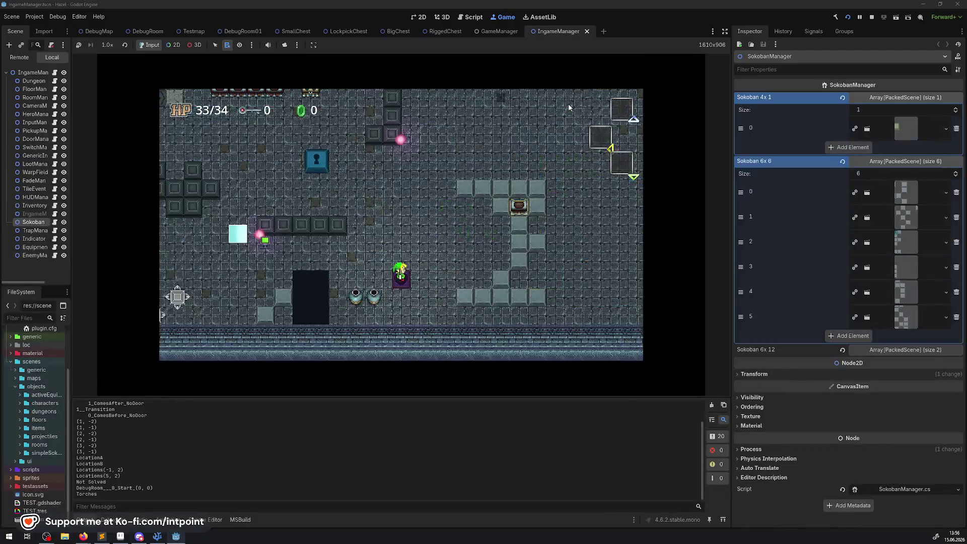
pyautogui.press('Up')
pyautogui.press('Right')
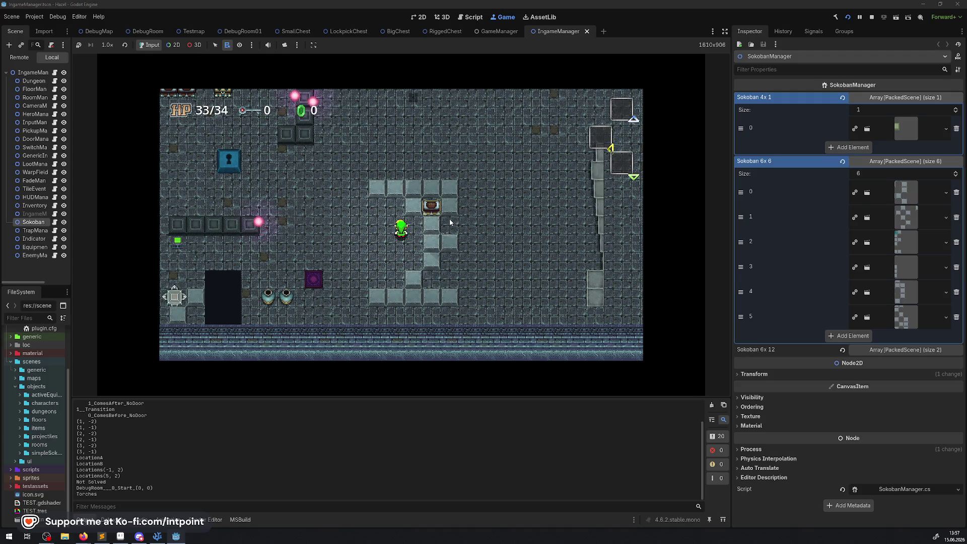
# Step: Inspect the running game's SmallChest node remotely and widen the Scene dock to see its children
pyautogui.click(173, 45)
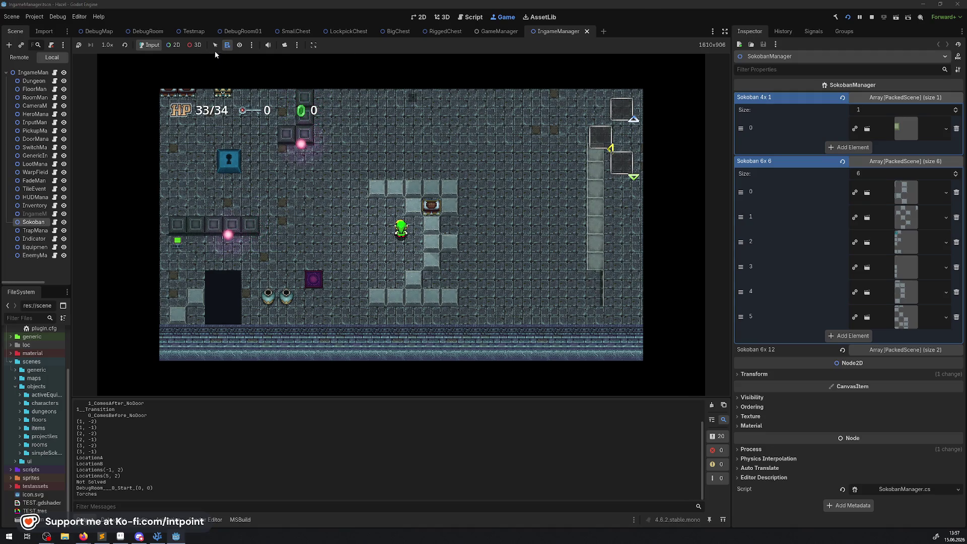
pyautogui.click(432, 197)
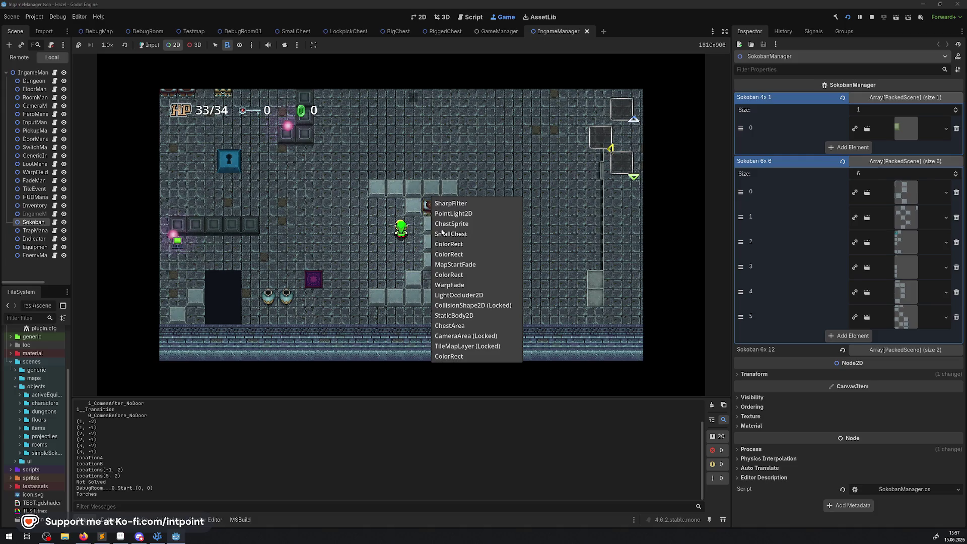
pyautogui.click(451, 234)
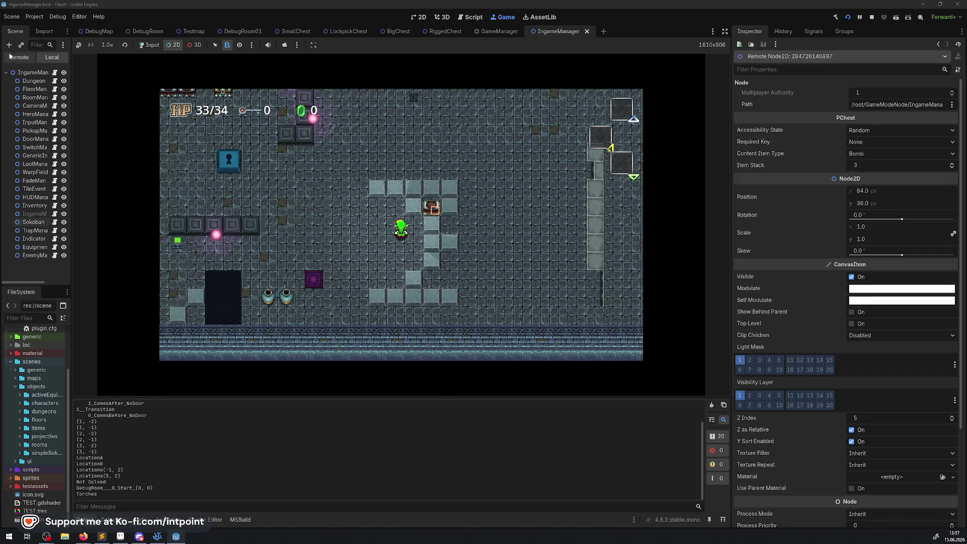
pyautogui.moveTo(70, 80); pyautogui.dragTo(217, 83)
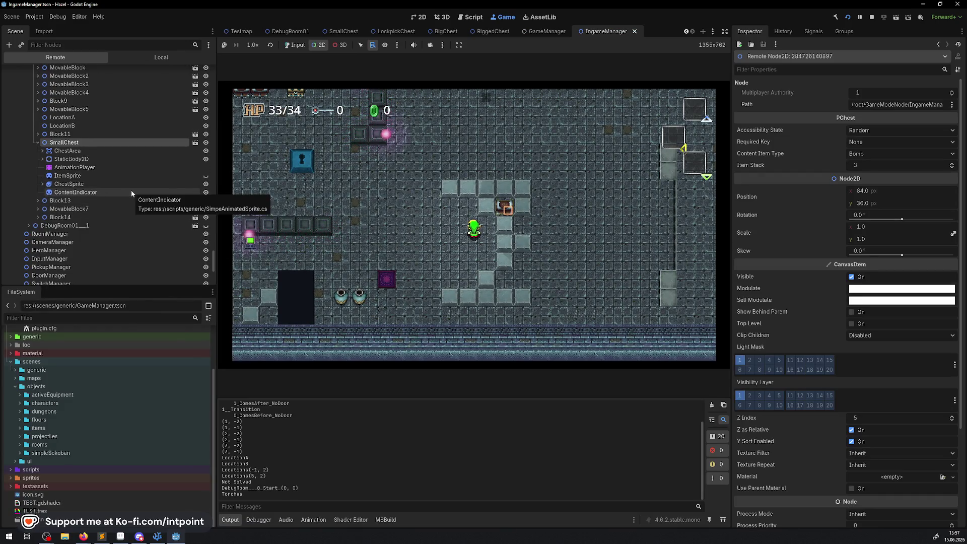
pyautogui.click(176, 533)
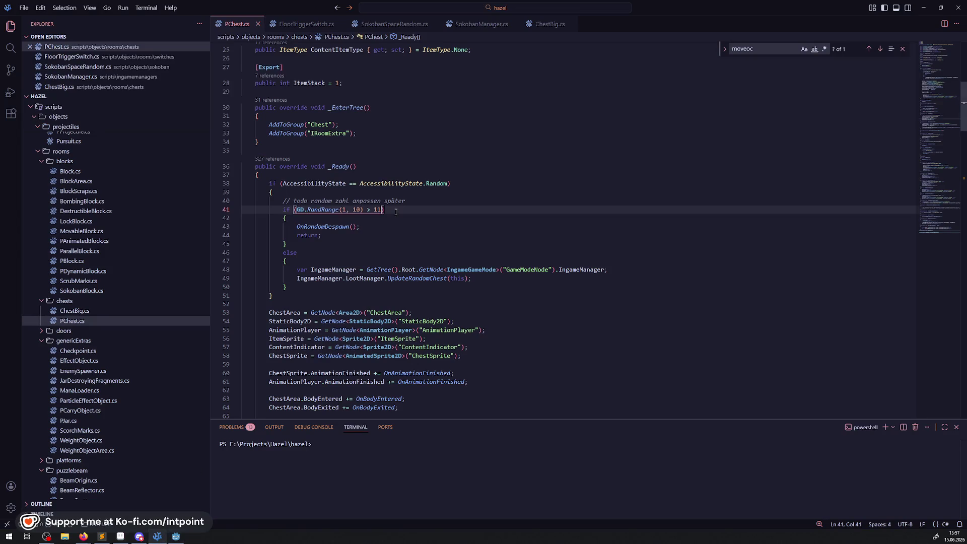
# Step: Scroll through PChest.cs, checking the ContentIndicator variable
pyautogui.scroll(-2, 415, 269)
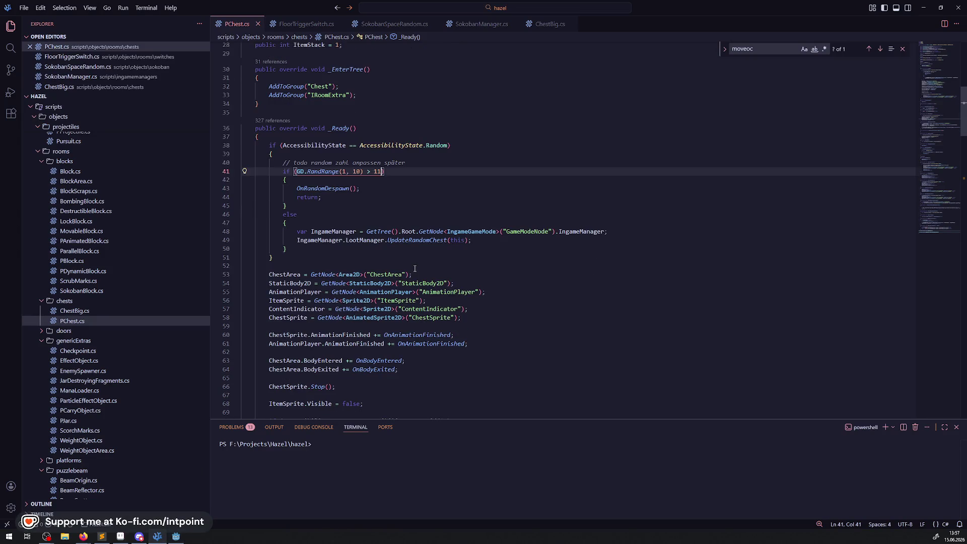
pyautogui.doubleClick(301, 308)
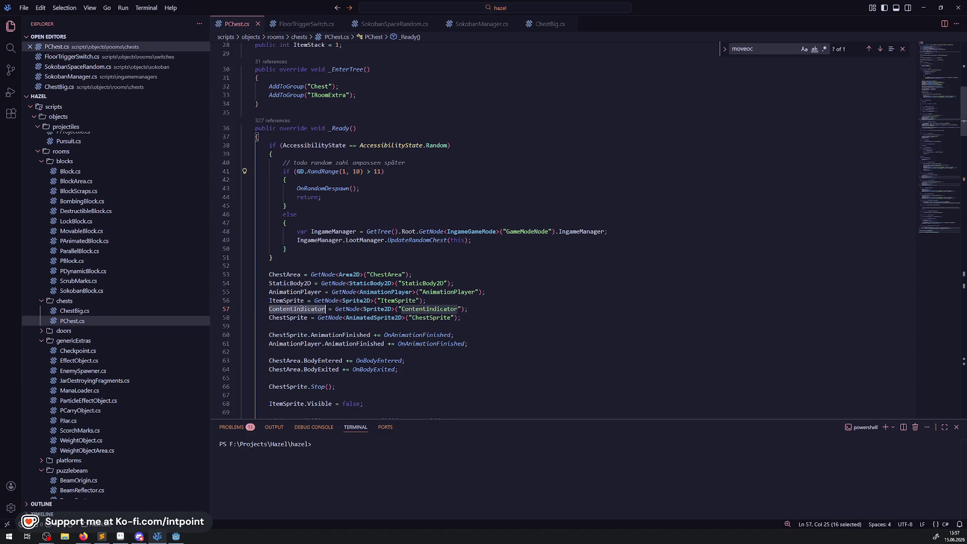
pyautogui.scroll(-15, 408, 298)
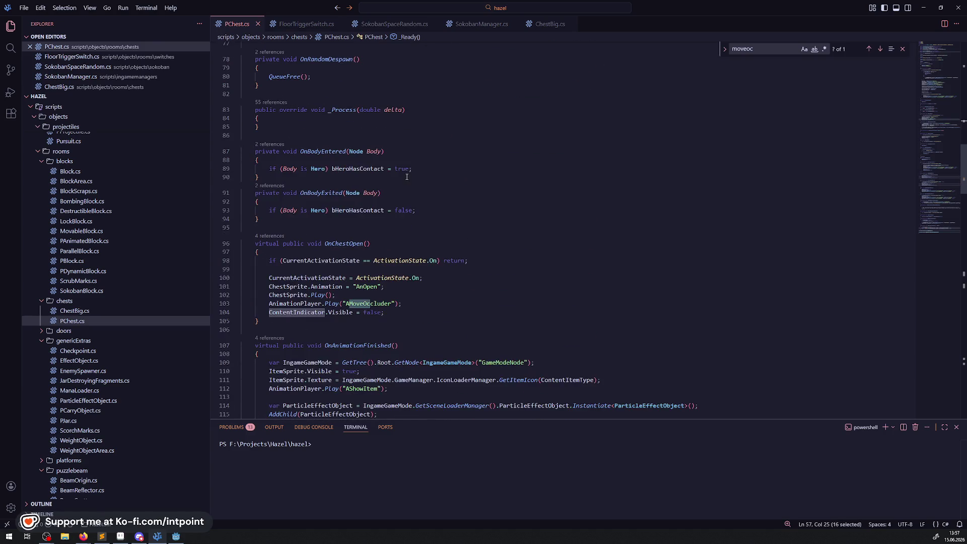
pyautogui.scroll(-20, 379, 178)
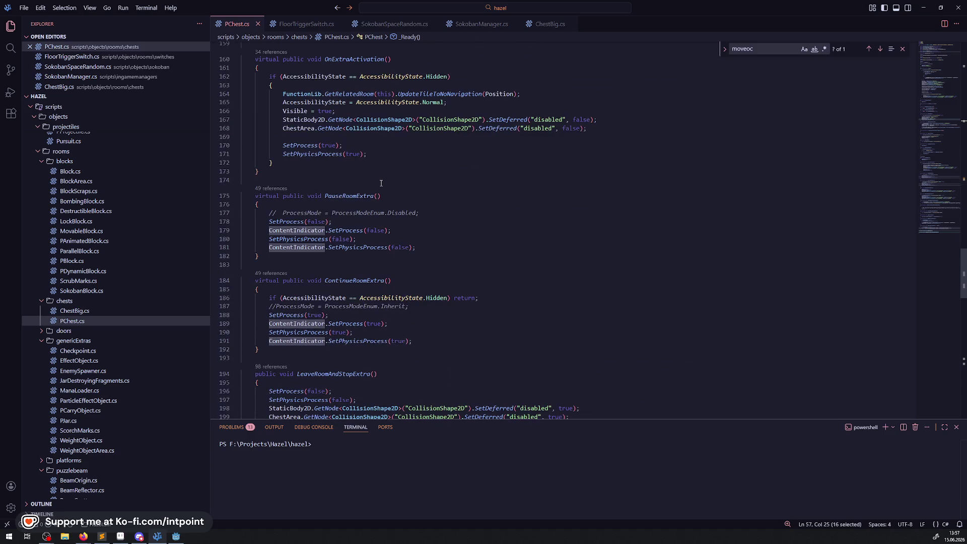
pyautogui.scroll(-20, 382, 183)
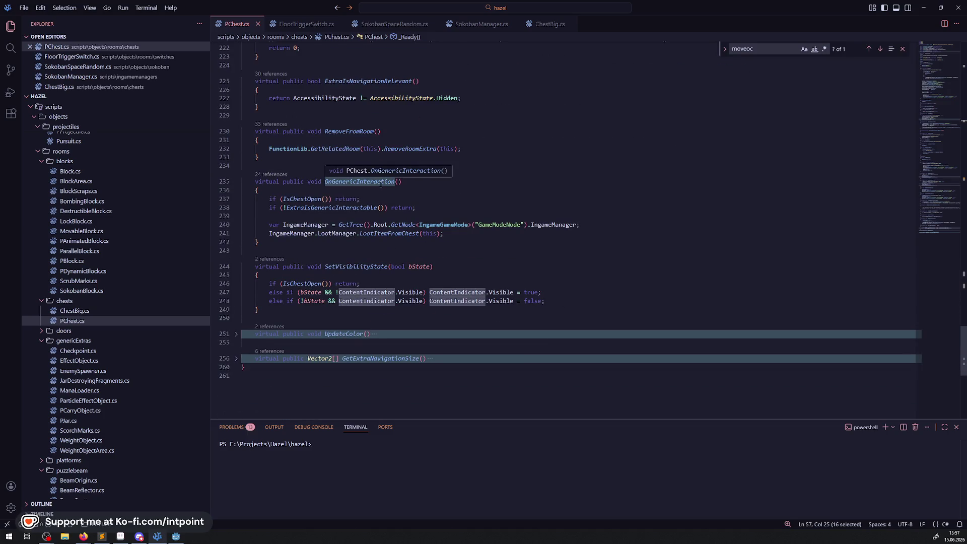
# Step: Trace SetVisibilityState's call in RoomManager.cs, then list the running game's nodes at the chest
pyautogui.doubleClick(360, 266)
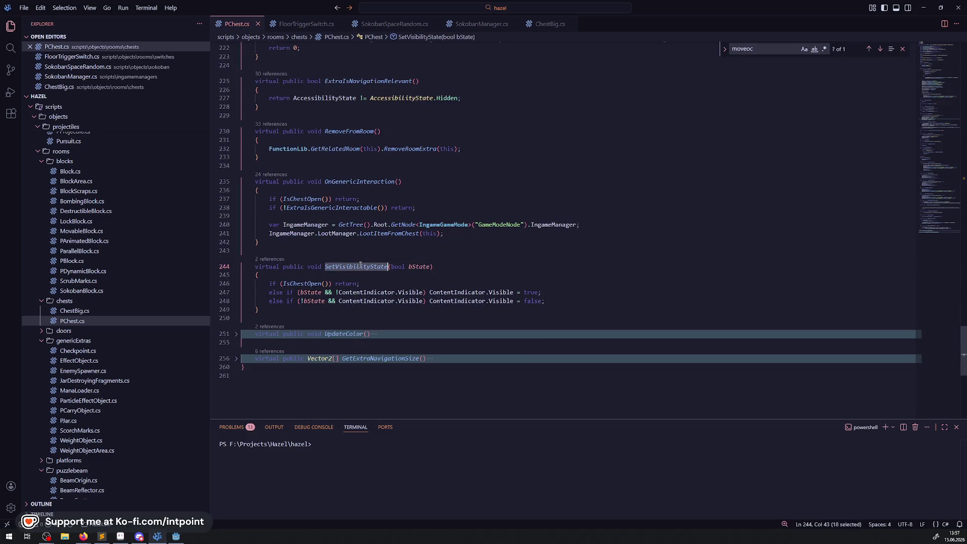
pyautogui.click(270, 259)
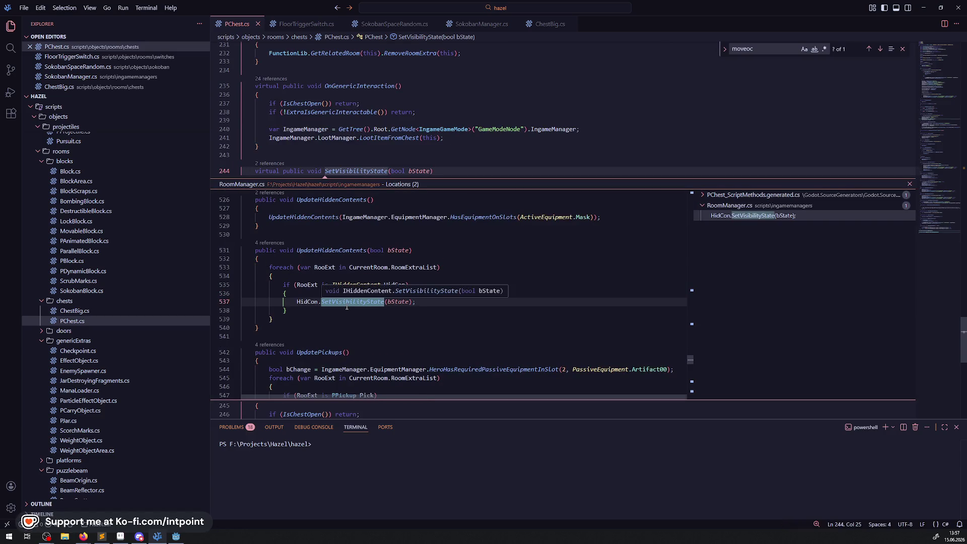
pyautogui.click(326, 273)
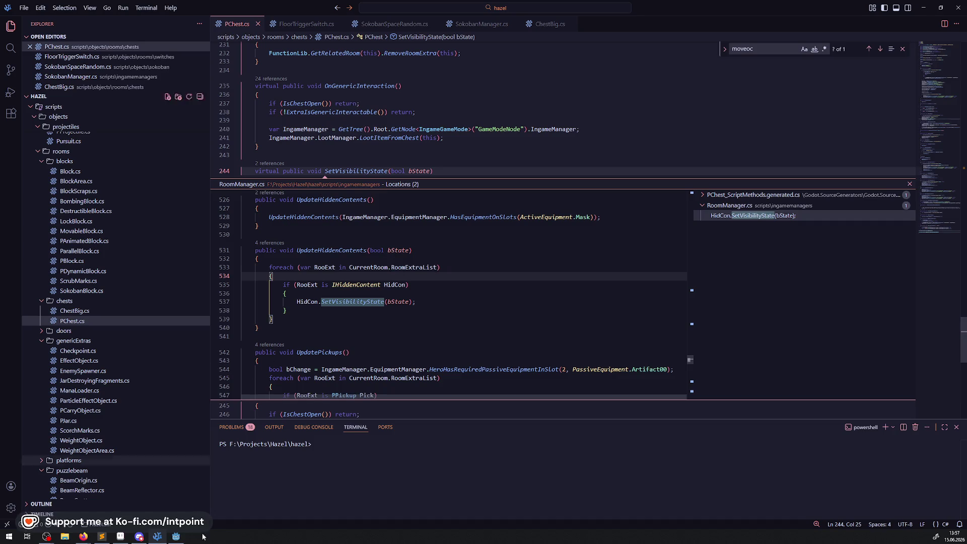
pyautogui.click(176, 536)
pyautogui.rightClick(404, 208)
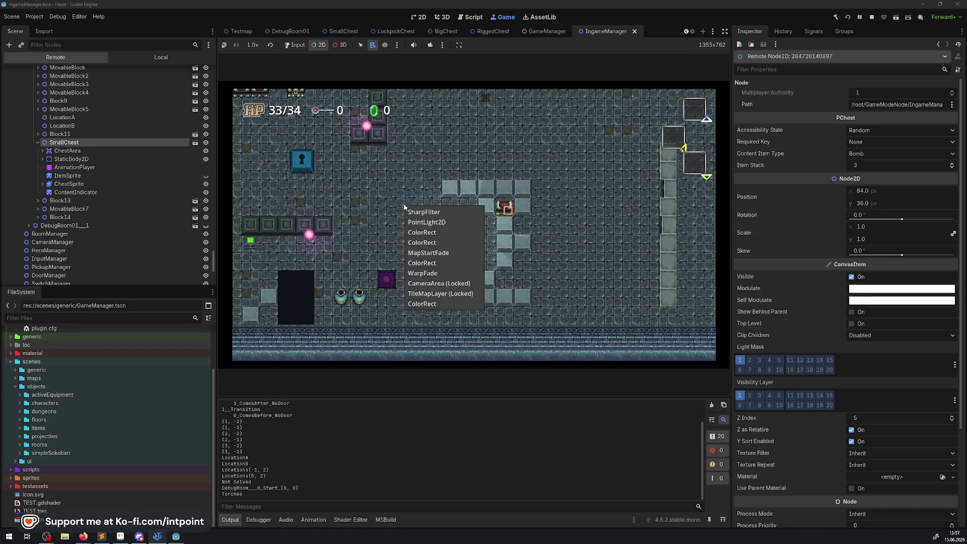
# Step: Give the game keyboard focus and walk the player up into other rooms and back down
pyautogui.click(476, 160)
pyautogui.press('Up')
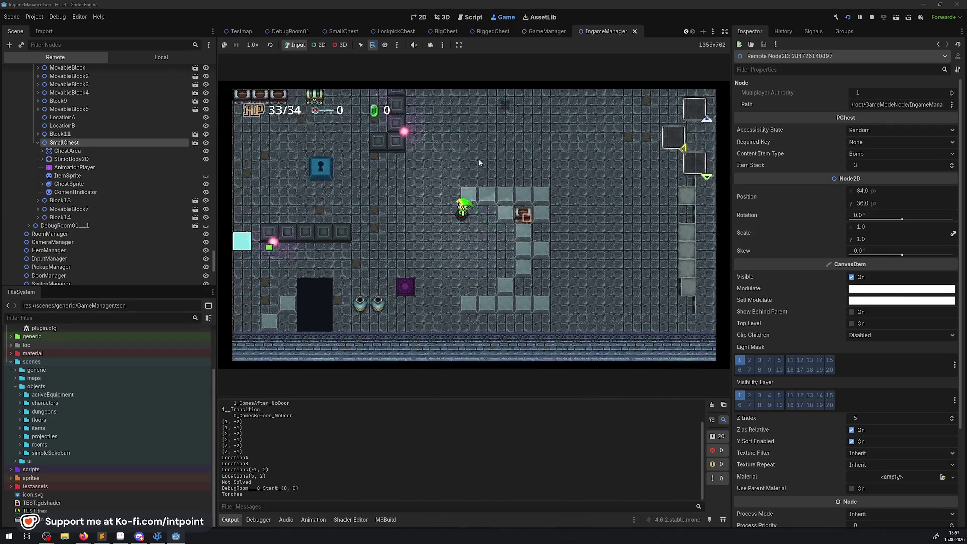
pyautogui.press('Up')
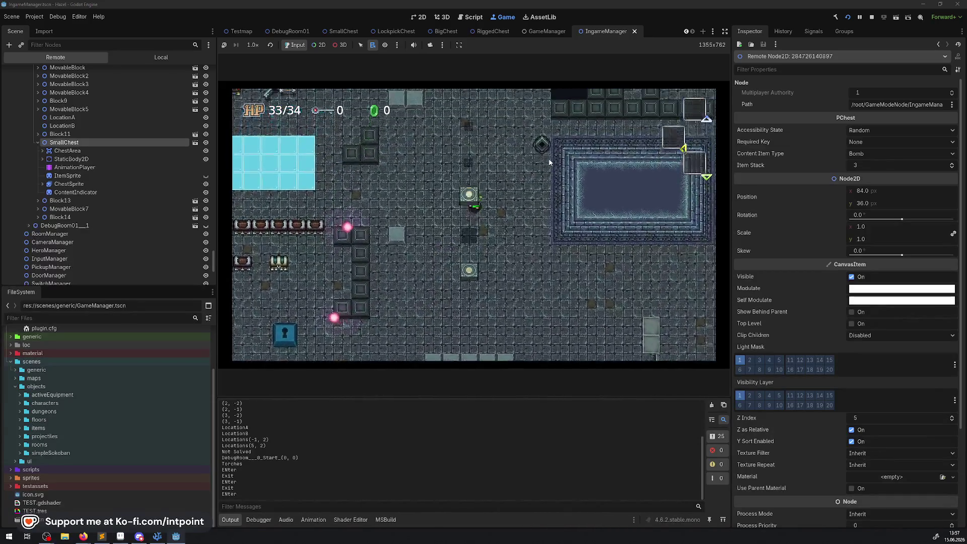
pyautogui.press('Right')
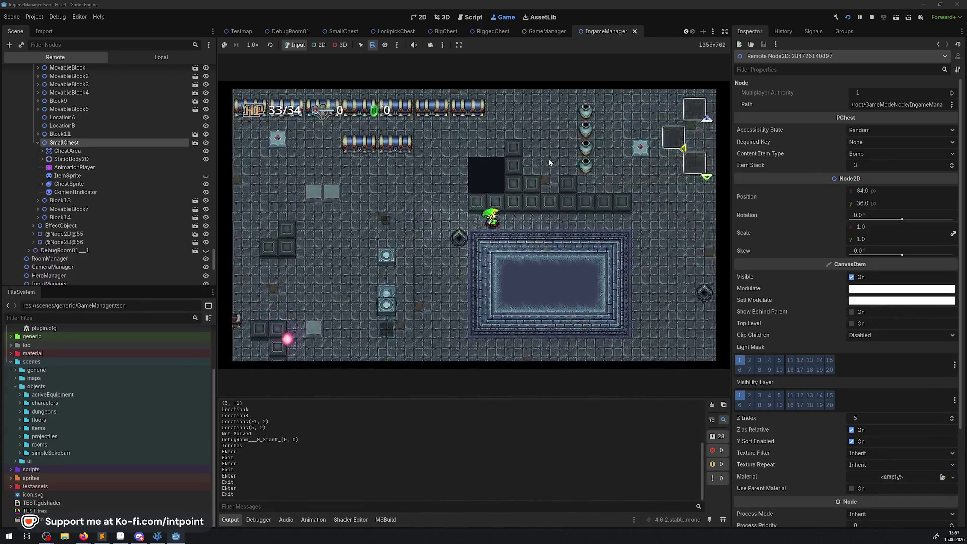
pyautogui.press('Right')
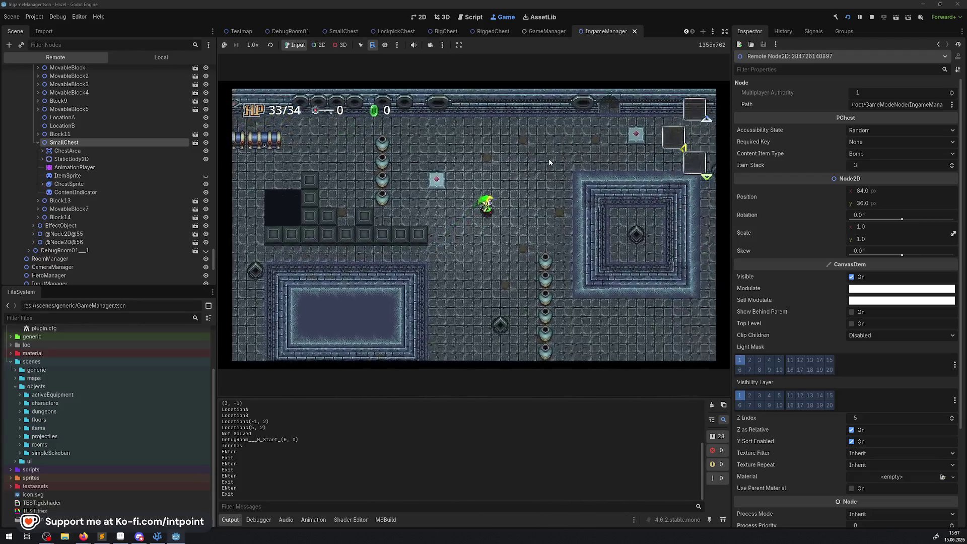
pyautogui.press('Up')
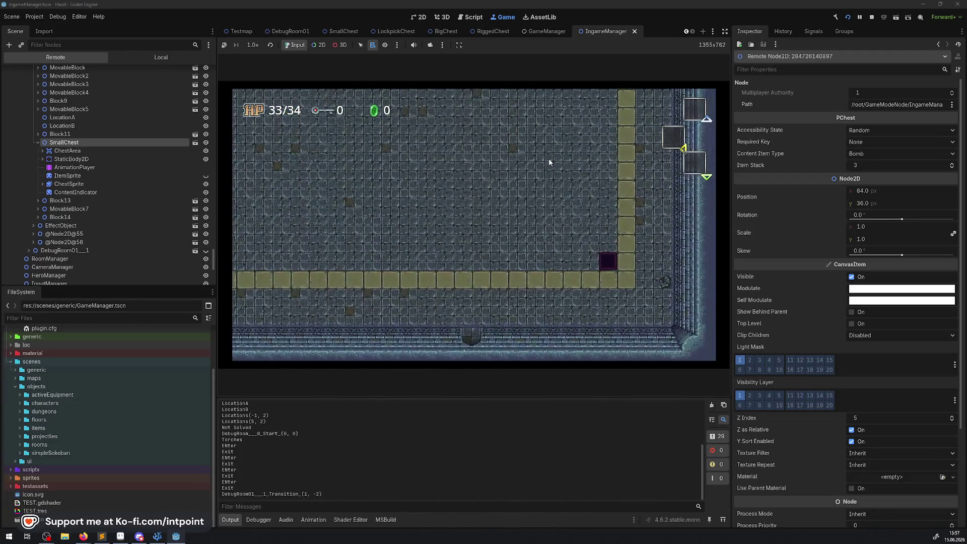
pyautogui.press('Down')
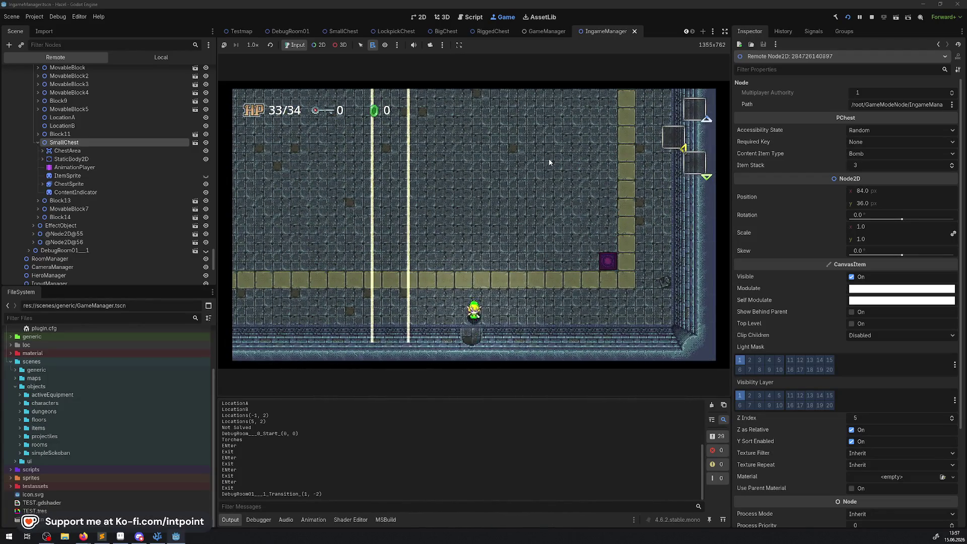
pyautogui.press('Down')
pyautogui.press('Left')
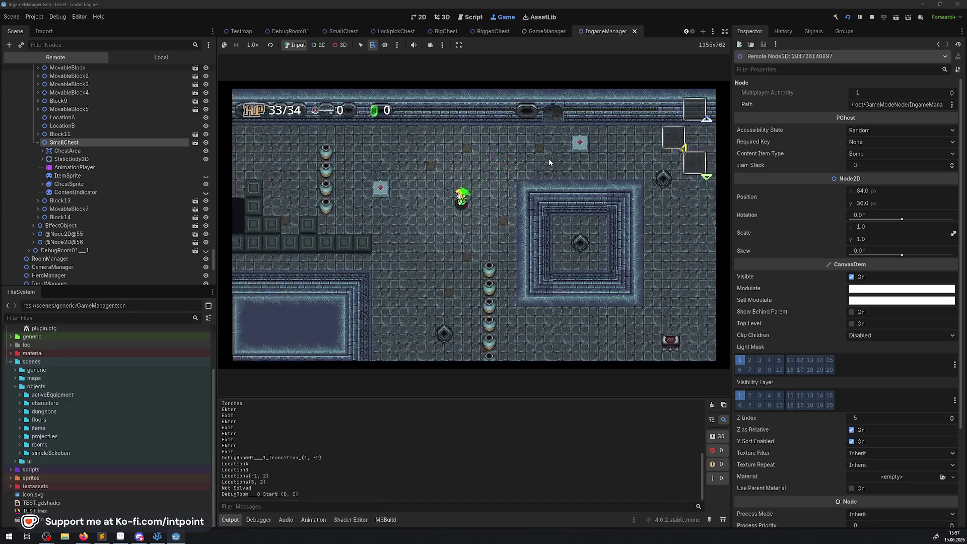
# Step: Walk the player around the row of pots and left toward the tile path
pyautogui.press('Down')
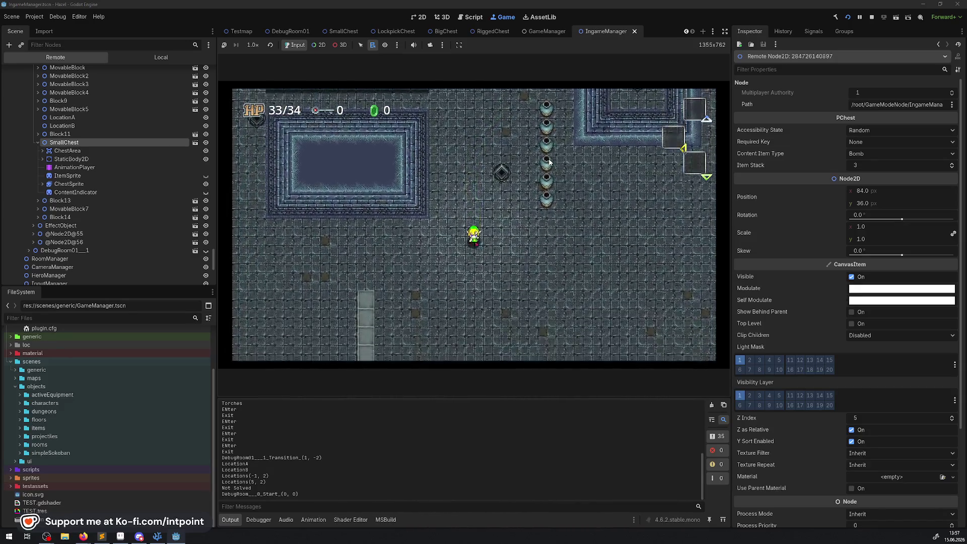
pyautogui.press('Right')
pyautogui.press('Down')
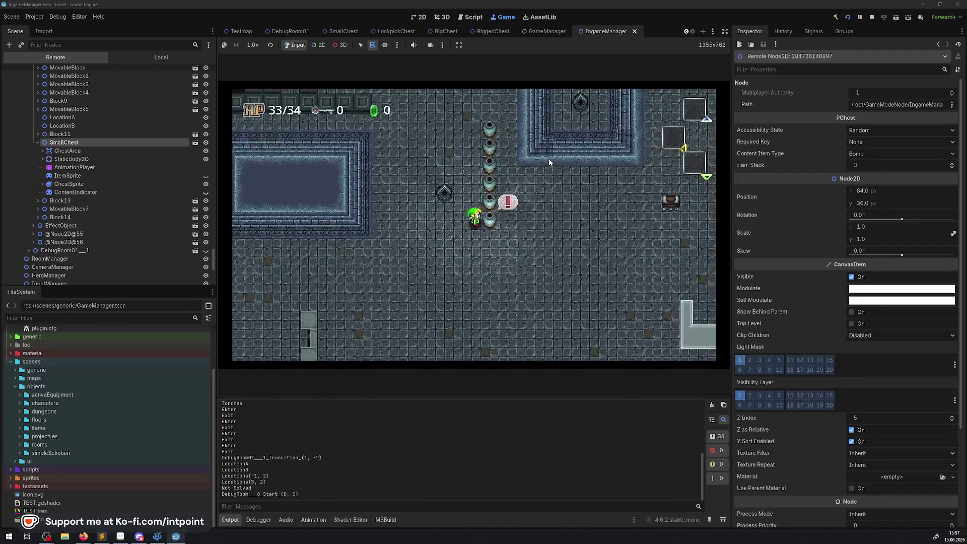
pyautogui.press('Down')
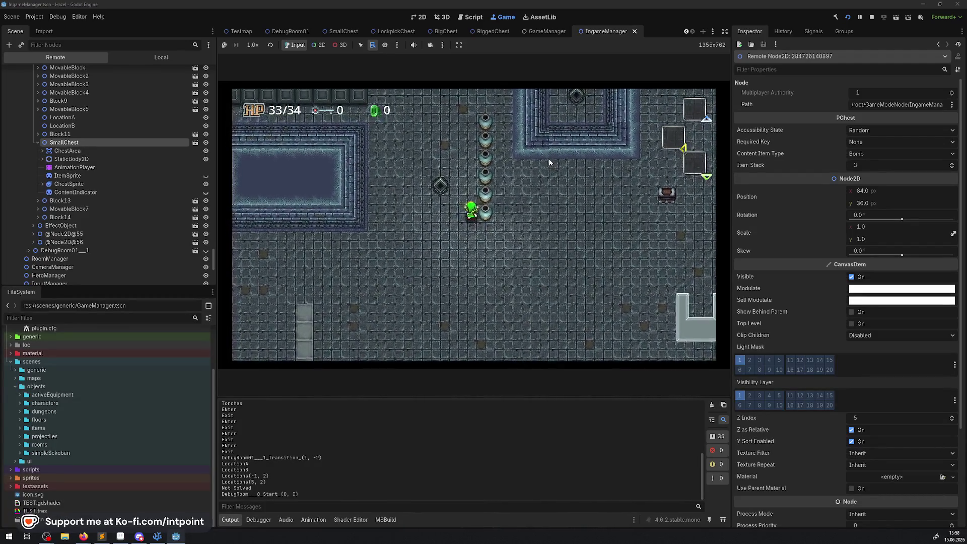
pyautogui.press('Left')
pyautogui.press('Up')
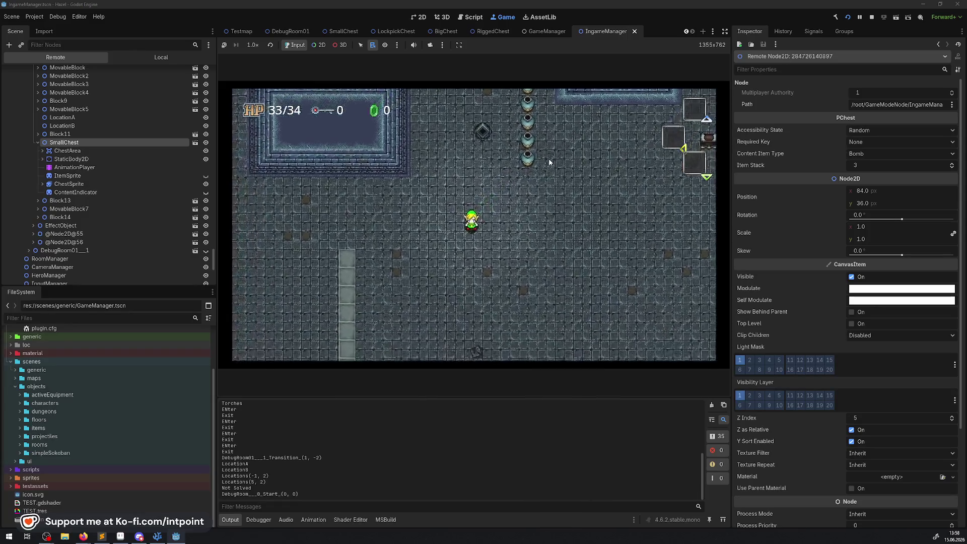
pyautogui.press('Right')
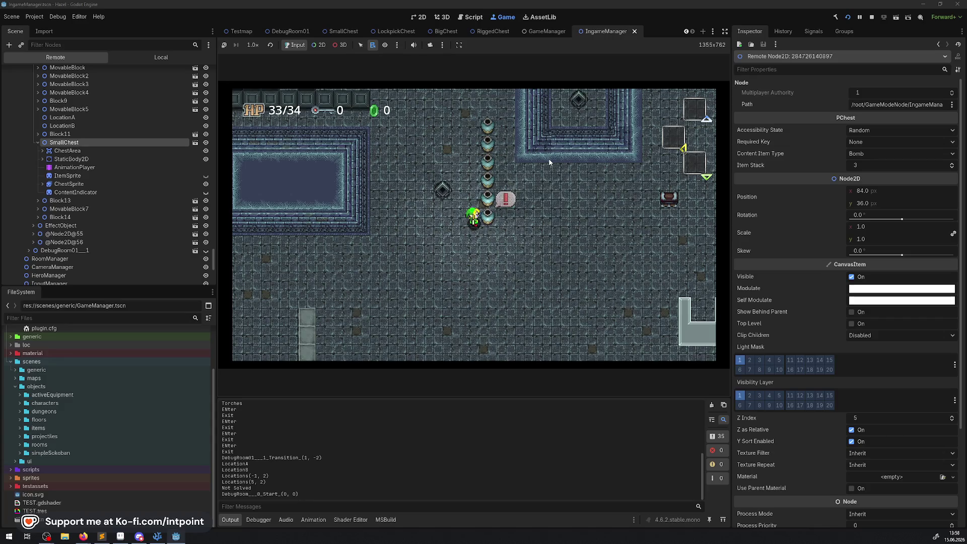
pyautogui.press('Down')
pyautogui.press('Left')
pyautogui.press('Left')
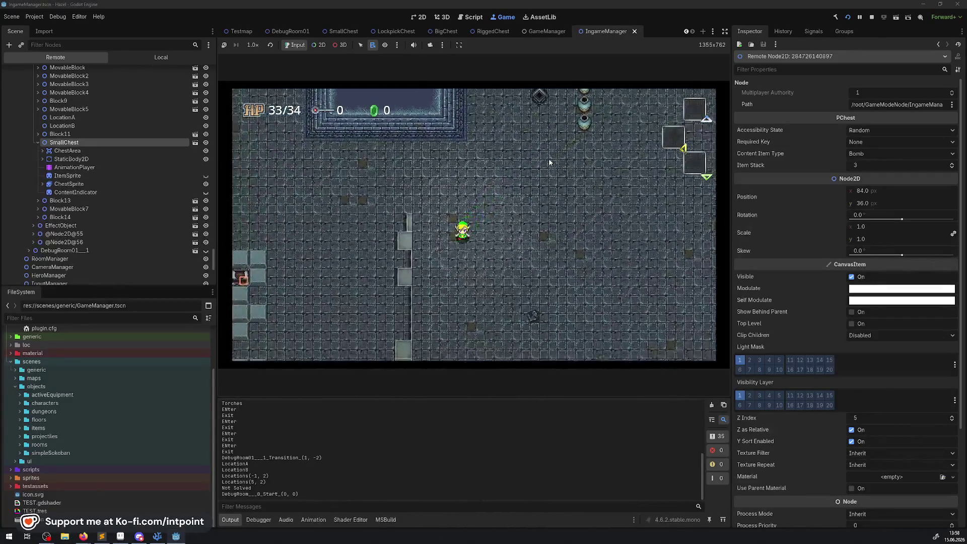
pyautogui.press('Left')
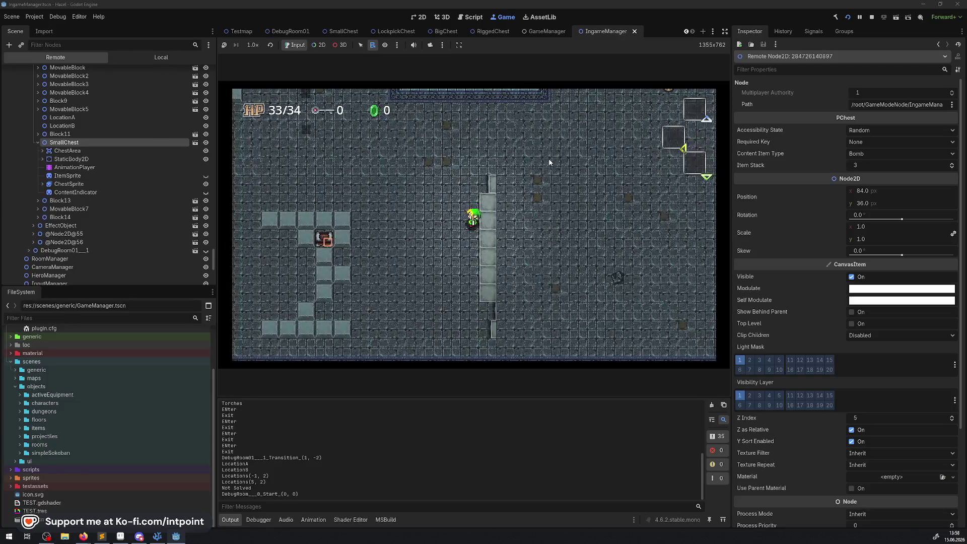
pyautogui.press('Down')
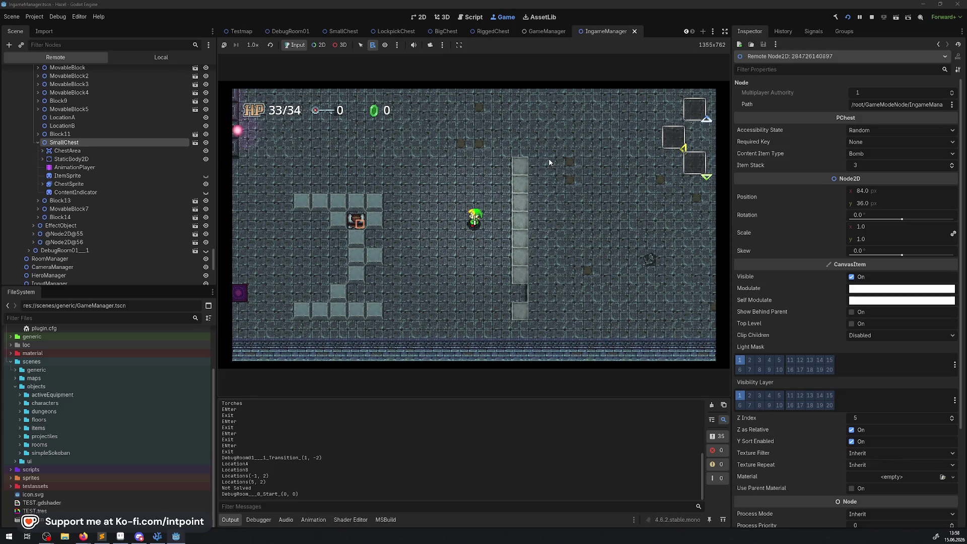
# Step: Walk the player up toward the pool and lift a jar from the pots
pyautogui.press('Up')
pyautogui.press('Right')
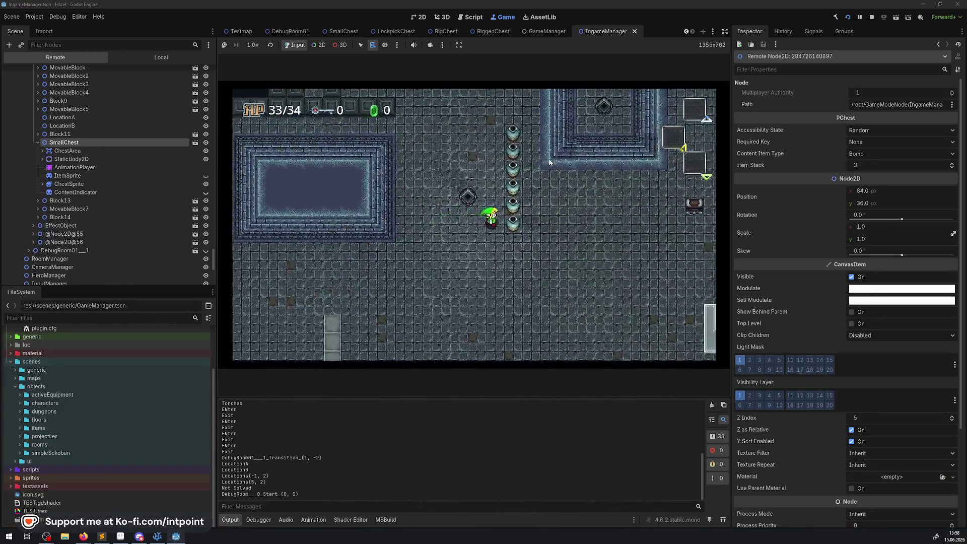
pyautogui.press('Down')
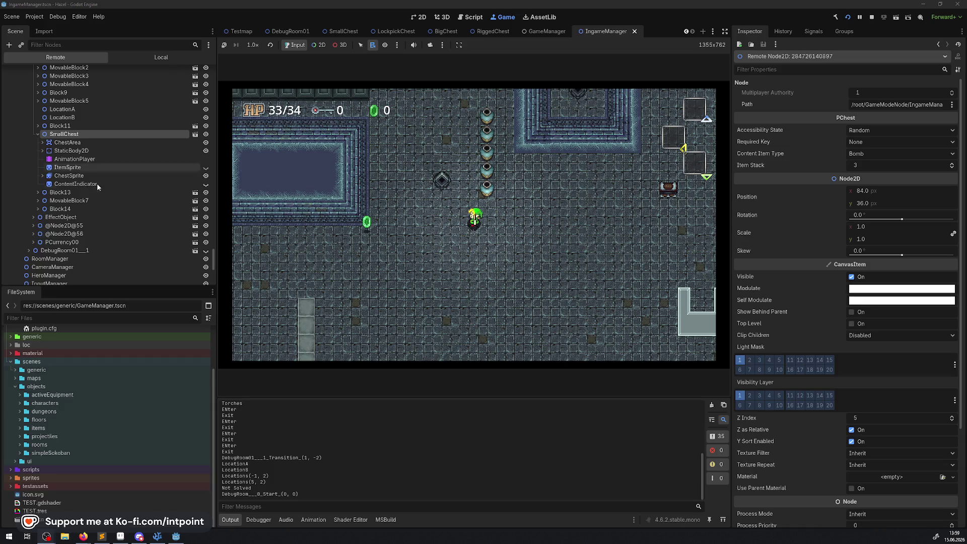
# Step: Stop the game and open RoomManager.cs at the SetVisibilityState call
pyautogui.click(871, 18)
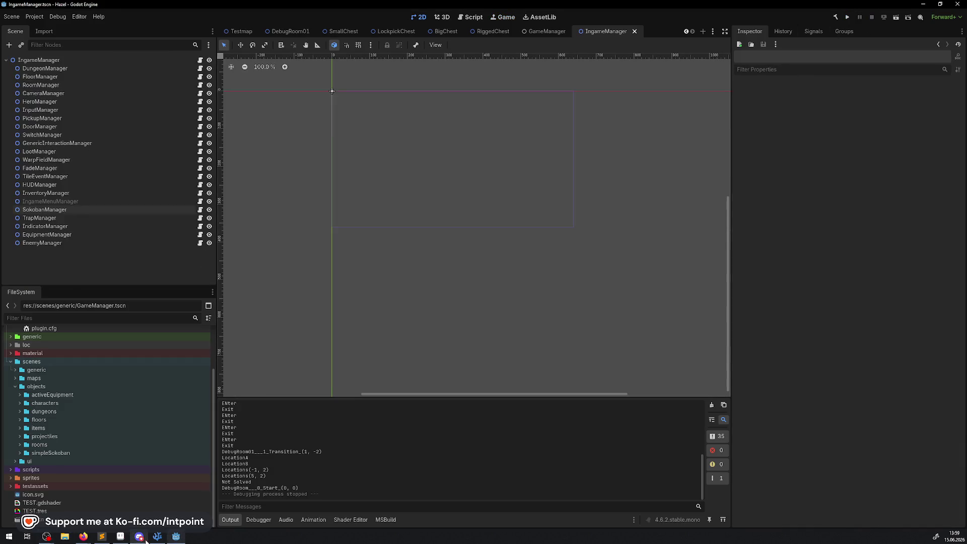
pyautogui.click(146, 541)
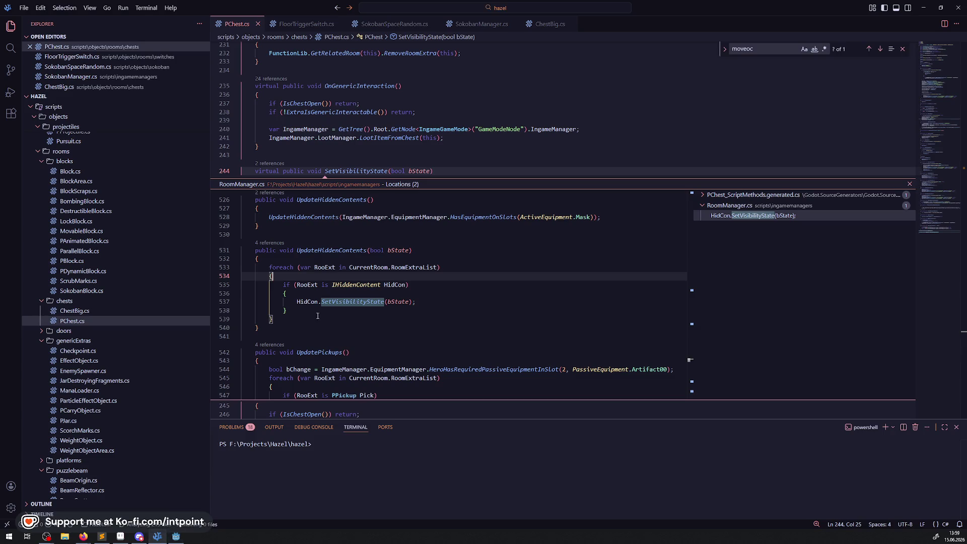
pyautogui.click(910, 184)
pyautogui.keyDown('ctrl'); pyautogui.click(336, 172); pyautogui.keyUp('ctrl')
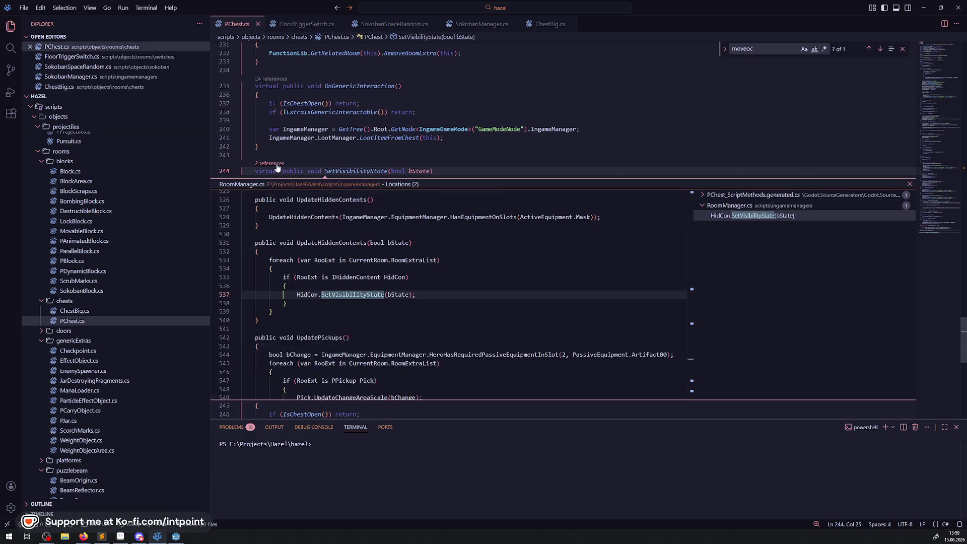
pyautogui.doubleClick(418, 302)
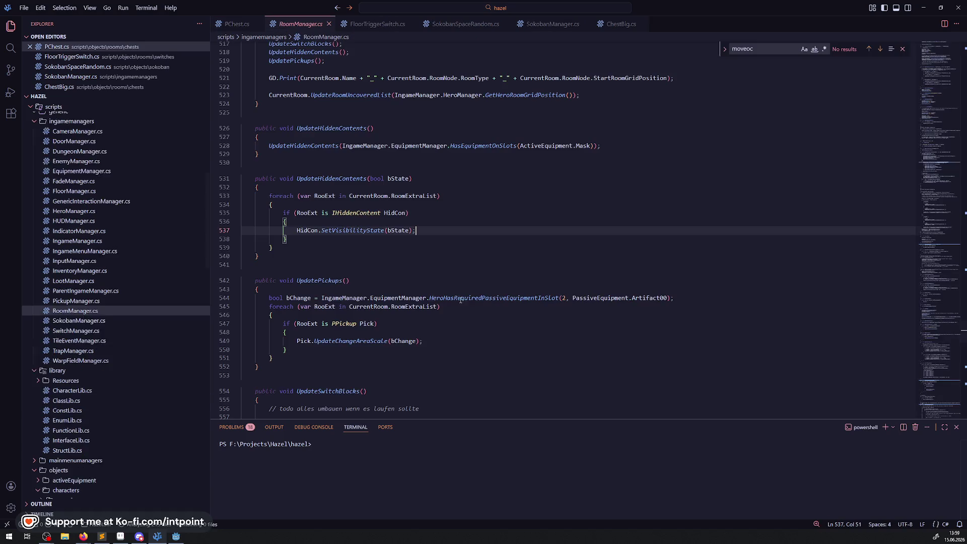
# Step: Inspect both UpdateHiddenContents methods and check where the parameterless one is called
pyautogui.doubleClick(324, 179)
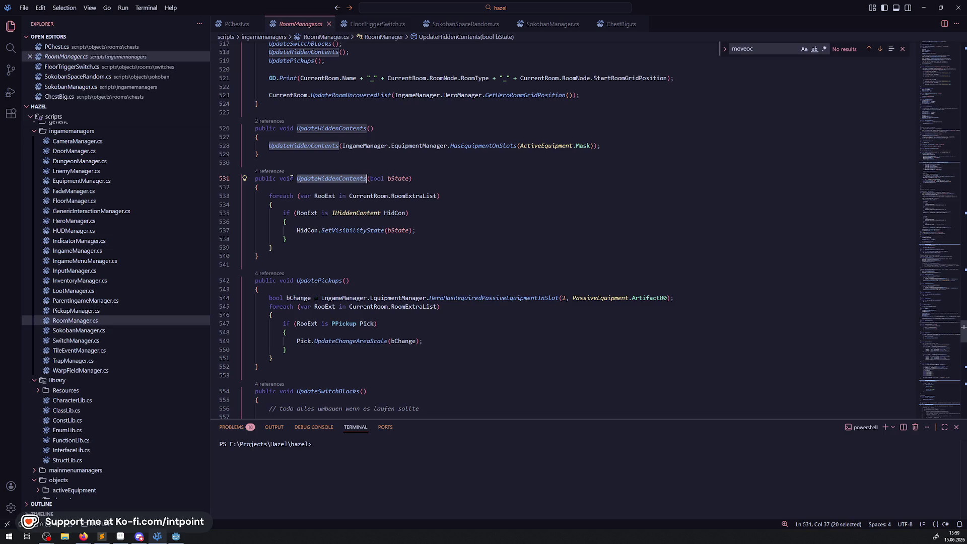
pyautogui.click(331, 123)
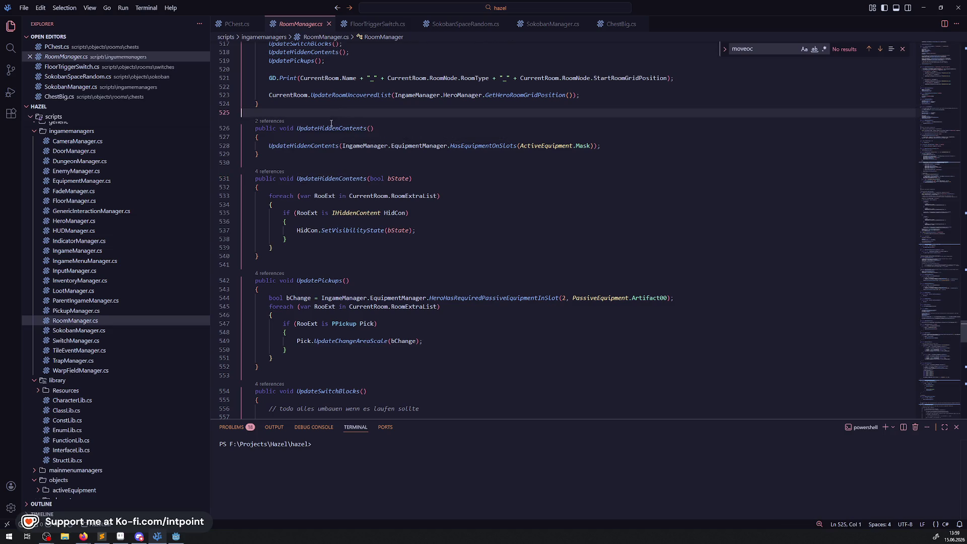
pyautogui.doubleClick(326, 129)
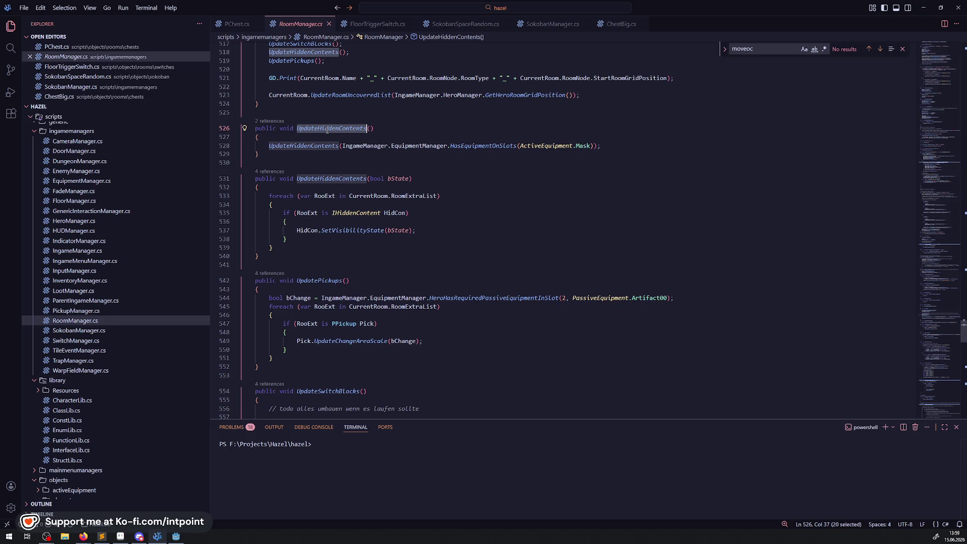
pyautogui.scroll(2, 379, 237)
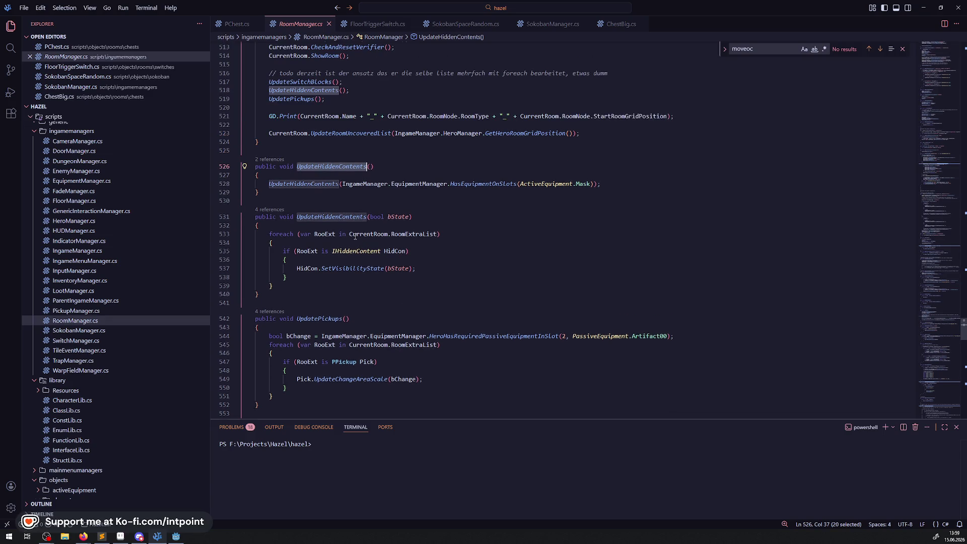
pyautogui.click(269, 161)
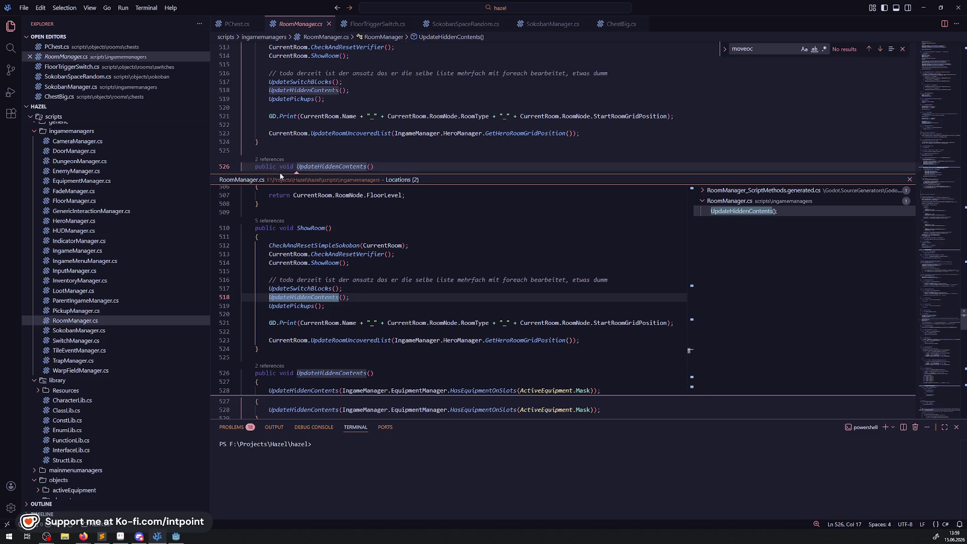
pyautogui.click(908, 180)
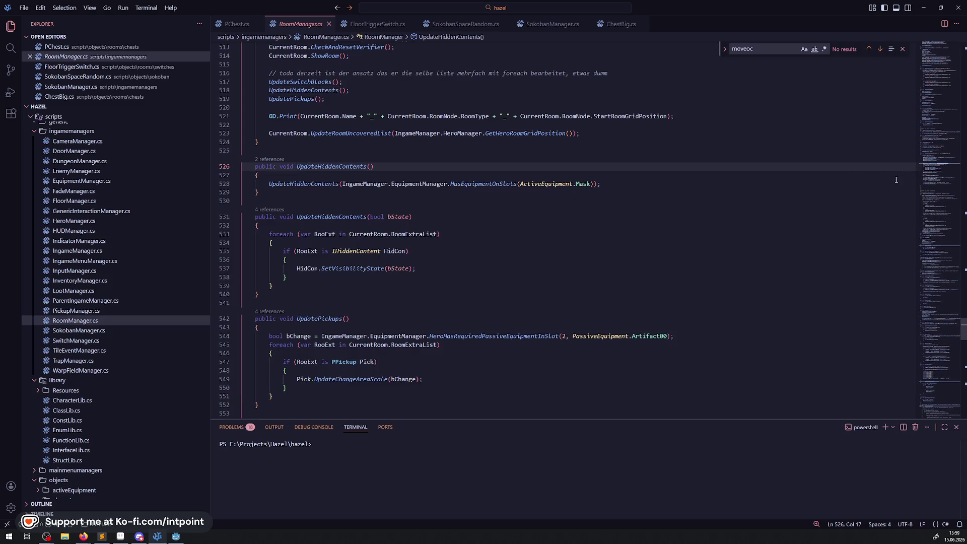
pyautogui.click(269, 209)
pyautogui.scroll(3, 392, 360)
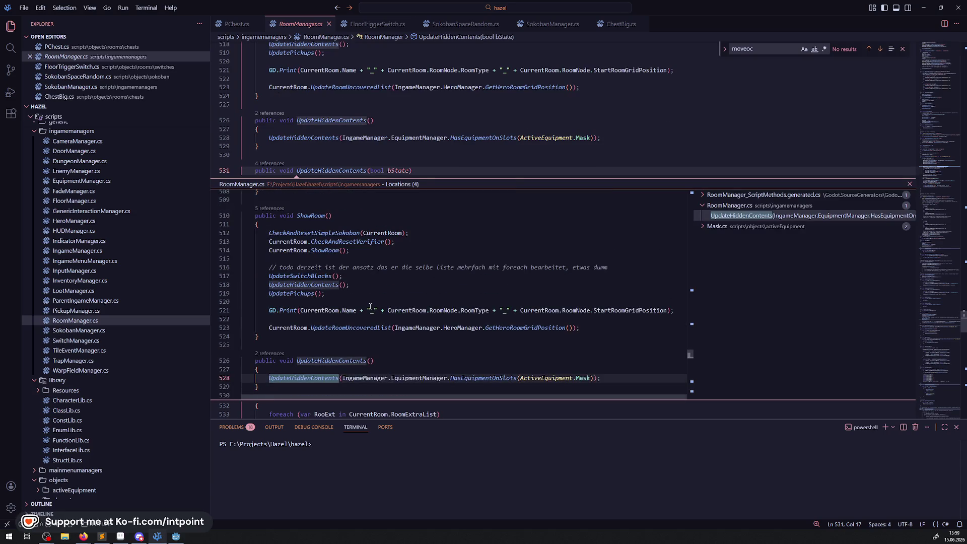
pyautogui.scroll(-2, 370, 307)
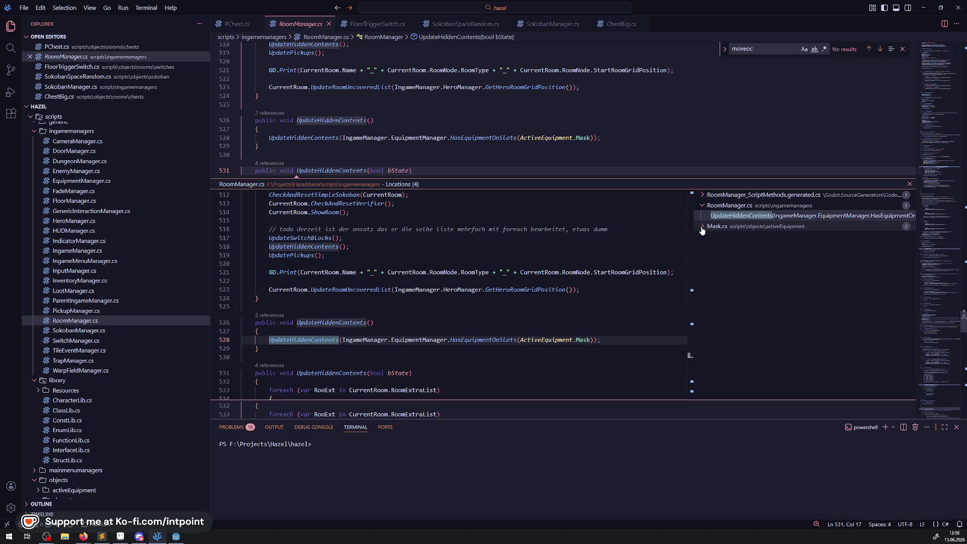
pyautogui.click(705, 227)
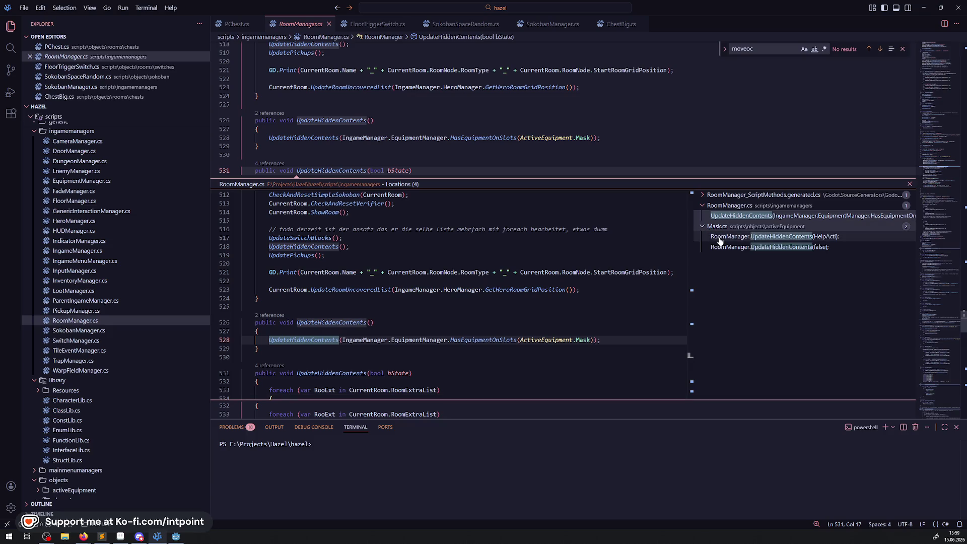
pyautogui.click(910, 185)
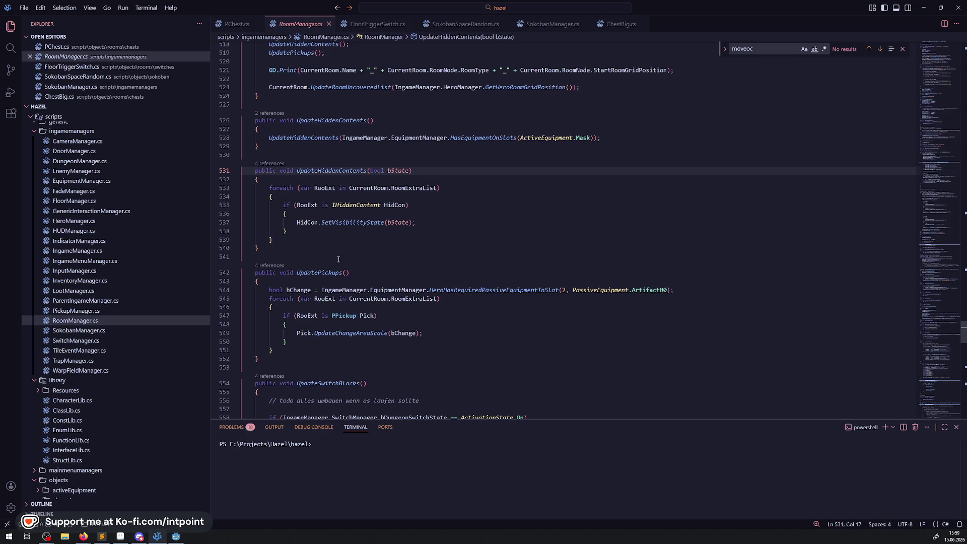
pyautogui.doubleClick(324, 171)
pyautogui.hotkey('ctrl', 'c')
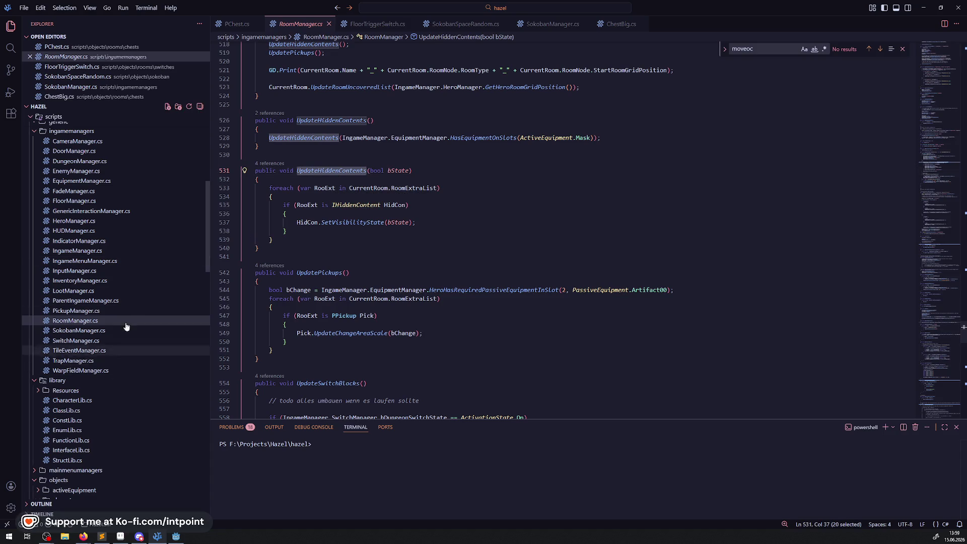
# Step: Expand the scripts/roots folder and open DungeonGameMode.cs
pyautogui.scroll(3, 139, 237)
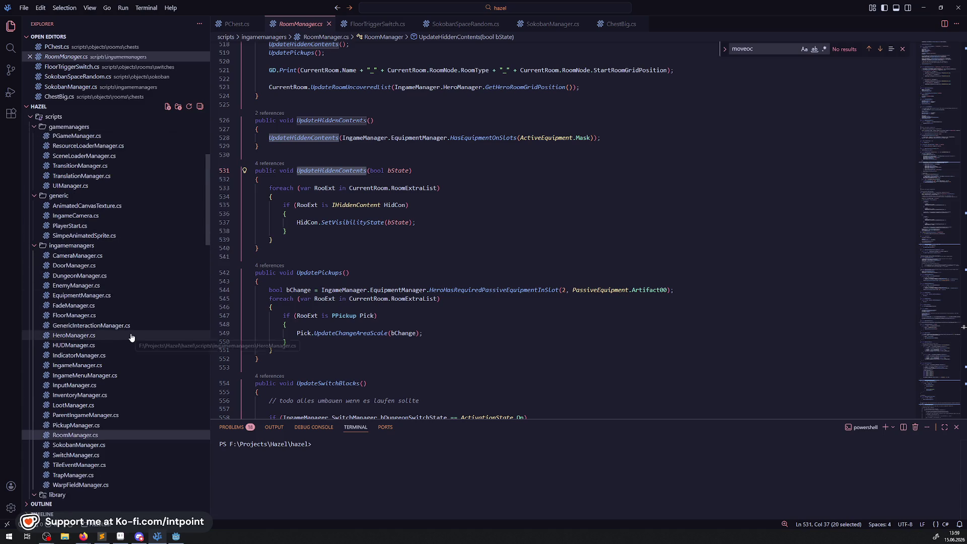
pyautogui.scroll(2, 131, 338)
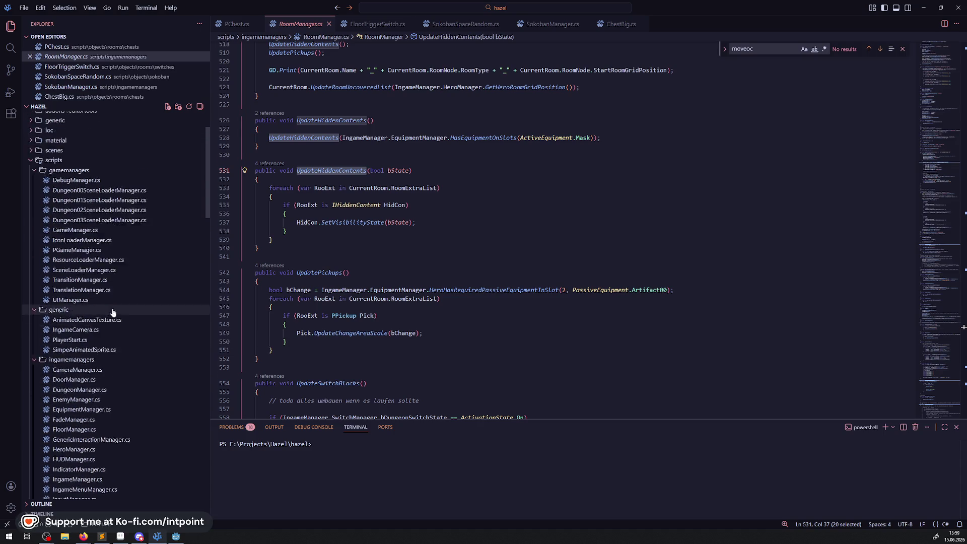
pyautogui.scroll(-5, 129, 342)
pyautogui.scroll(-15, 129, 344)
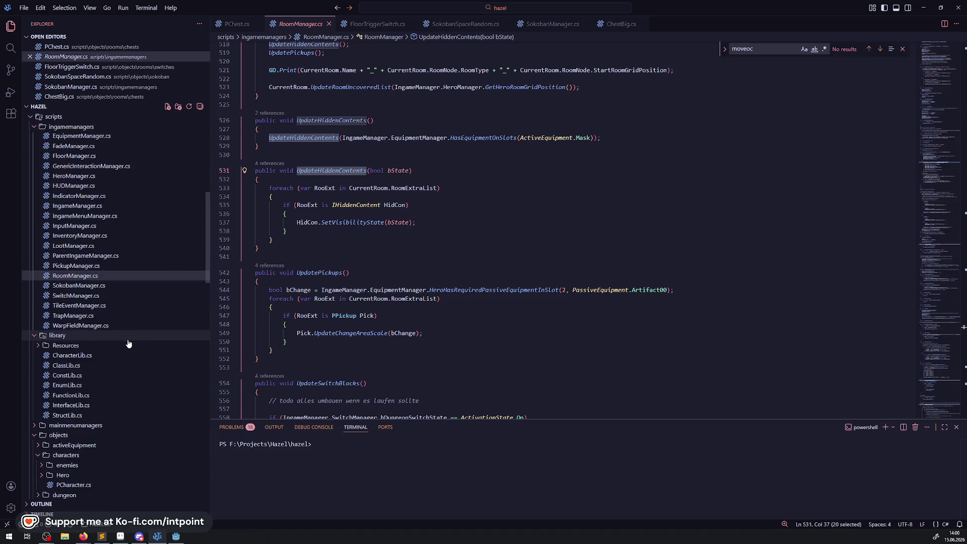
pyautogui.scroll(-15, 129, 344)
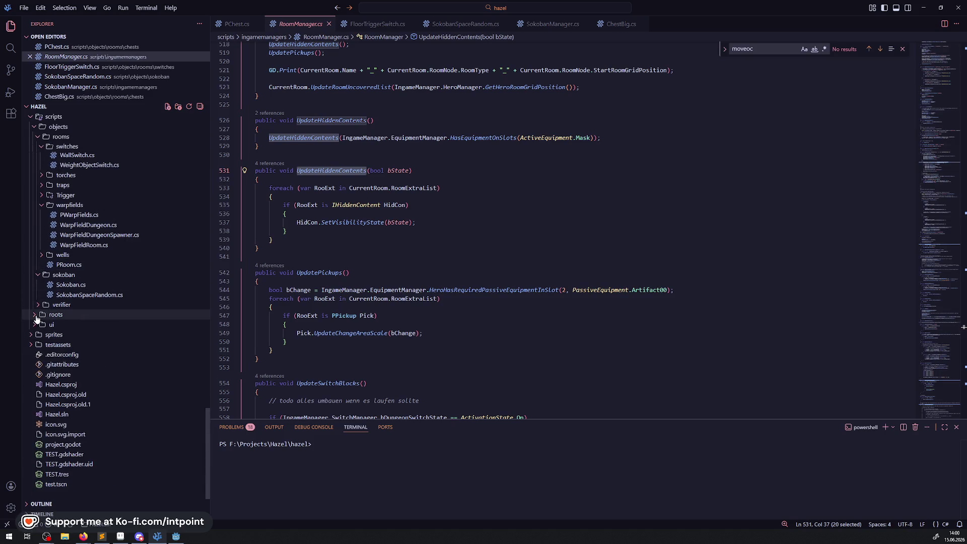
pyautogui.click(36, 317)
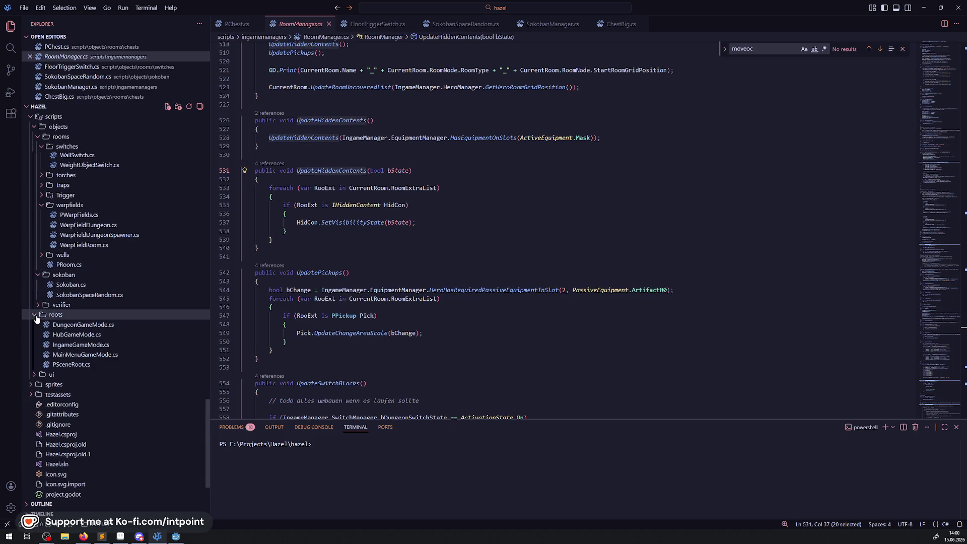
pyautogui.click(81, 346)
pyautogui.scroll(5, 549, 222)
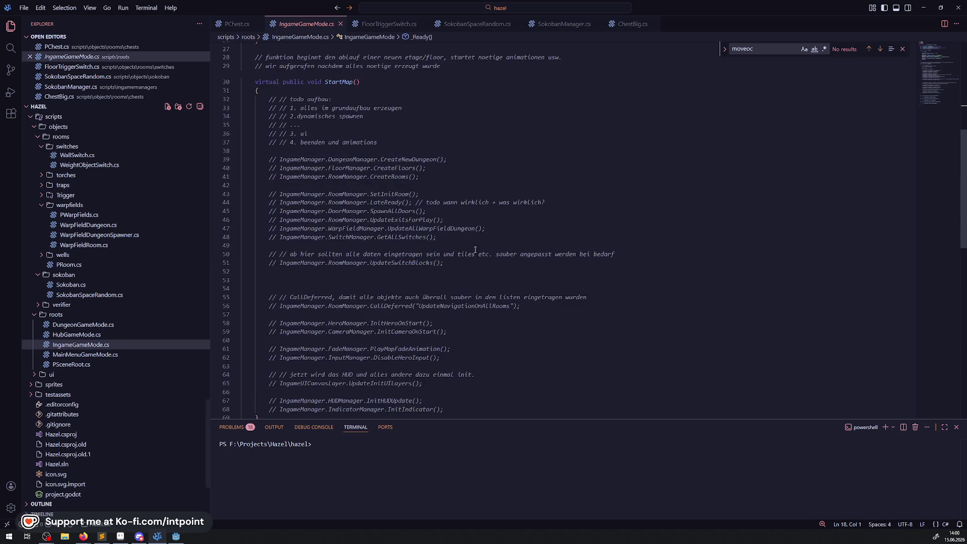
pyautogui.click(75, 325)
pyautogui.scroll(1, 451, 244)
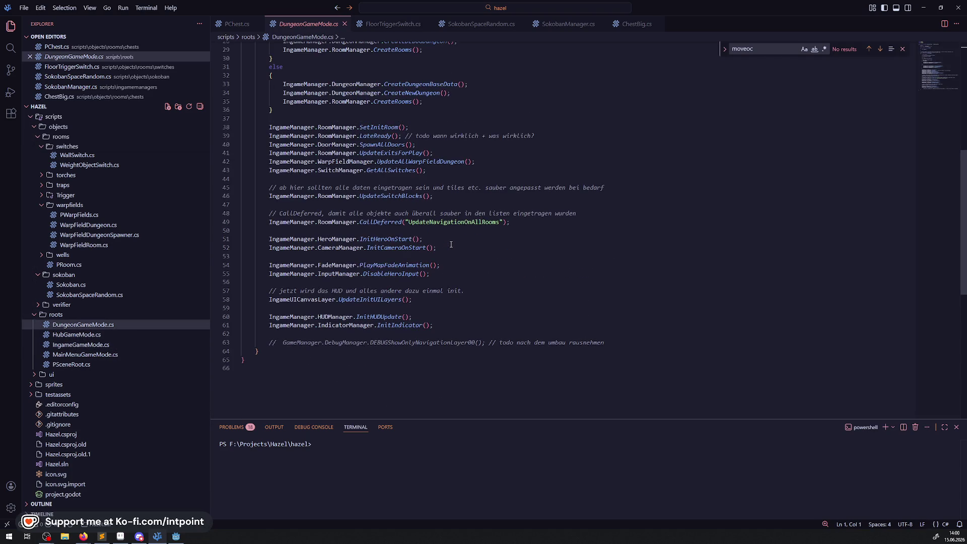
# Step: Duplicate the UpdateNavigationOnAllRooms CallDeferred line and change the copy to "UpdateHiddenContents"
pyautogui.click(509, 224)
pyautogui.hotkey('shift', 'alt', 'Down')
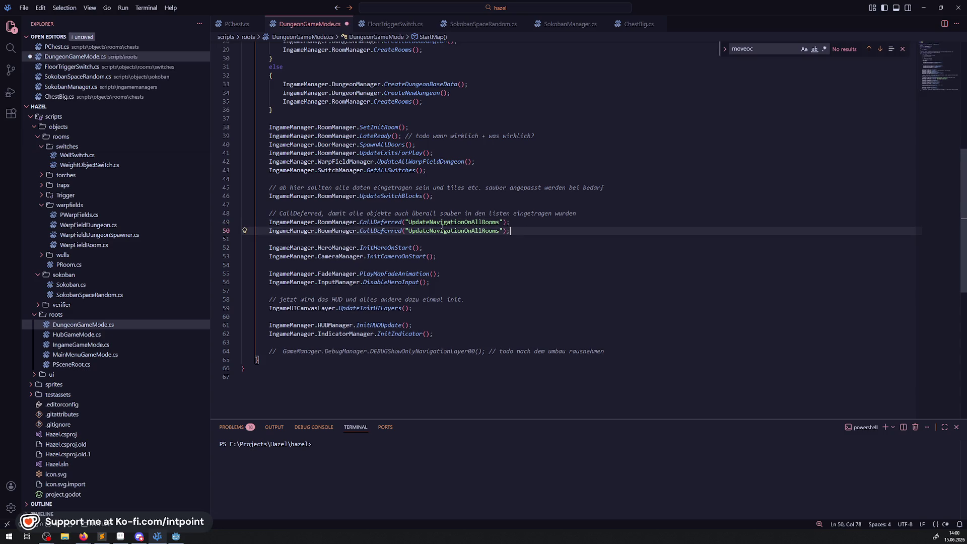
pyautogui.press('Left')
pyautogui.press('Left')
pyautogui.press('Left')
pyautogui.hotkey('ctrl', 'shift', 'Left')
pyautogui.hotkey('ctrl', 'v')
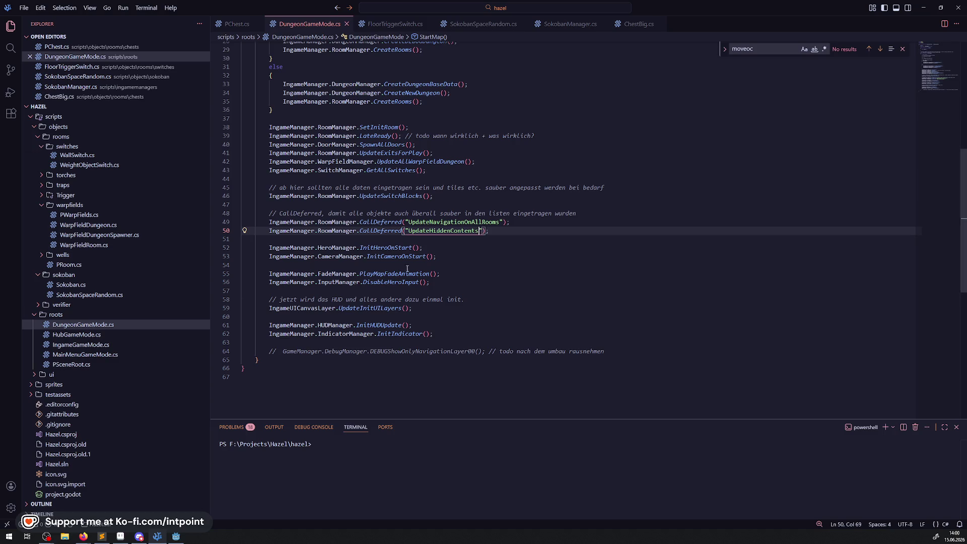
pyautogui.scroll(10, 96, 343)
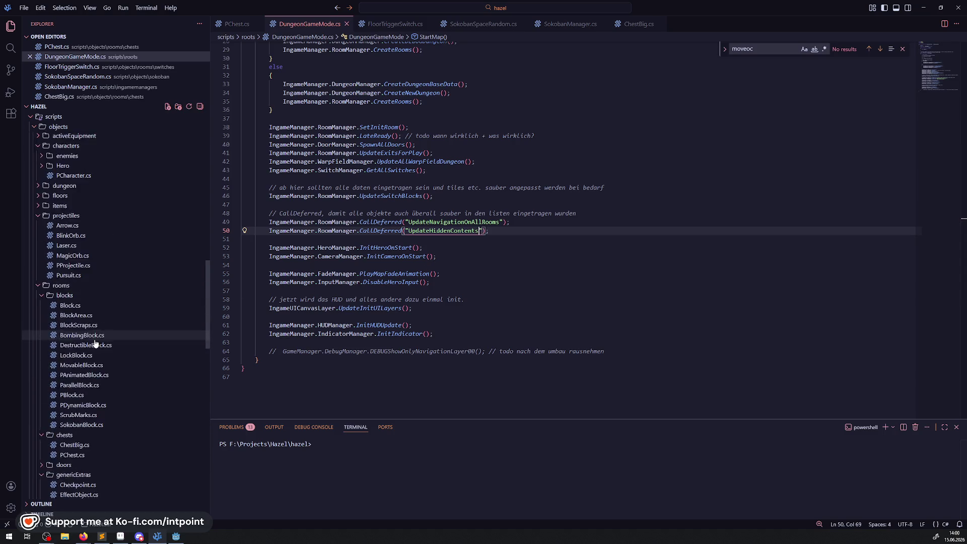
# Step: Search the project for UpdateHiddenContents (7 results in 3 files), then run the game in Godot
pyautogui.hotkey('ctrl', 'shift', 'f')
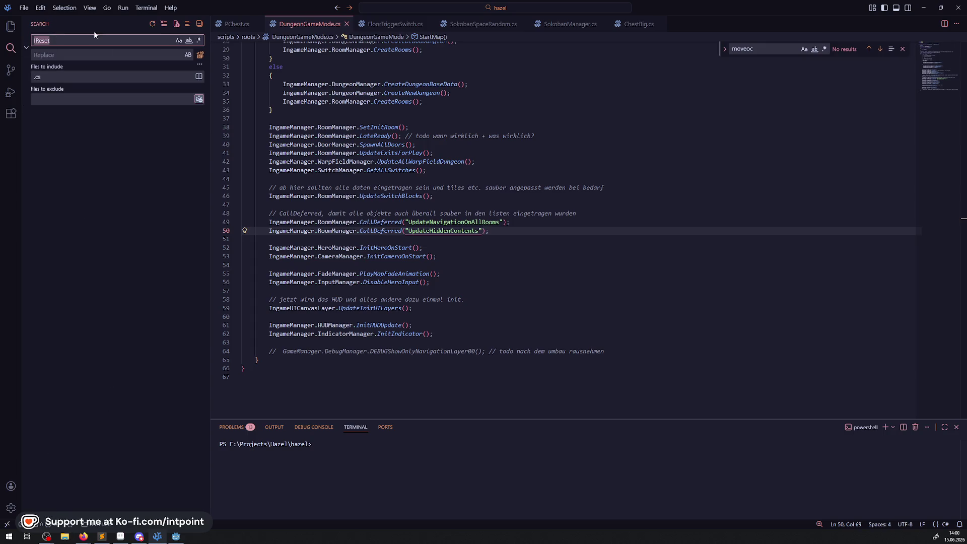
pyautogui.hotkey('ctrl', 'v')
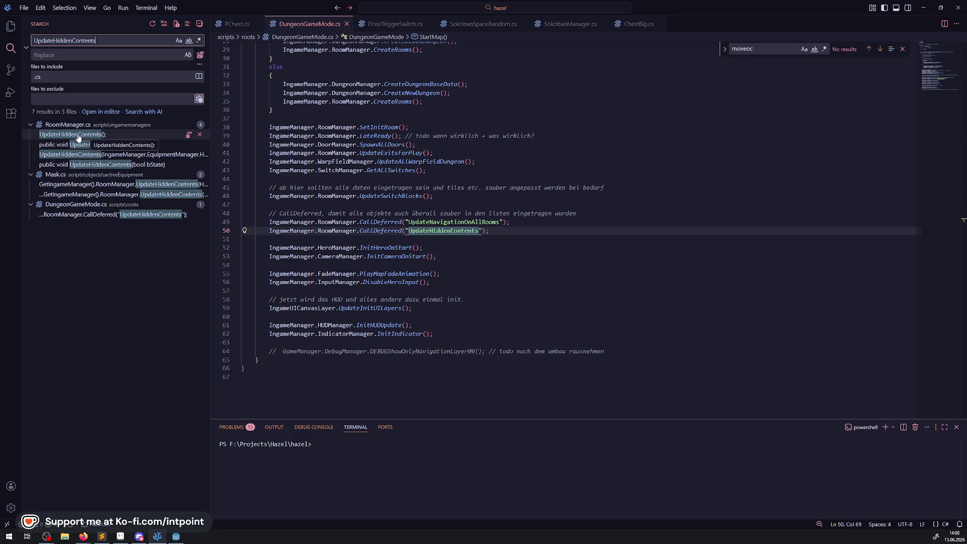
pyautogui.click(526, 247)
pyautogui.scroll(1, 507, 244)
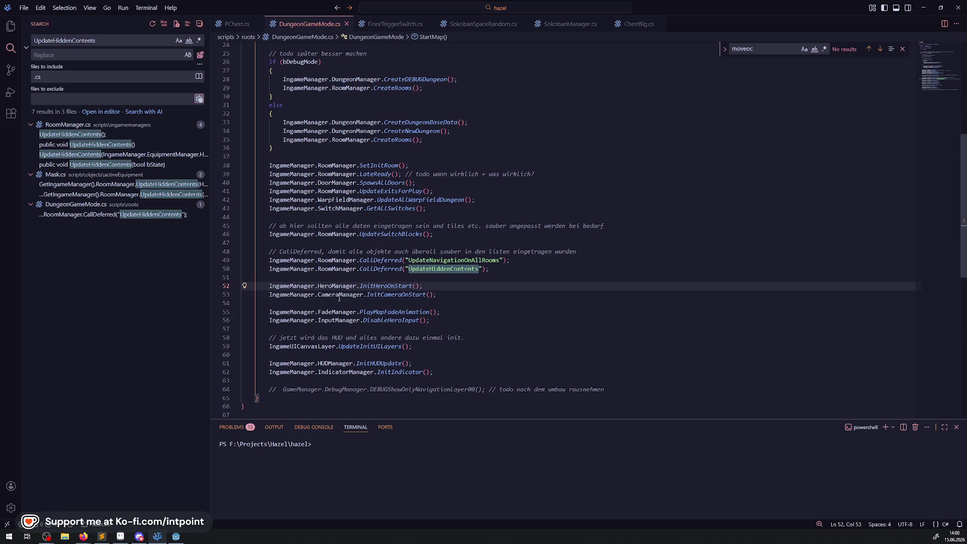
pyautogui.click(179, 538)
pyautogui.click(847, 18)
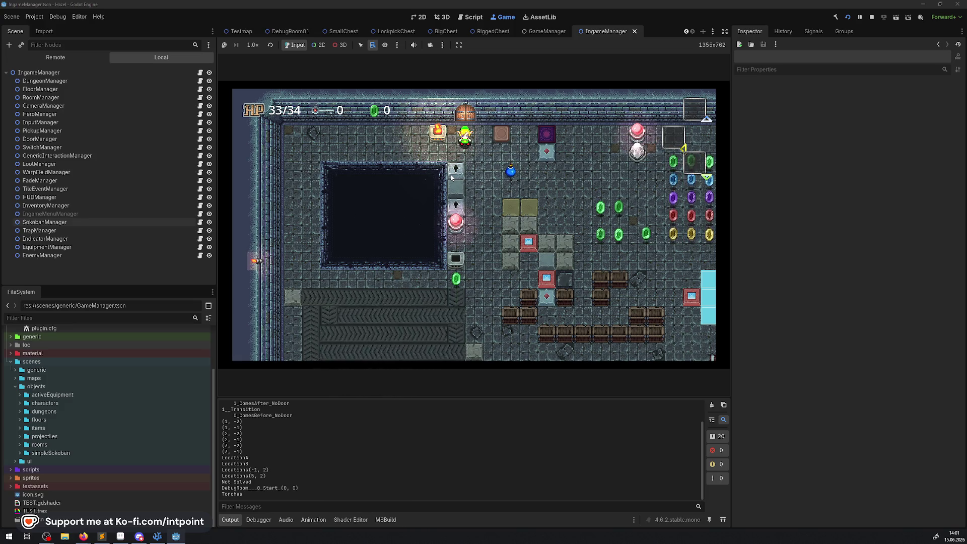
# Step: Walk the hero up to the chest and back away, then stop the test run
pyautogui.press('Up')
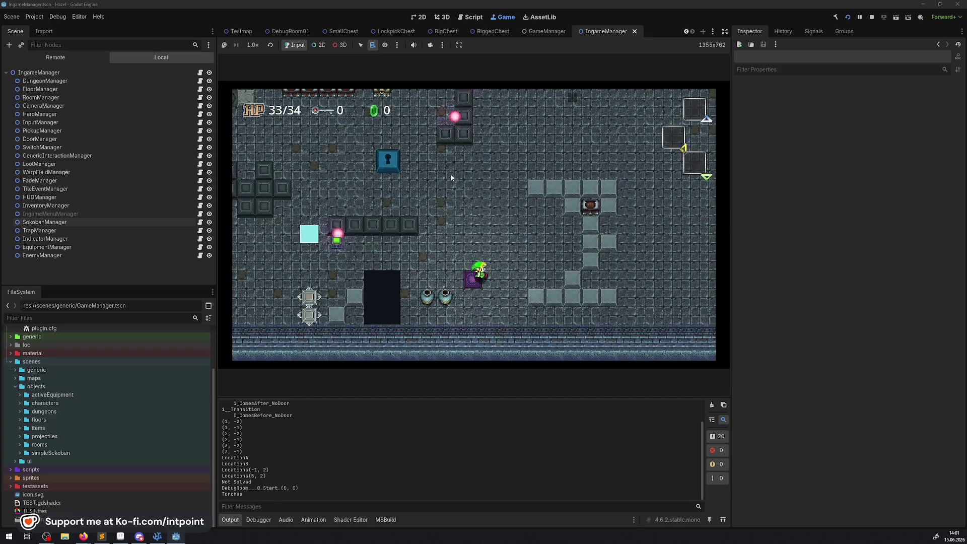
pyautogui.press('Up')
pyautogui.press('Right')
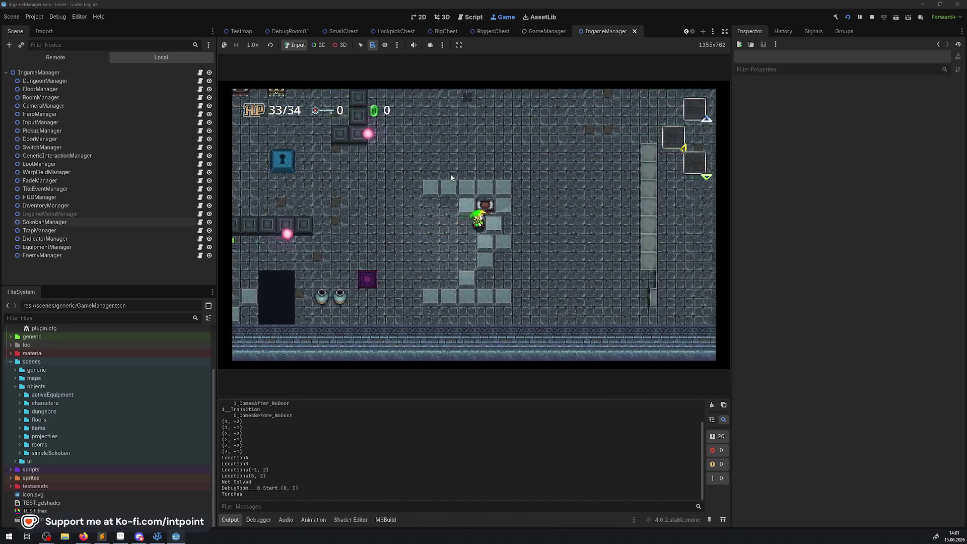
pyautogui.press('Up')
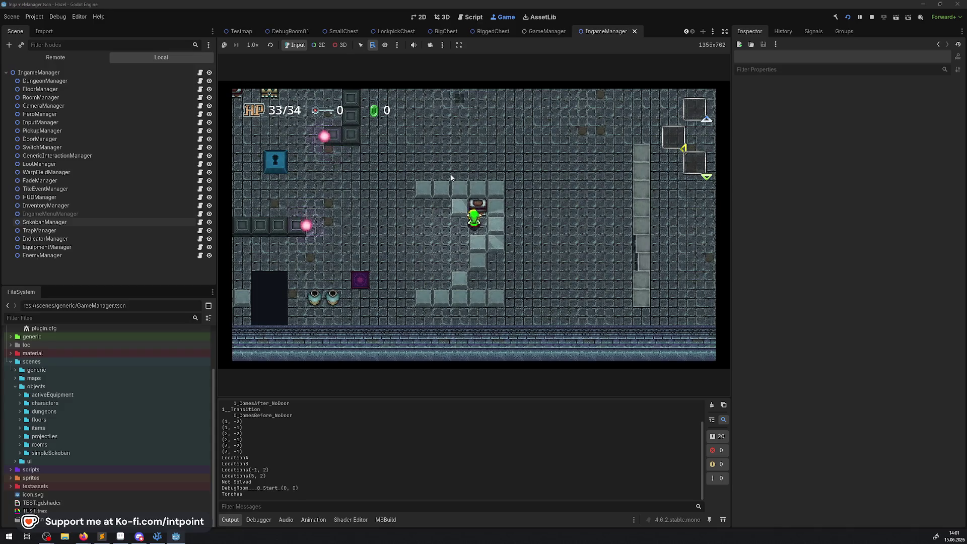
pyautogui.press('Left')
pyautogui.press('Down')
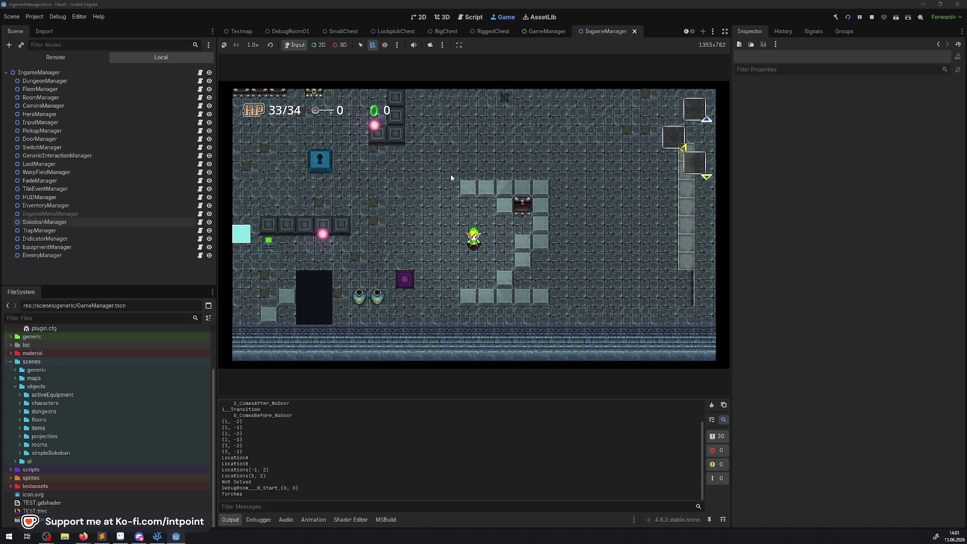
pyautogui.click(871, 18)
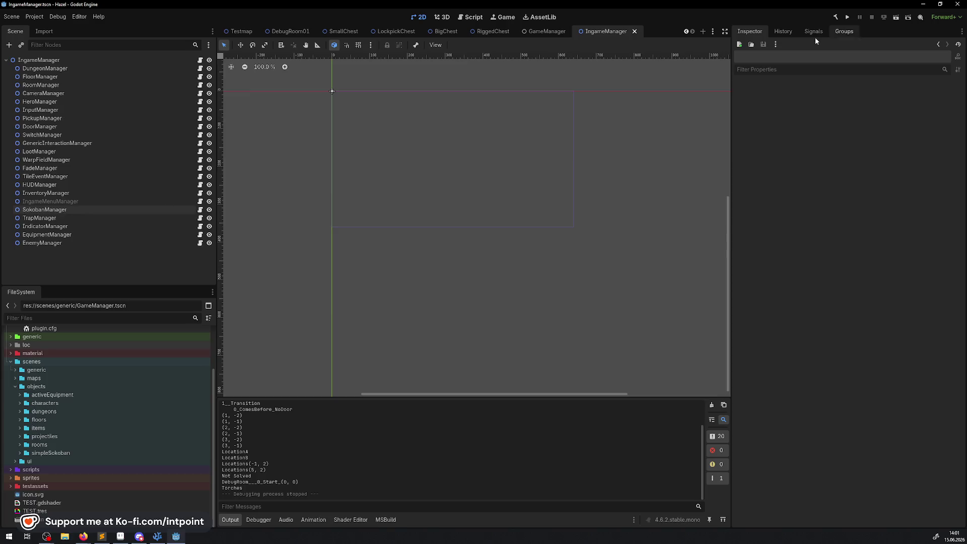
# Step: In SokobanManager.cs, uncomment the GD.RandRange Rand line, delete "int Rand = 2;", and save
pyautogui.click(157, 537)
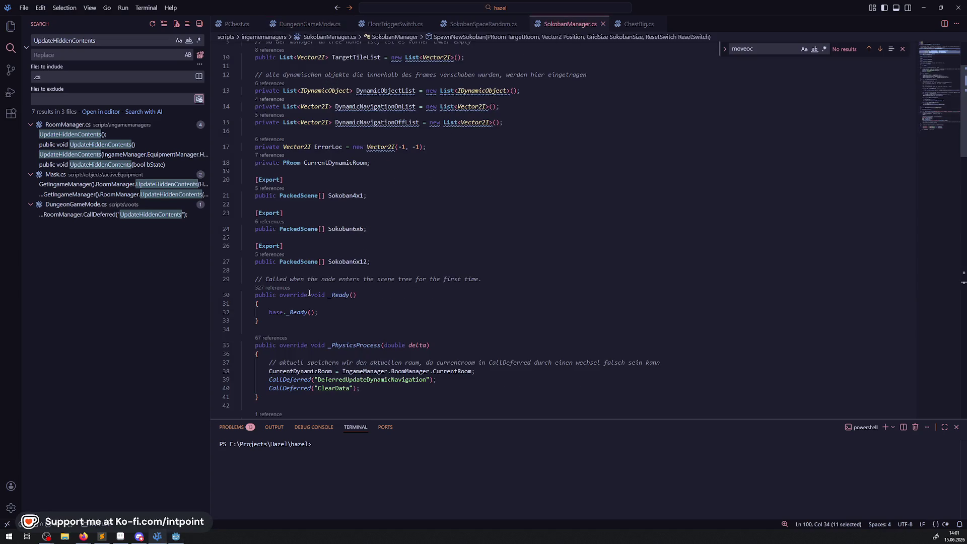
pyautogui.scroll(-6, 382, 230)
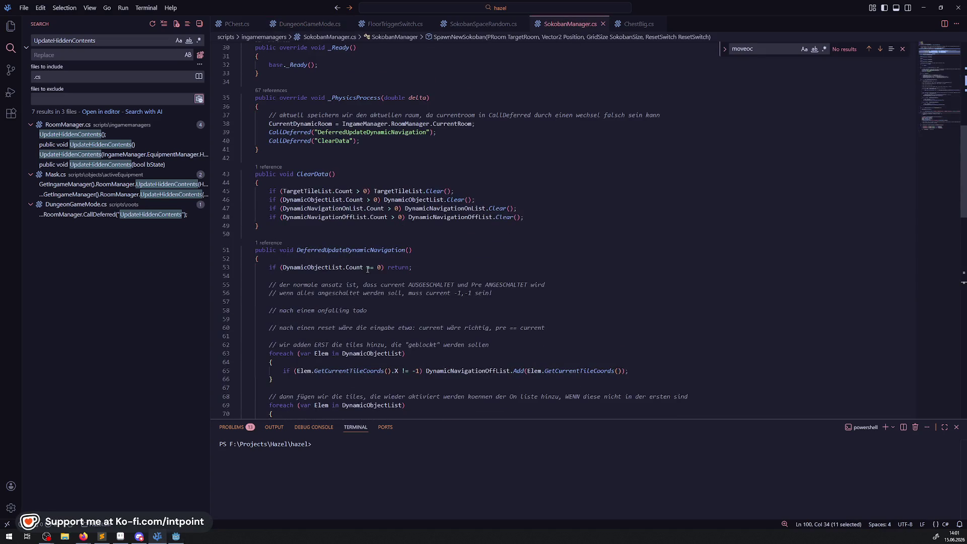
pyautogui.scroll(-4, 372, 251)
pyautogui.scroll(-9, 372, 251)
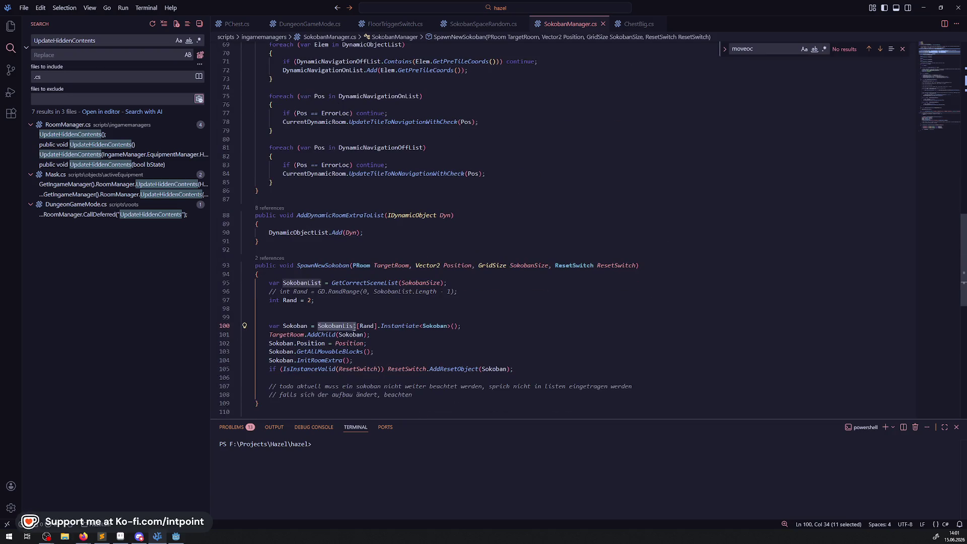
pyautogui.moveTo(262, 293); pyautogui.dragTo(275, 293)
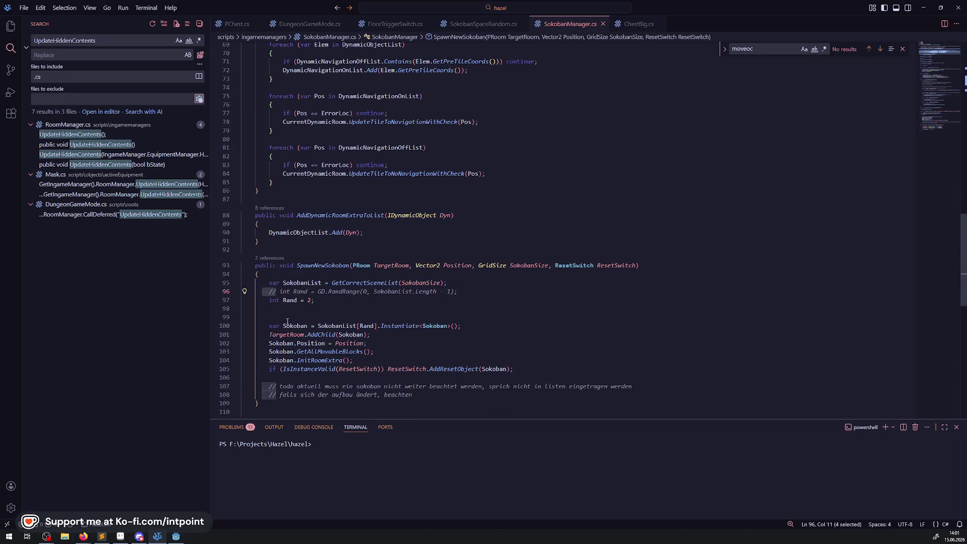
pyautogui.press('Delete')
pyautogui.press('Down')
pyautogui.hotkey('ctrl', 'shift', 'k')
pyautogui.hotkey('ctrl', 'shift', 'k')
pyautogui.press('Up')
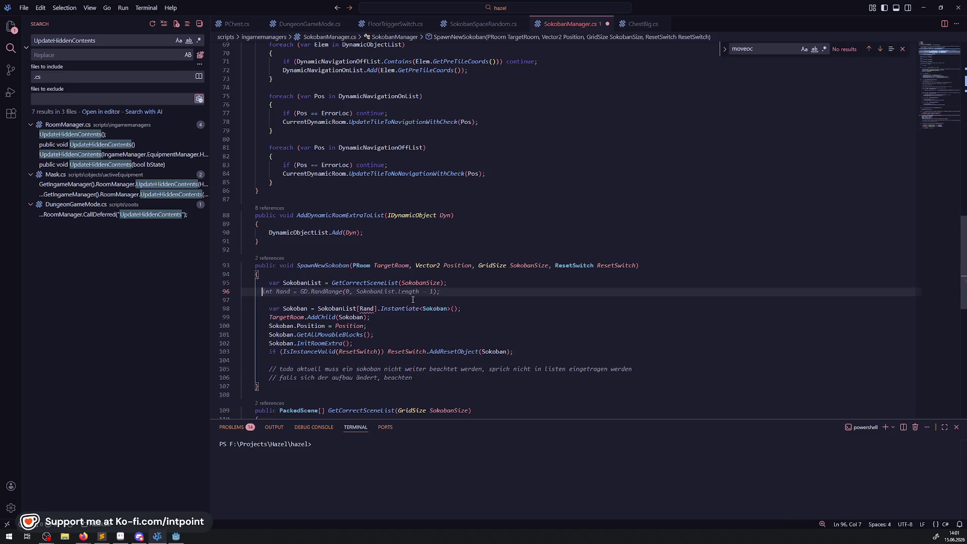
pyautogui.write('int Rand = GD.RandRange(0, SokobanList.Length - 1);')
pyautogui.hotkey('ctrl', 's')
# Step: Remove the blank line after the Rand line, undo an accidental duplicate, and save
pyautogui.click(344, 301)
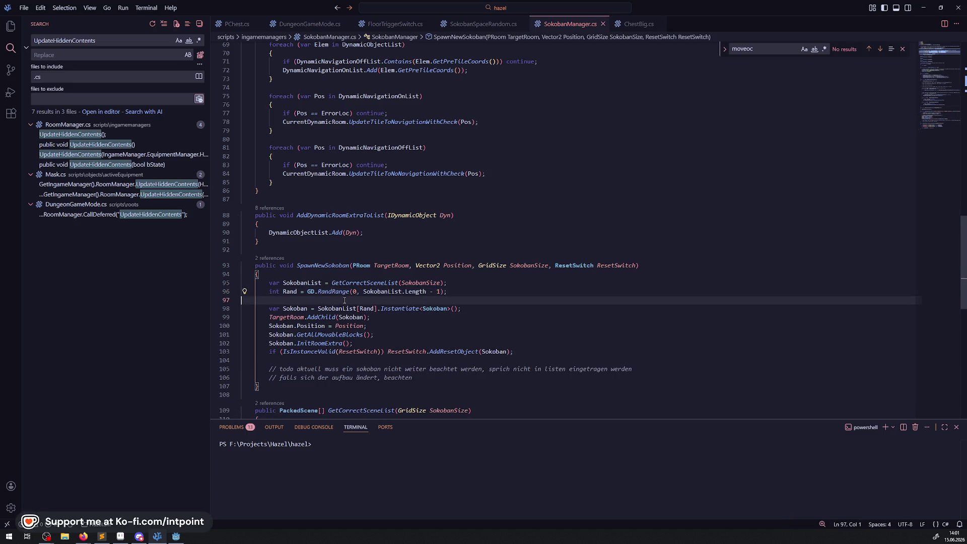
pyautogui.press('BackSpace')
pyautogui.hotkey('shift', 'alt', 'Down')
pyautogui.hotkey('ctrl', 's')
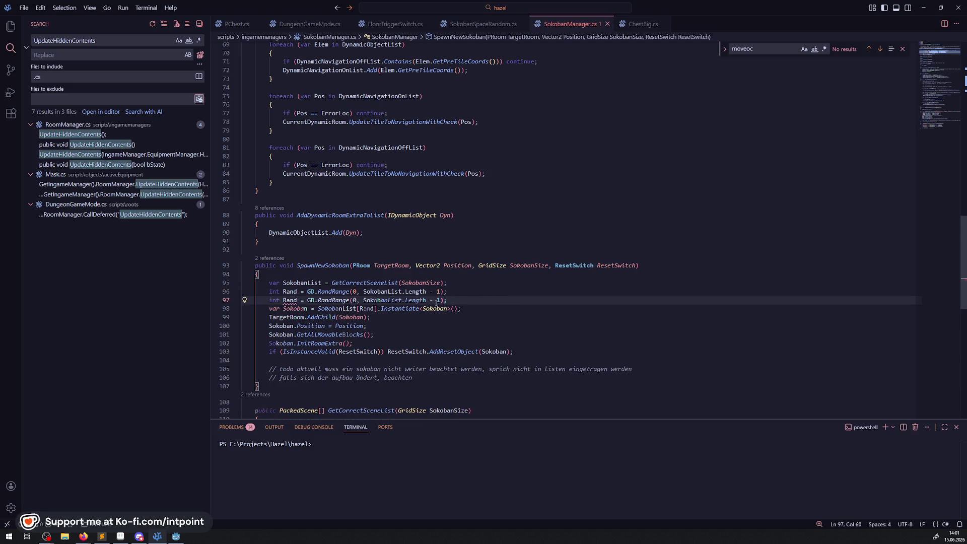
pyautogui.hotkey('ctrl', 'z')
pyautogui.hotkey('ctrl', 's')
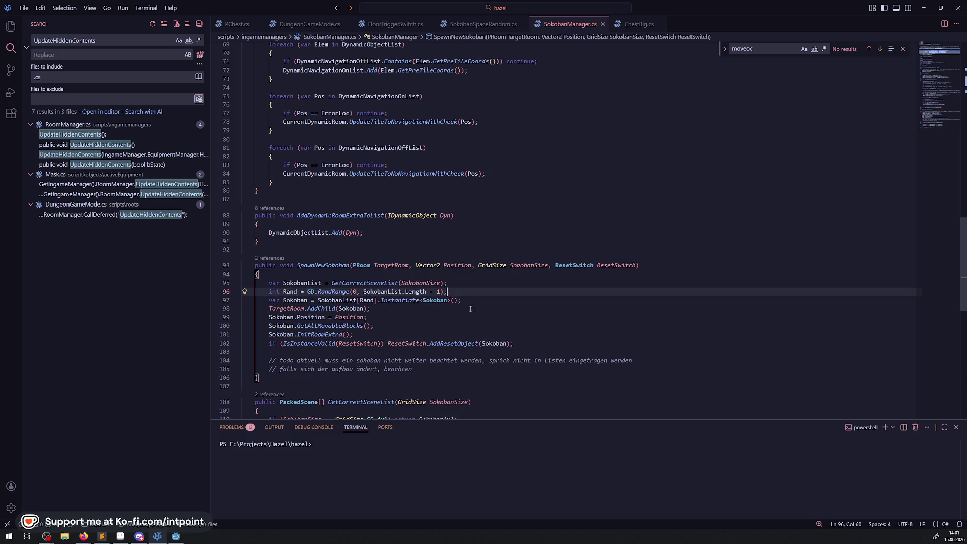
# Step: Show the project file tree, dismiss the moveoc find box, and return to Godot
pyautogui.click(518, 312)
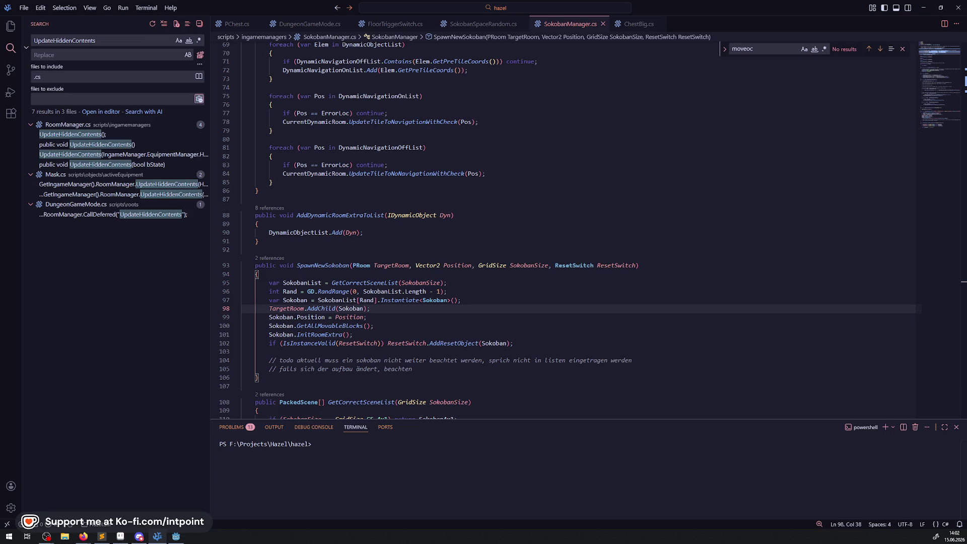
pyautogui.click(18, 27)
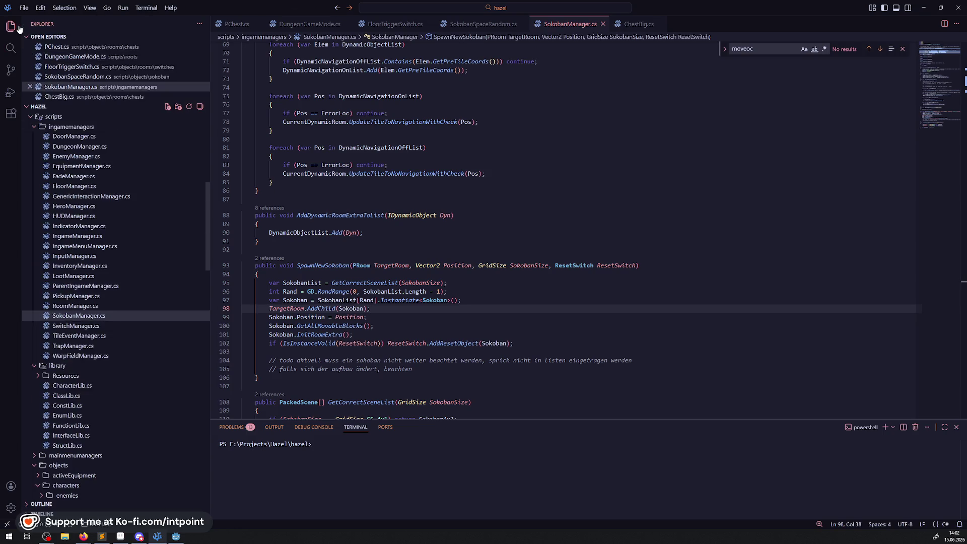
pyautogui.click(902, 49)
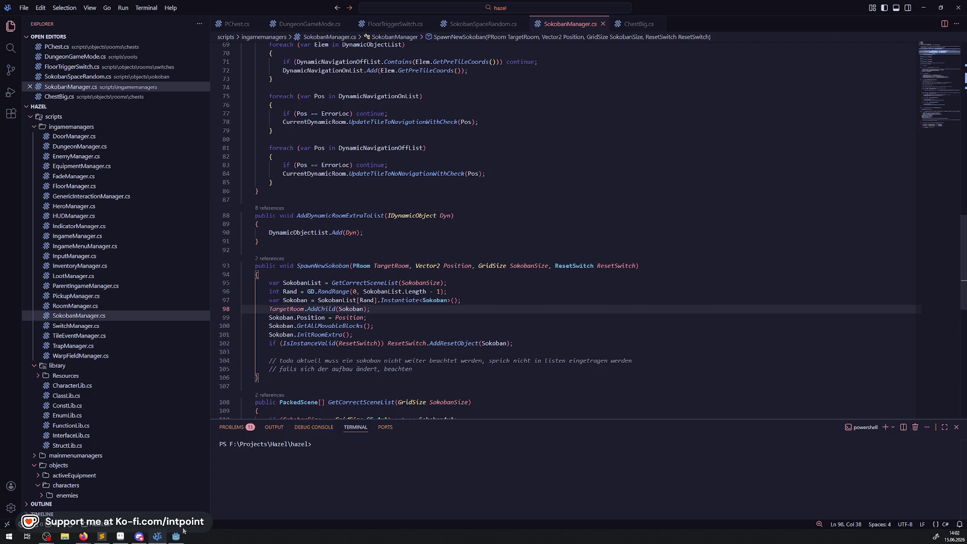
pyautogui.click(177, 536)
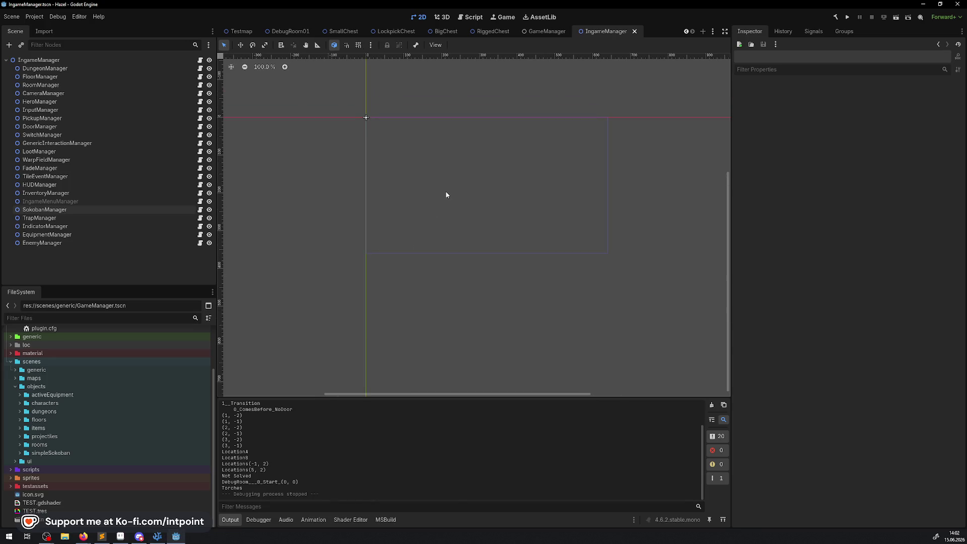
# Step: Close the IngameManager and GameManager scene tabs and return to Visual Studio Code
pyautogui.click(634, 31)
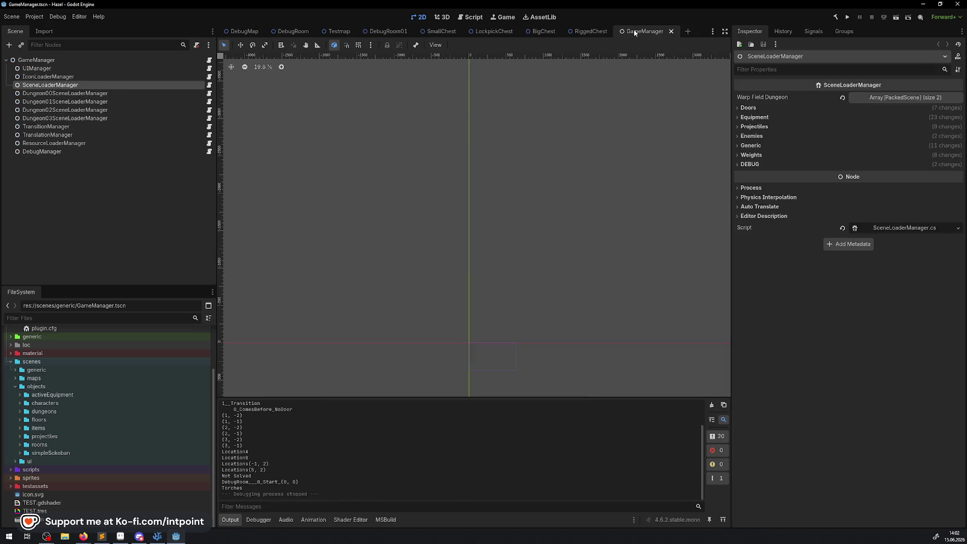
pyautogui.click(671, 32)
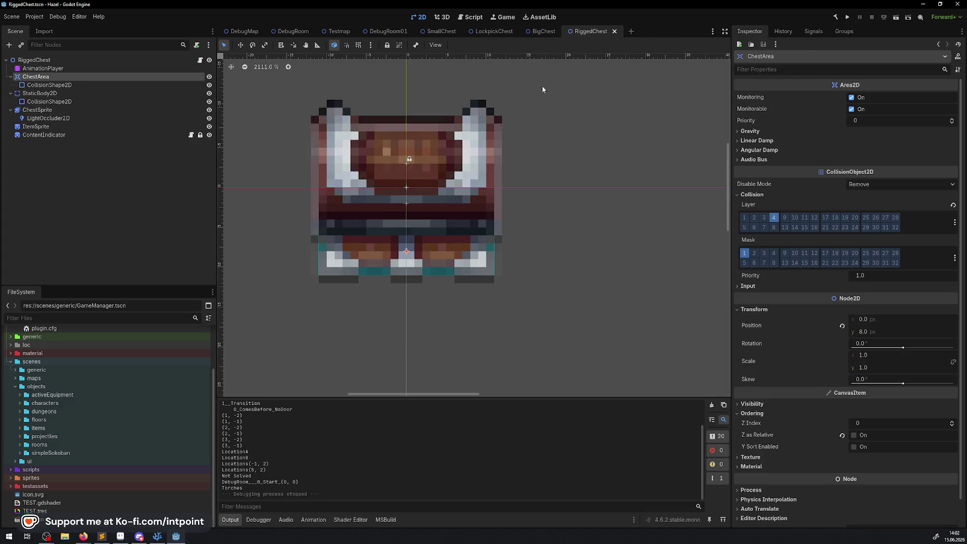
pyautogui.click(157, 536)
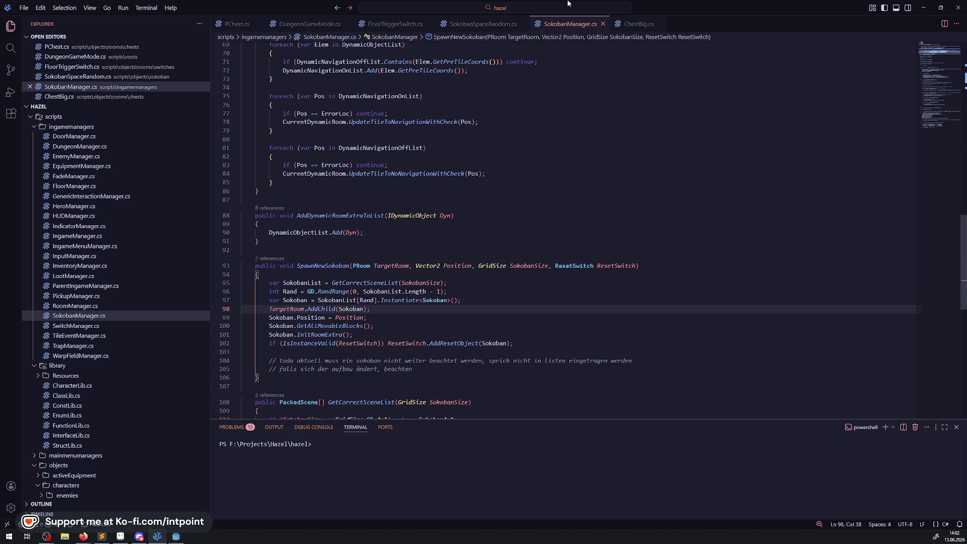
# Step: Close SokobanManager.cs, SokobanSpaceRandom.cs, FloorTriggerSwitch.cs and DungeonGameMode.cs
pyautogui.click(603, 23)
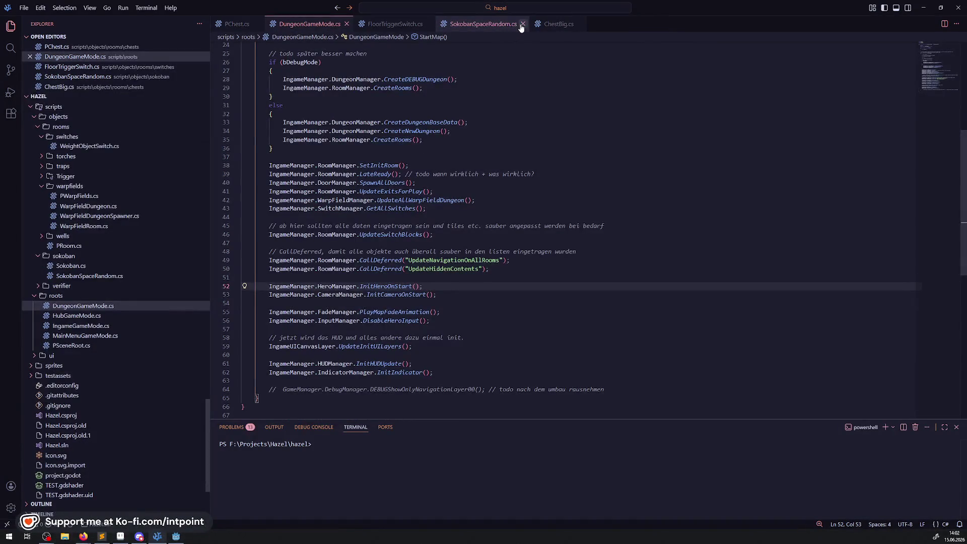
pyautogui.click(428, 24)
pyautogui.click(423, 24)
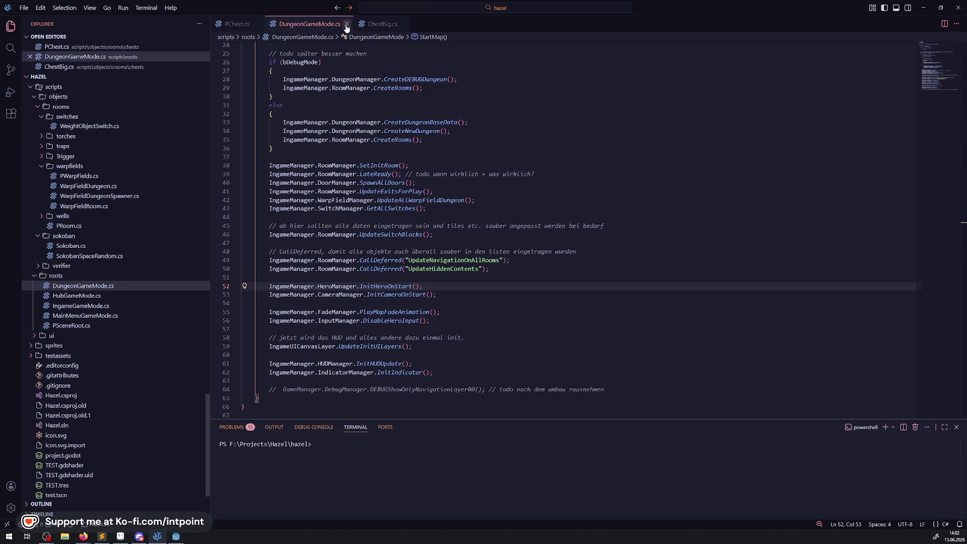
pyautogui.click(346, 24)
pyautogui.scroll(2, 481, 249)
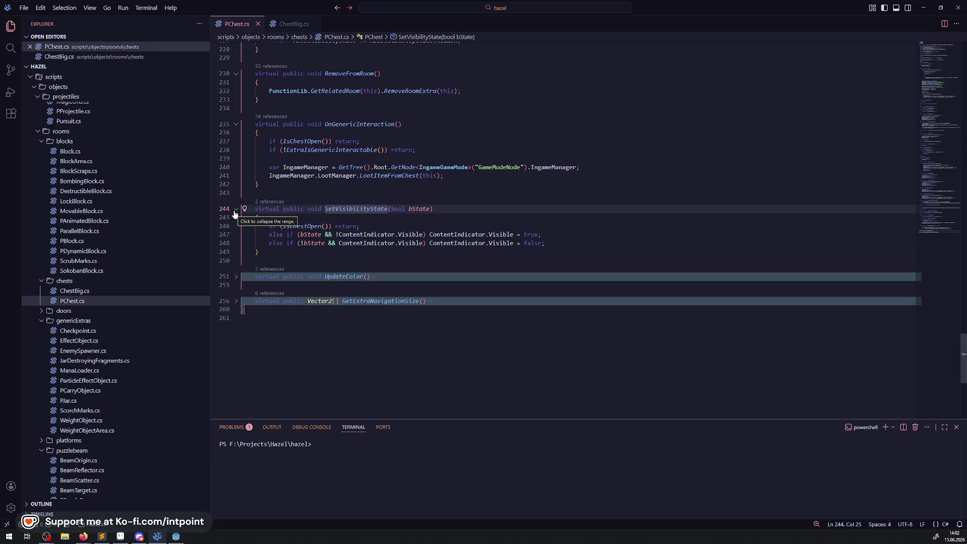
# Step: Add a German todo comment about equipped items at dungeon start to SetVisibilityState and save
pyautogui.click(346, 218)
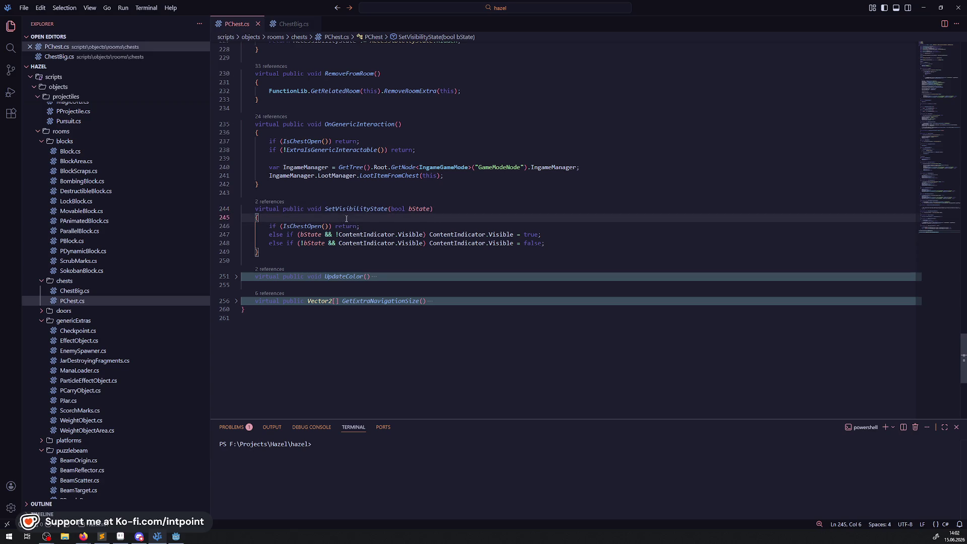
pyautogui.press('Return')
pyautogui.write('// todo ')
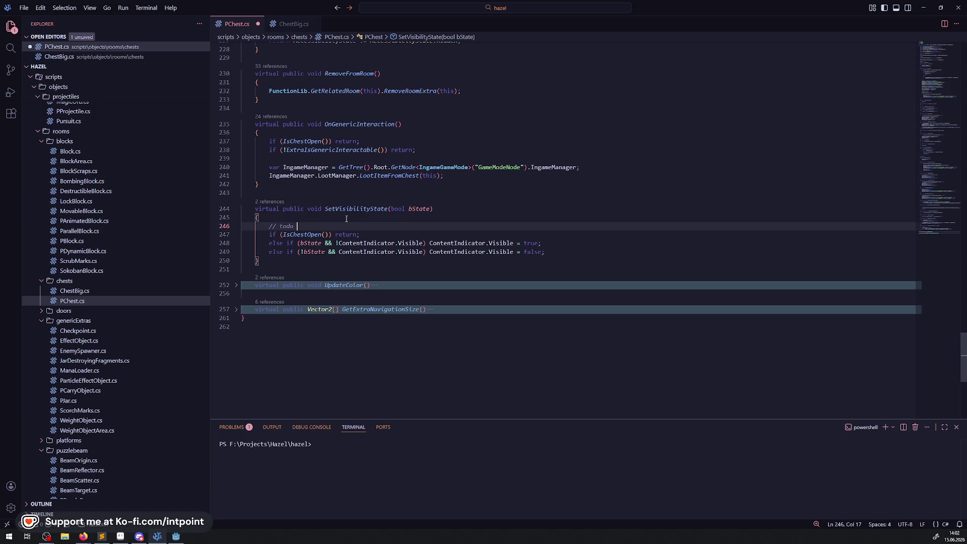
pyautogui.write('unklarheit aktu')
pyautogui.write('ell, ')
pyautogui.write('was is')
pyautogui.press('BackSpace')
pyautogui.press('BackSpace')
pyautogui.press('BackSpace')
pyautogui.write('wenn das i')
pyautogui.write('tem dafür ausge')
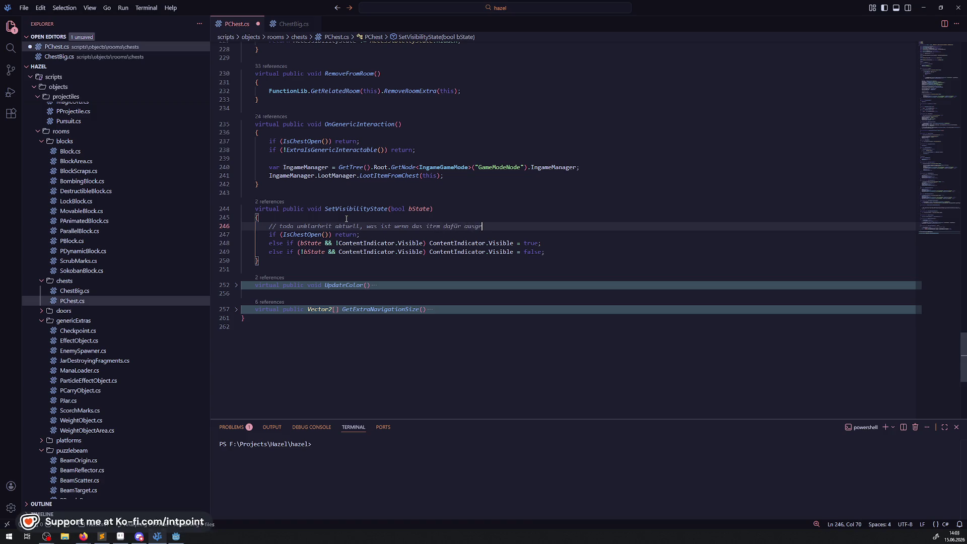
pyautogui.write('rüstet ist u')
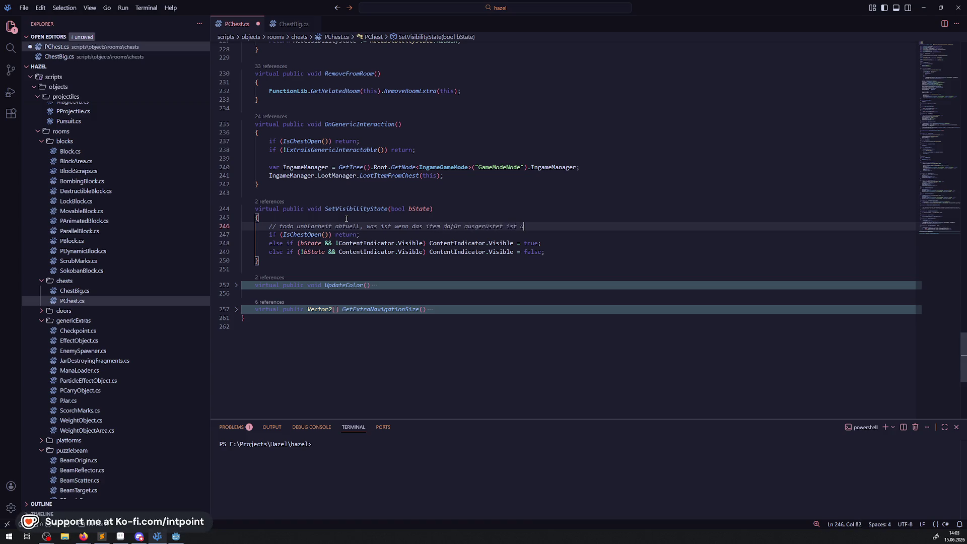
pyautogui.write('nd man so in ')
pyautogui.write('den dungeoin')
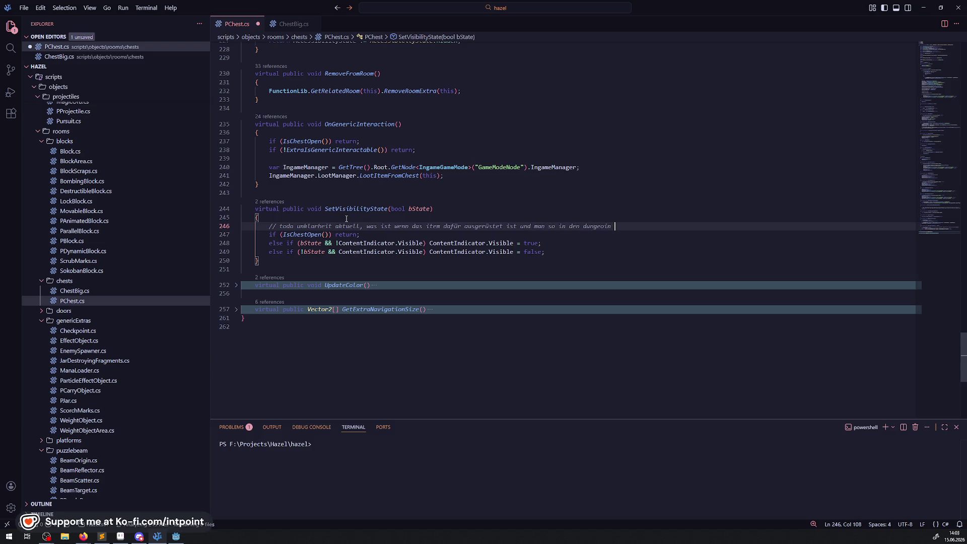
pyautogui.press('BackSpace')
pyautogui.press('BackSpace')
pyautogui.press('BackSpace')
pyautogui.write('n s')
pyautogui.write('tartet')
pyautogui.hotkey('ctrl', 's')
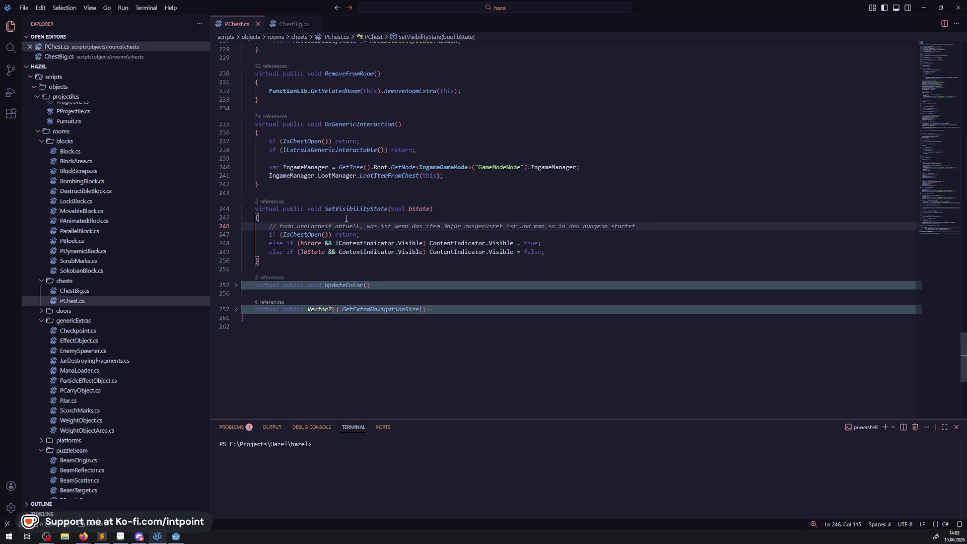
pyautogui.keyDown('shift'); pyautogui.click(269, 226); pyautogui.keyUp('shift')
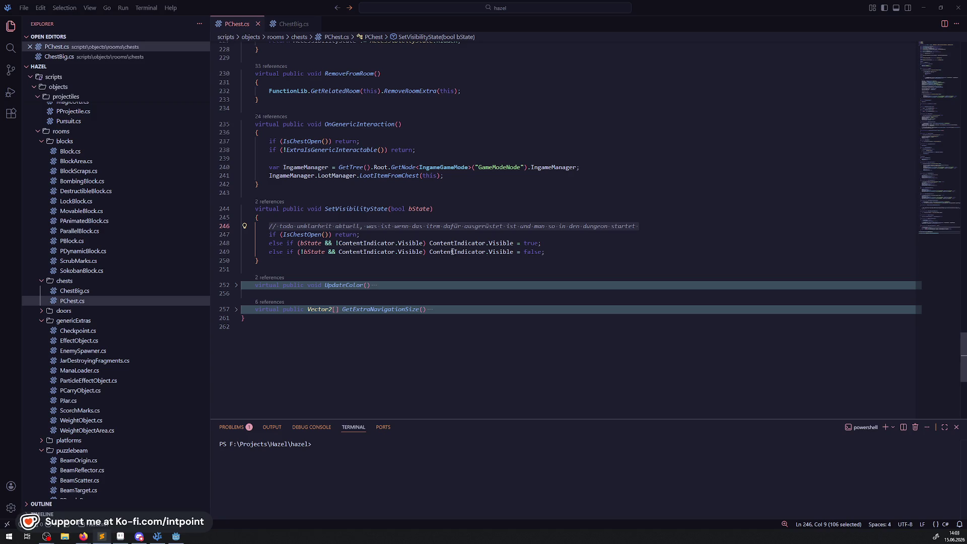
# Step: Fold SetVisibilityState first, then fold OnGenericInteraction and RemoveFromRoom in PChest.cs
pyautogui.click(414, 285)
pyautogui.click(237, 209)
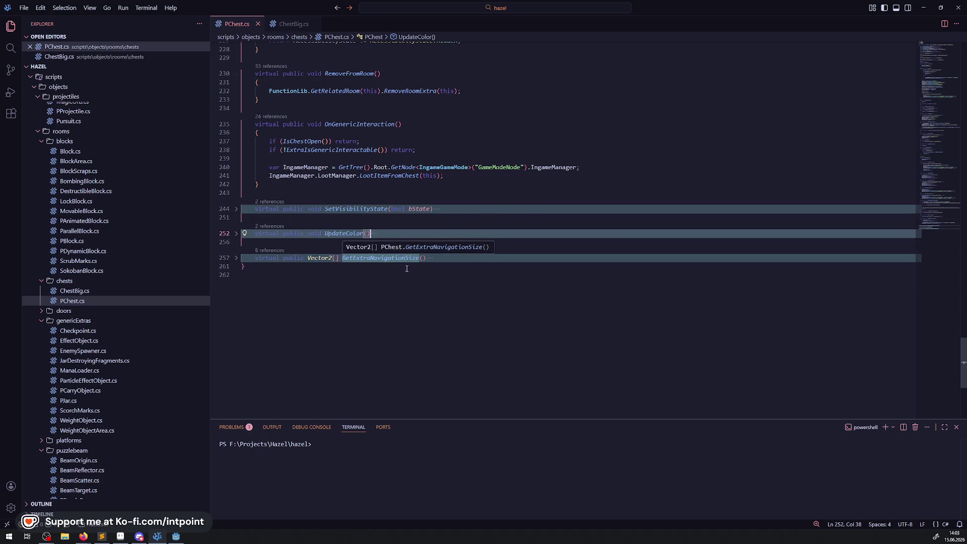
pyautogui.scroll(3, 407, 268)
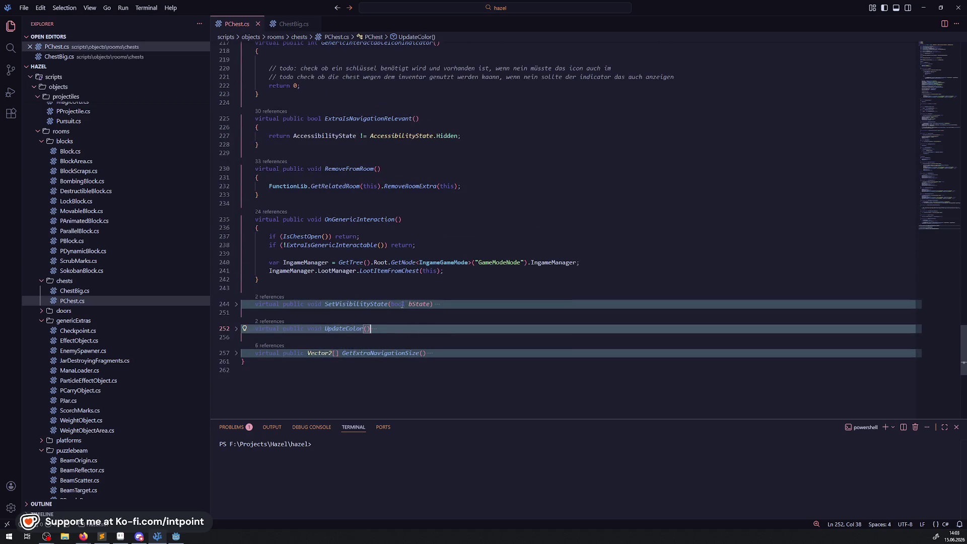
pyautogui.click(439, 254)
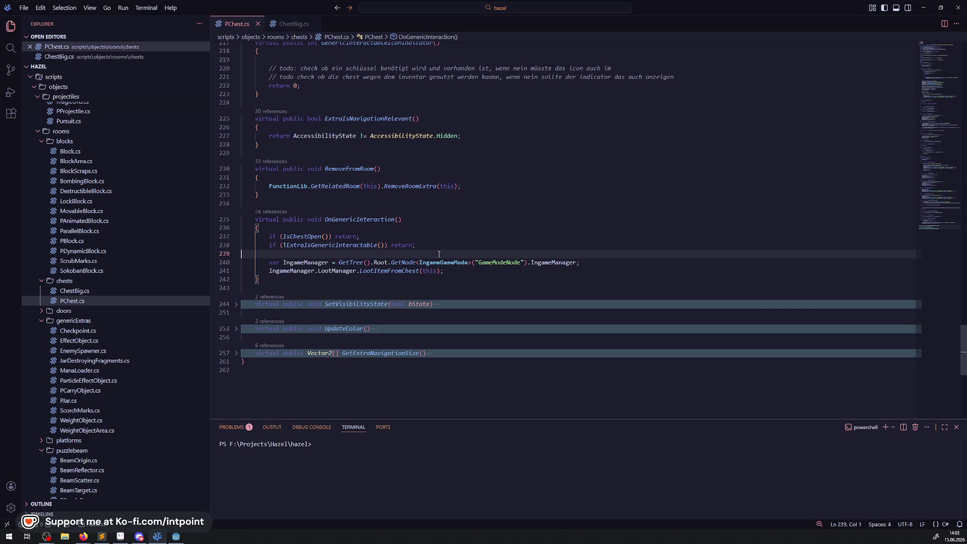
pyautogui.click(353, 169)
pyautogui.doubleClick(352, 168)
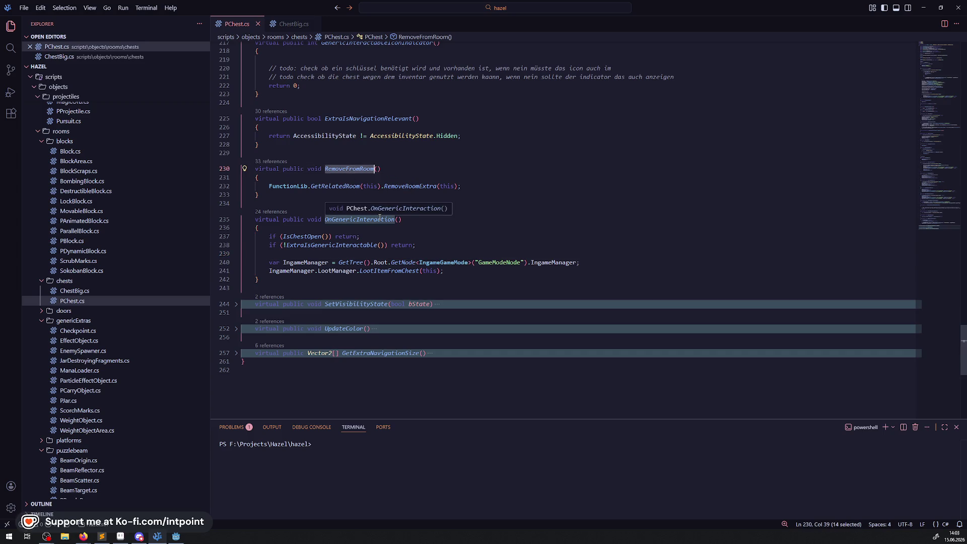
pyautogui.scroll(2, 405, 261)
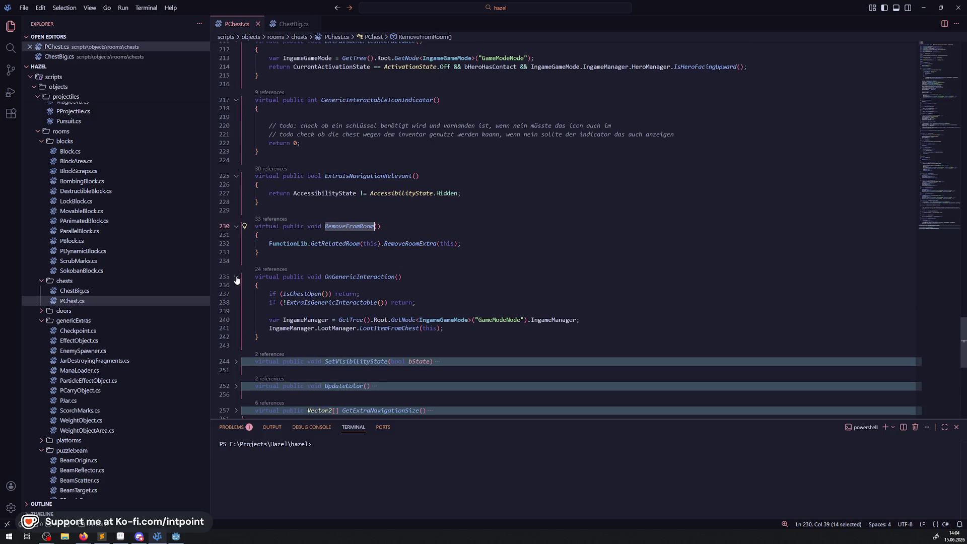
pyautogui.click(237, 276)
pyautogui.click(236, 226)
pyautogui.scroll(3, 352, 262)
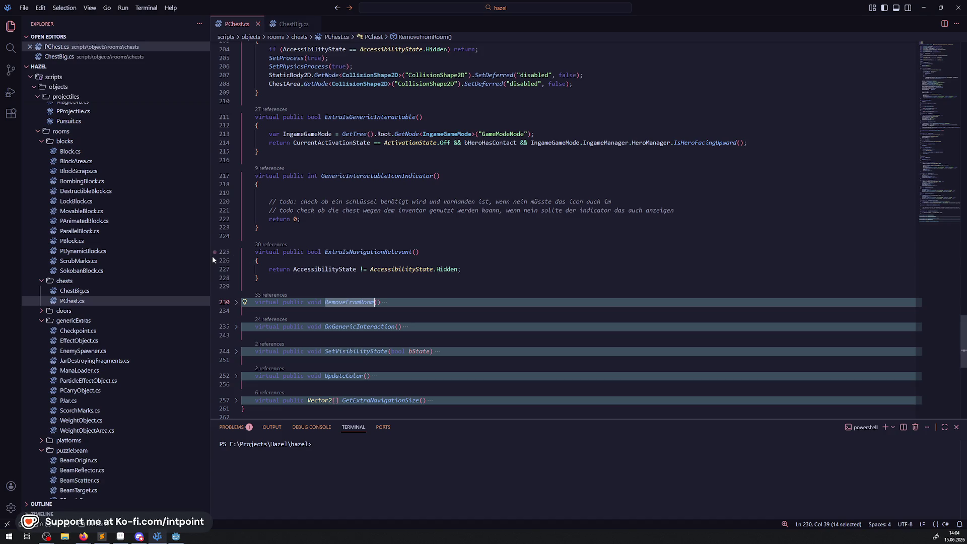
# Step: Fold the ExtraIsNavigationRelevant method body and clear the RemoveFromRoom selection
pyautogui.click(237, 252)
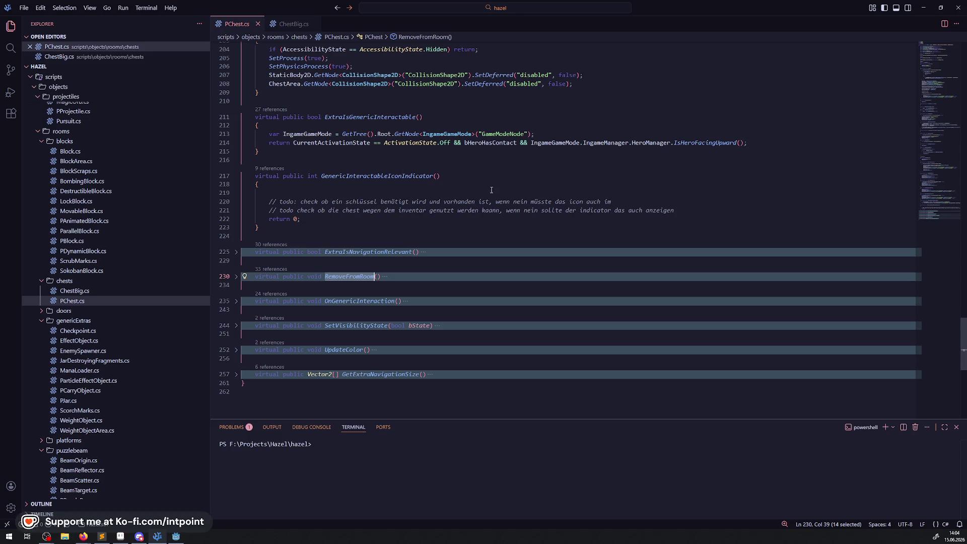
pyautogui.scroll(2, 356, 224)
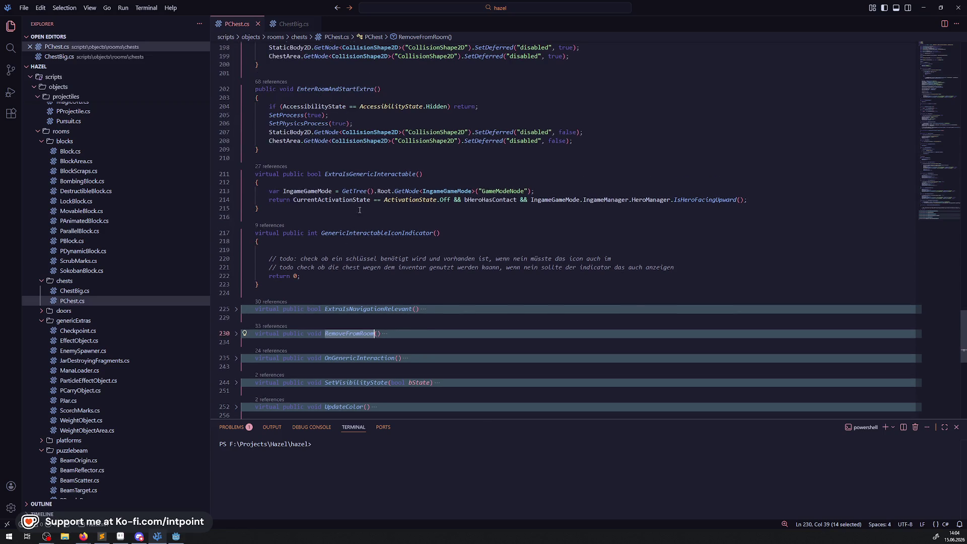
pyautogui.scroll(2, 374, 223)
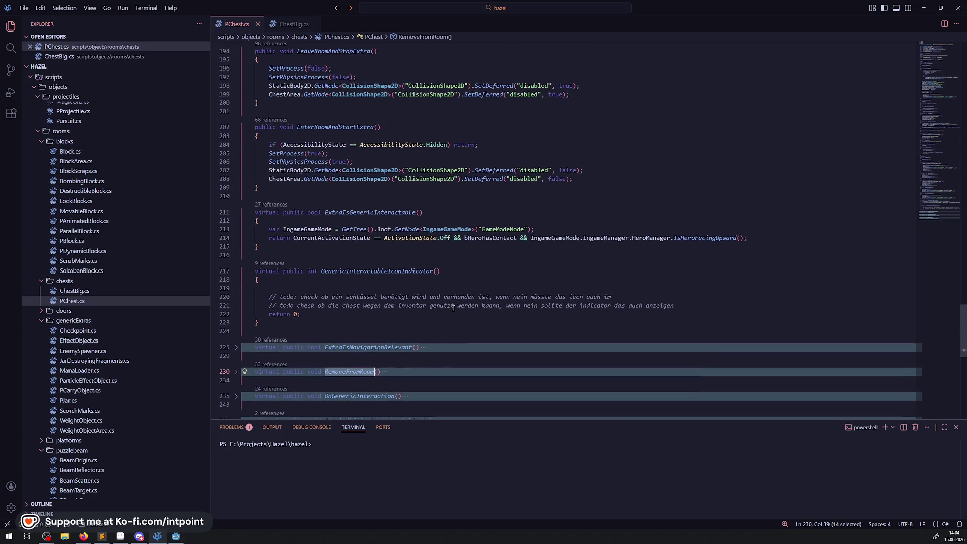
pyautogui.click(407, 250)
# Step: Select the body statements of LeaveRoomAndStopExtra
pyautogui.scroll(3, 406, 249)
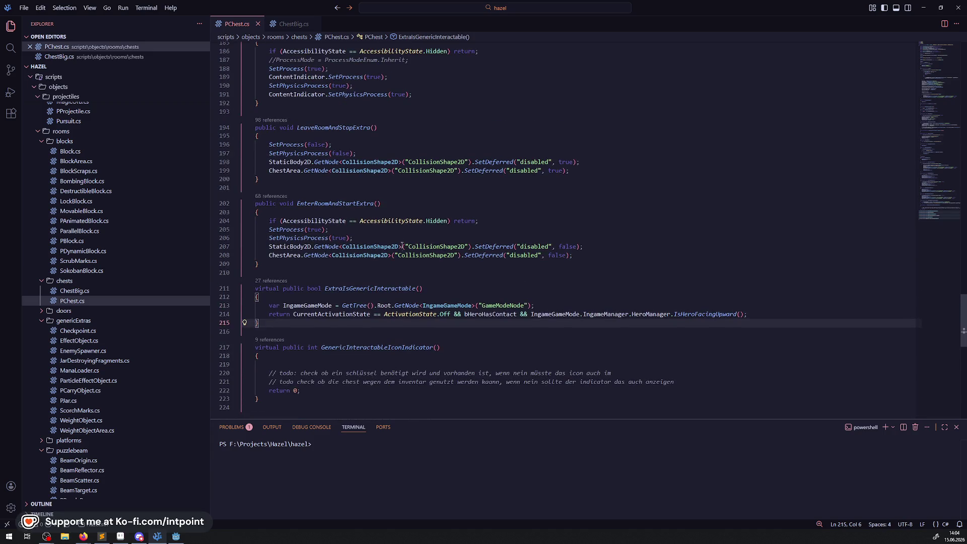
pyautogui.moveTo(364, 131)
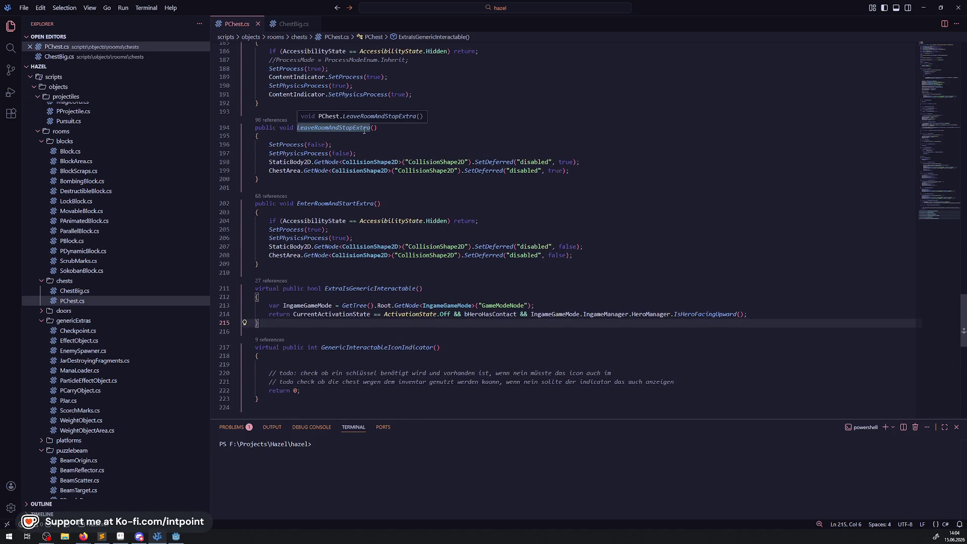
pyautogui.click(413, 161)
pyautogui.moveTo(569, 170)
pyautogui.mouseDown()
pyautogui.moveTo(249, 162)
pyautogui.moveTo(253, 145)
pyautogui.mouseUp()
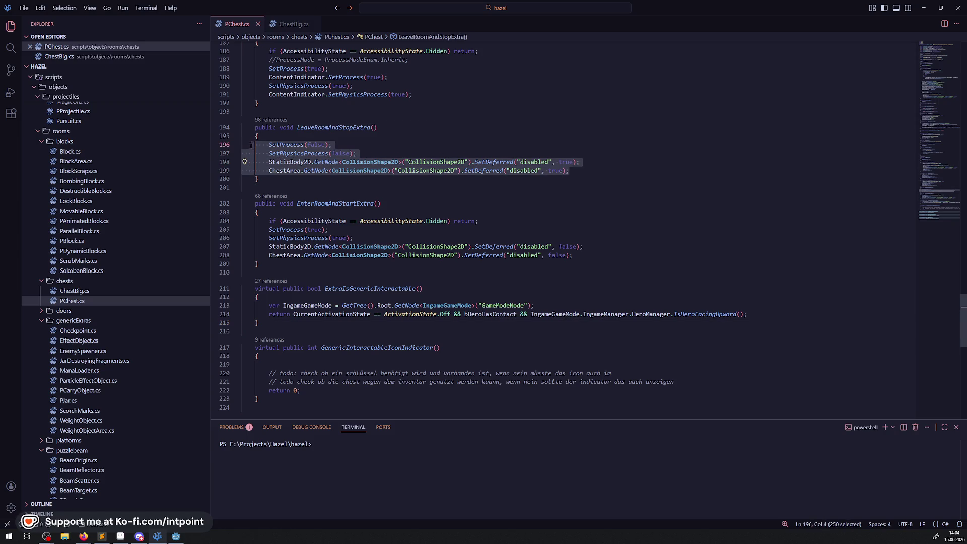
# Step: Comment out the existing statements of LeaveRoomAndStopExtra and EnterRoomAndStartExtra, and save
pyautogui.hotkey('ctrl', '/')
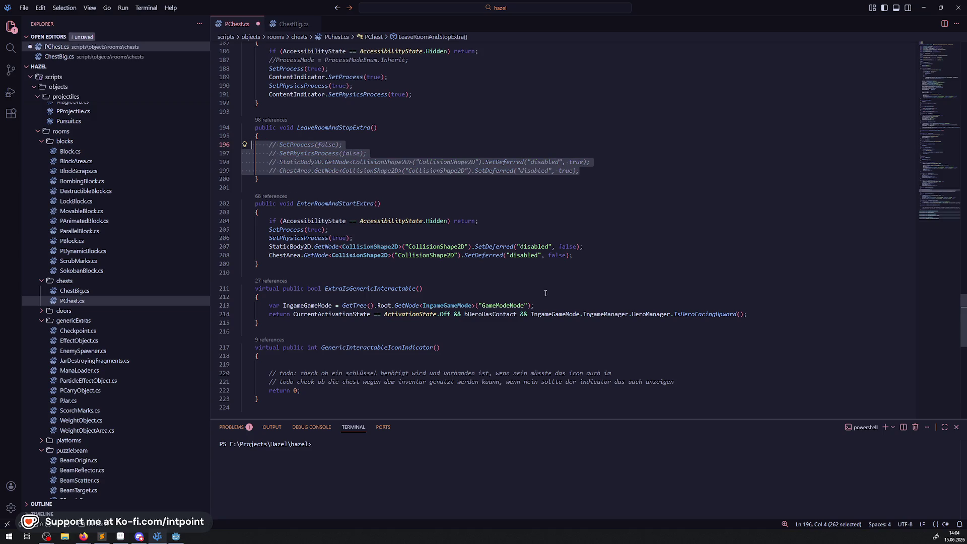
pyautogui.moveTo(583, 257); pyautogui.dragTo(221, 223)
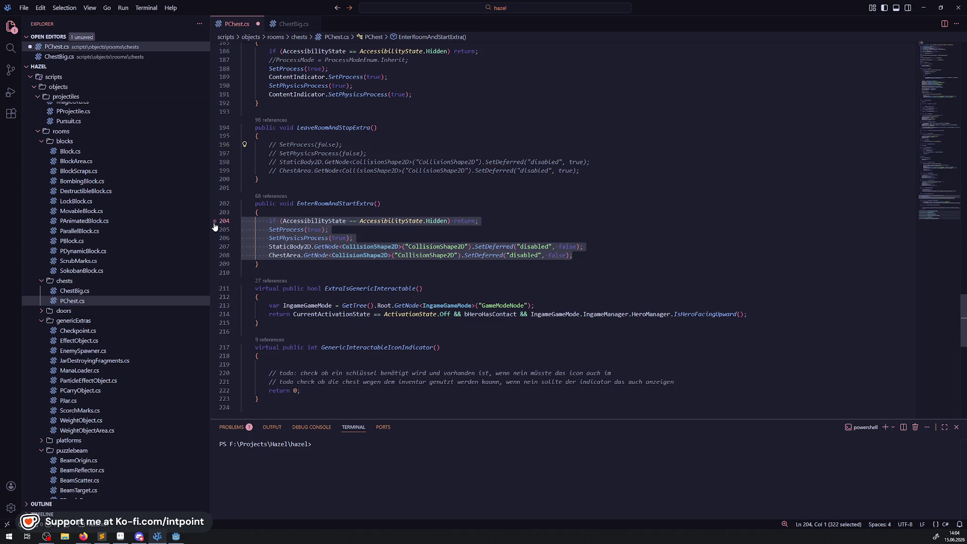
pyautogui.hotkey('ctrl', '/')
pyautogui.hotkey('ctrl', 's')
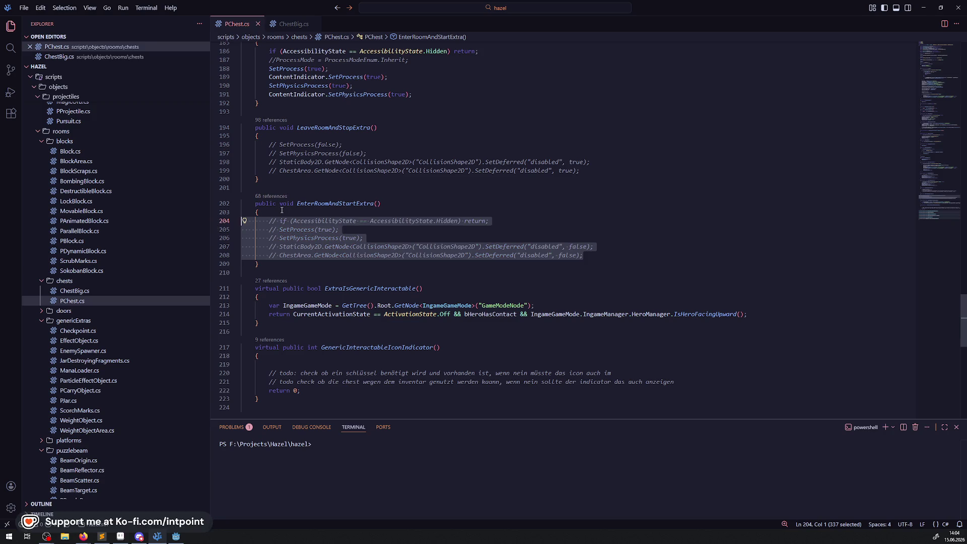
# Step: Add "ProcessMode = ProcessModeEnum.Inherit;" at the top of EnterRoomAndStartExtra and save
pyautogui.click(281, 210)
pyautogui.press('Return')
pyautogui.write('Pri')
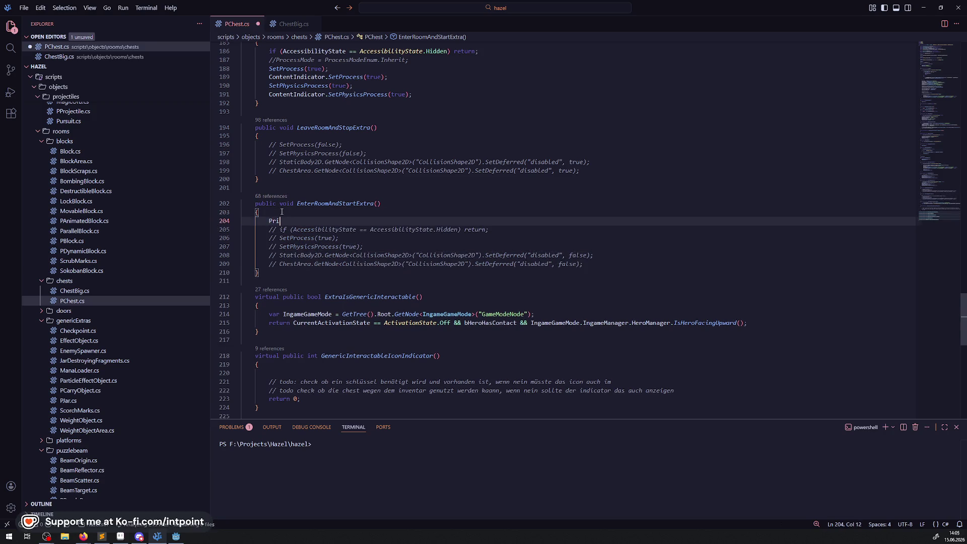
pyautogui.press('BackSpace')
pyautogui.write('ocessM')
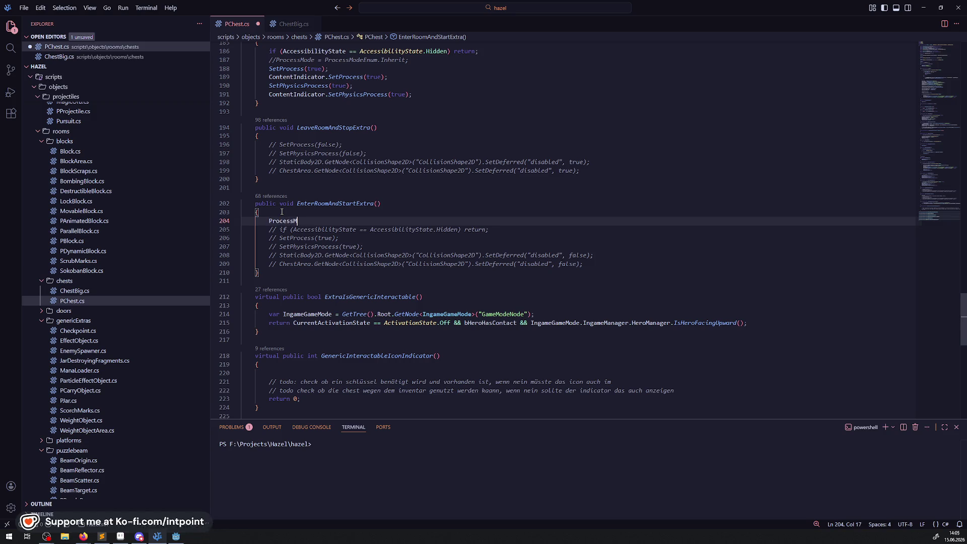
pyautogui.write('ode = Pro')
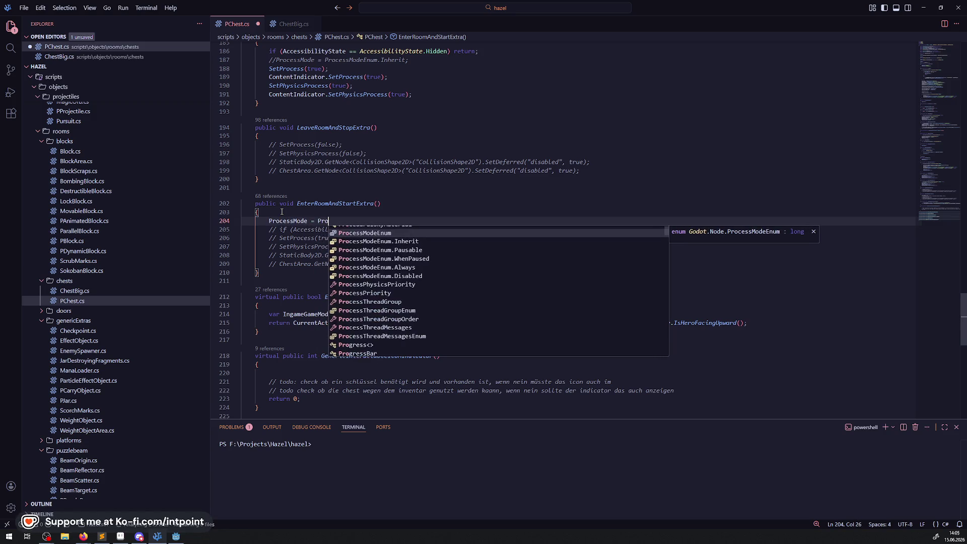
pyautogui.press('Down')
pyautogui.press('Down')
pyautogui.press('Down')
pyautogui.press('Up')
pyautogui.press('Up')
pyautogui.press('Return')
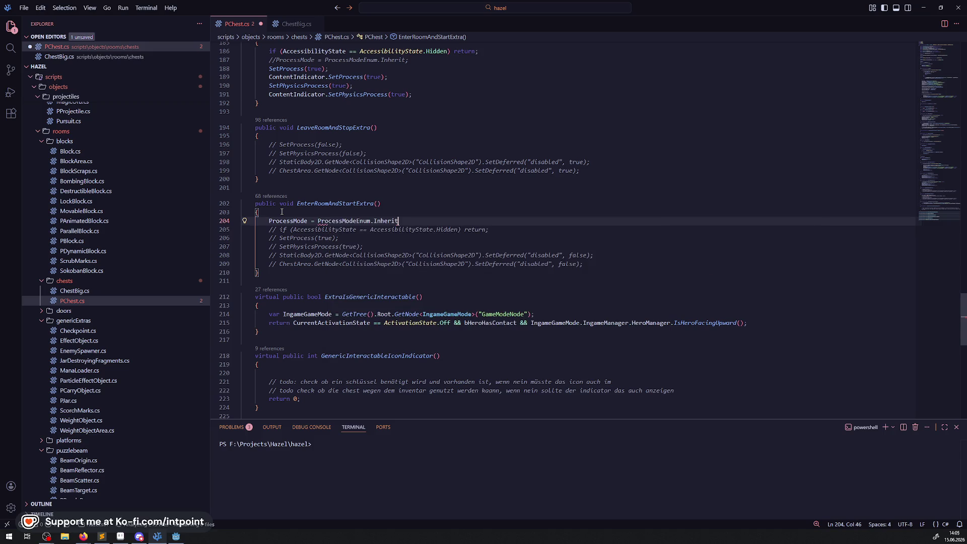
pyautogui.write(';')
pyautogui.hotkey('ctrl', 's')
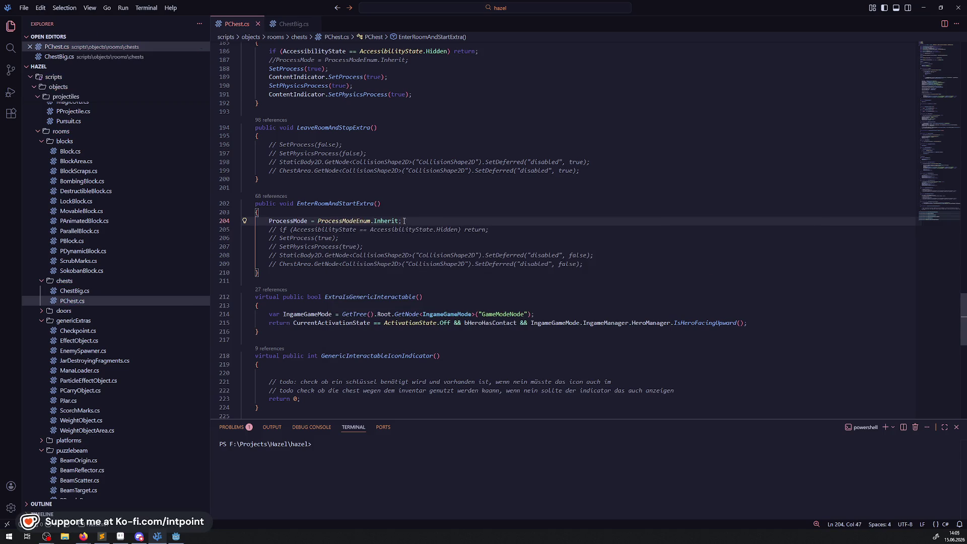
# Step: Copy that line into LeaveRoomAndStopExtra as ProcessModeEnum.Disabled and save
pyautogui.moveTo(402, 222); pyautogui.dragTo(231, 223)
pyautogui.hotkey('ctrl', 'c')
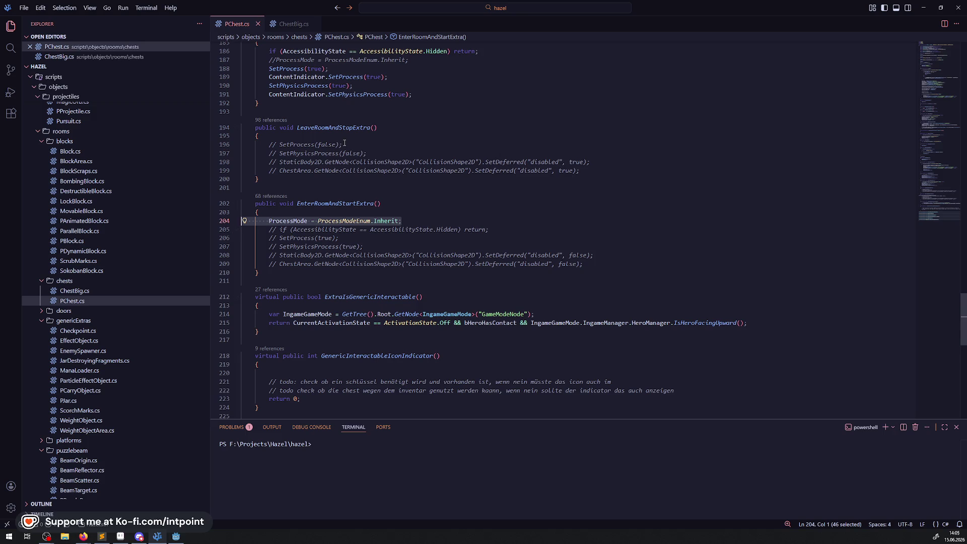
pyautogui.click(345, 138)
pyautogui.press('Return')
pyautogui.hotkey('ctrl', 'v')
pyautogui.press('Left')
pyautogui.press('Left')
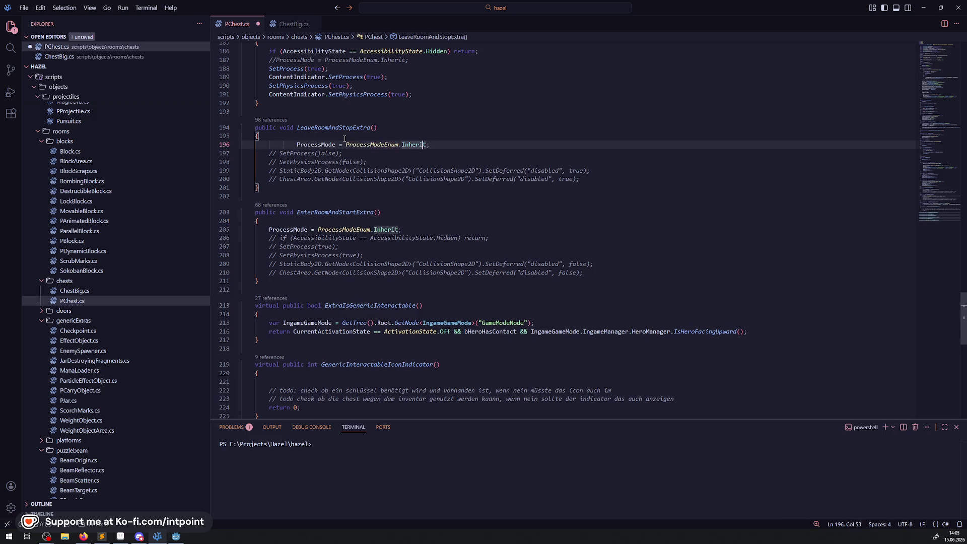
pyautogui.hotkey('ctrl', 'BackSpace')
pyautogui.write('Dis')
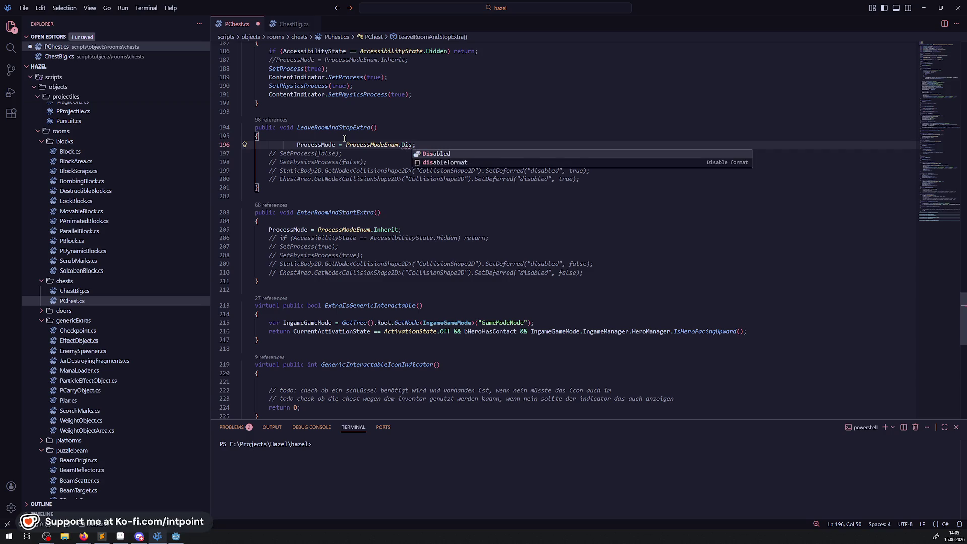
pyautogui.hotkey('ctrl', 's')
pyautogui.hotkey('ctrl', 'space')
pyautogui.press('Return')
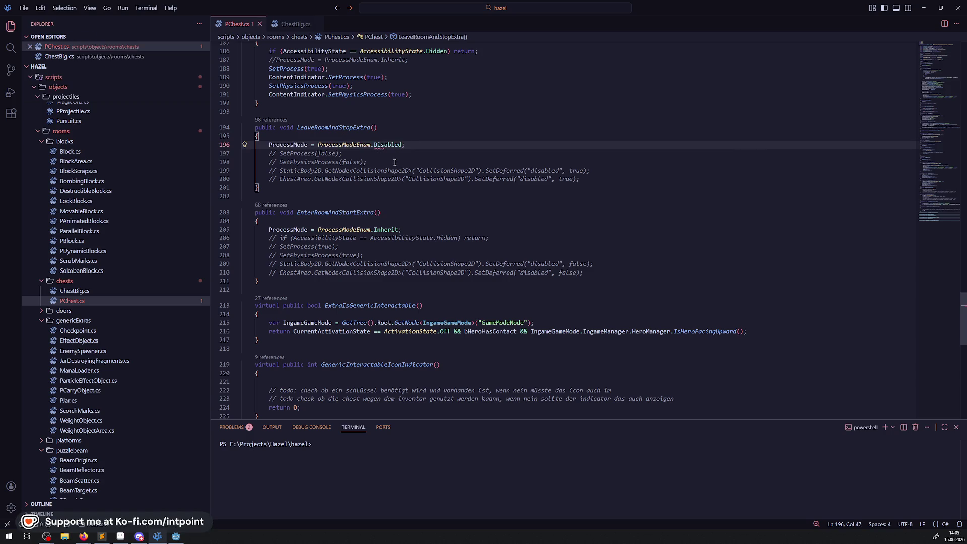
pyautogui.scroll(5, 398, 245)
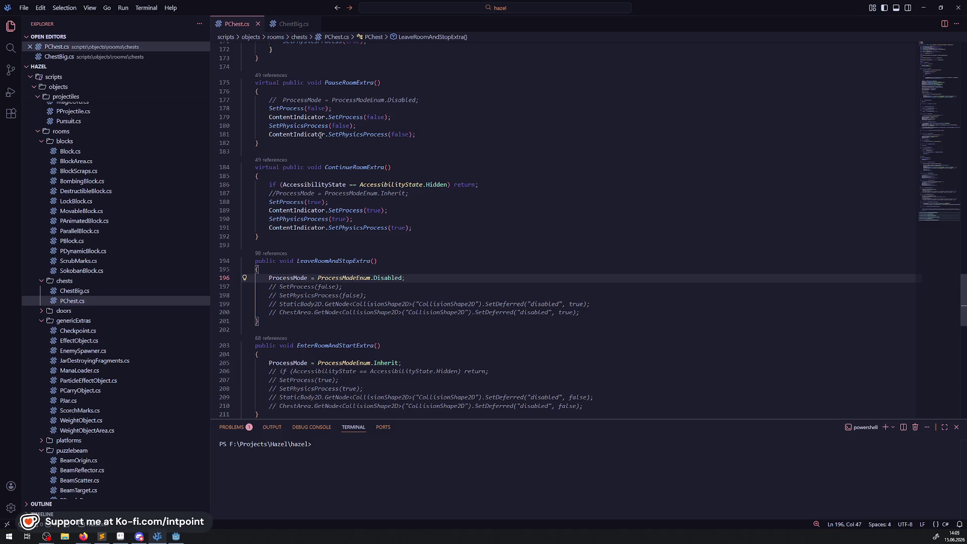
# Step: Delete the commented ProcessMode lines in PauseRoomExtra and ContinueRoomExtra, then save PChest.cs
pyautogui.moveTo(322, 136)
pyautogui.scroll(4, 386, 329)
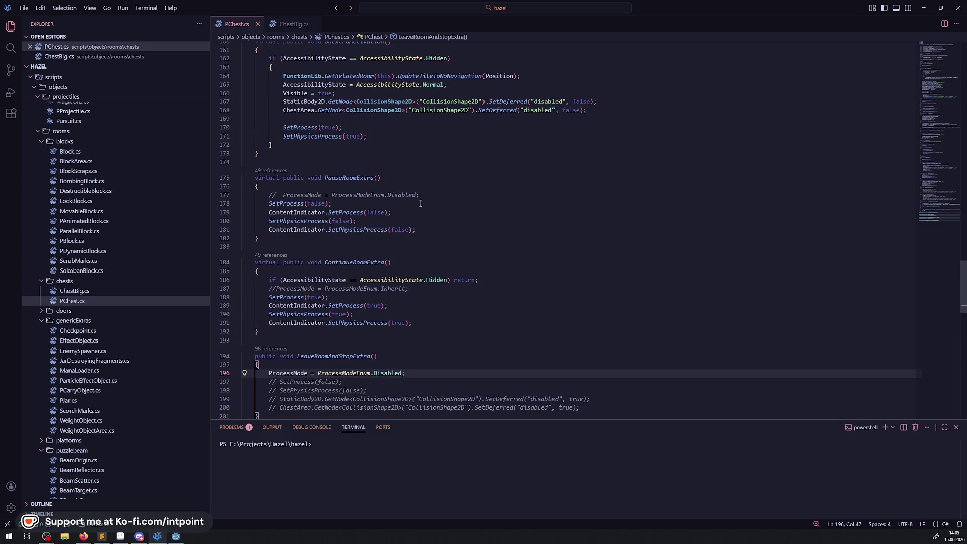
pyautogui.moveTo(420, 196); pyautogui.dragTo(242, 196)
pyautogui.press('Delete')
pyautogui.press('Delete')
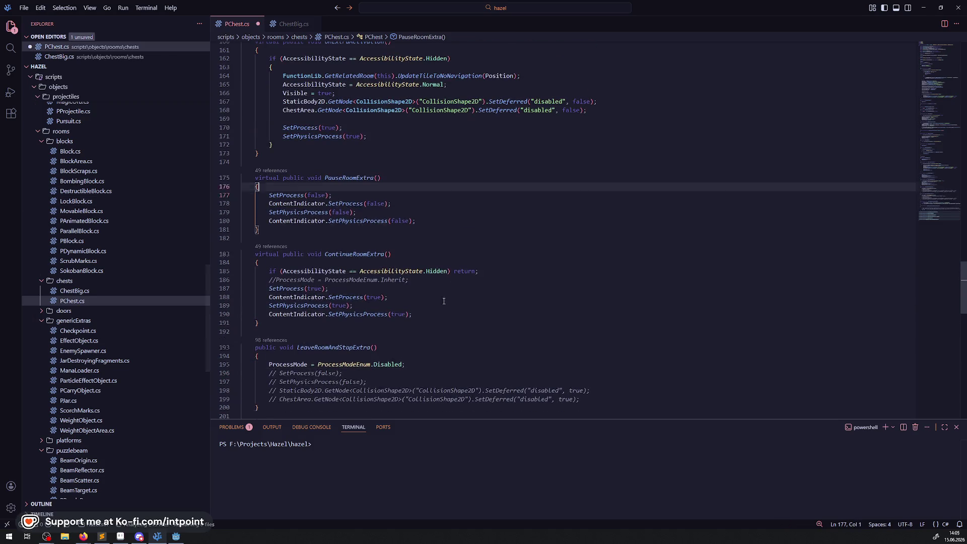
pyautogui.moveTo(409, 280); pyautogui.dragTo(242, 280)
pyautogui.press('BackSpace')
pyautogui.press('BackSpace')
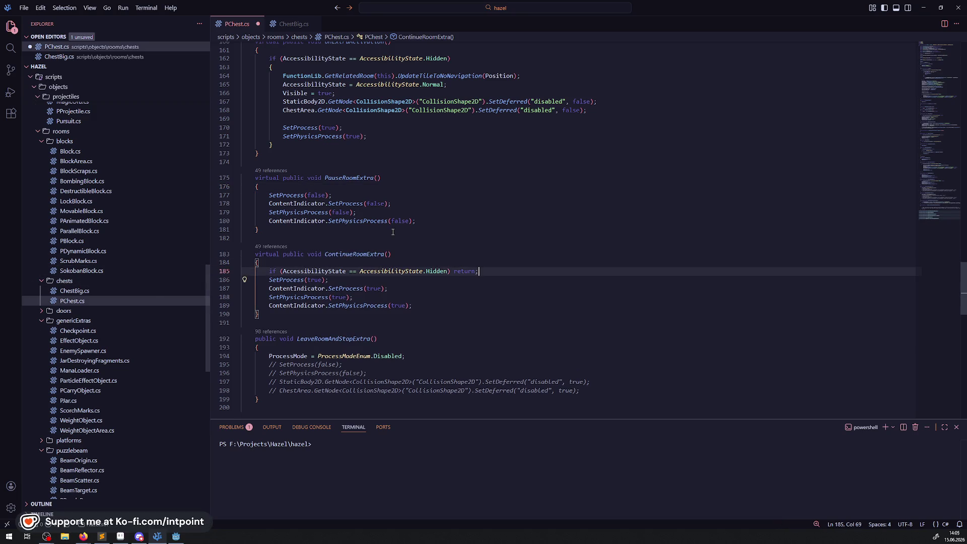
pyautogui.click(408, 220)
pyautogui.hotkey('ctrl', 's')
# Step: Scroll up to review the InitRoomExtra and OnExtraActivation code
pyautogui.scroll(2, 375, 252)
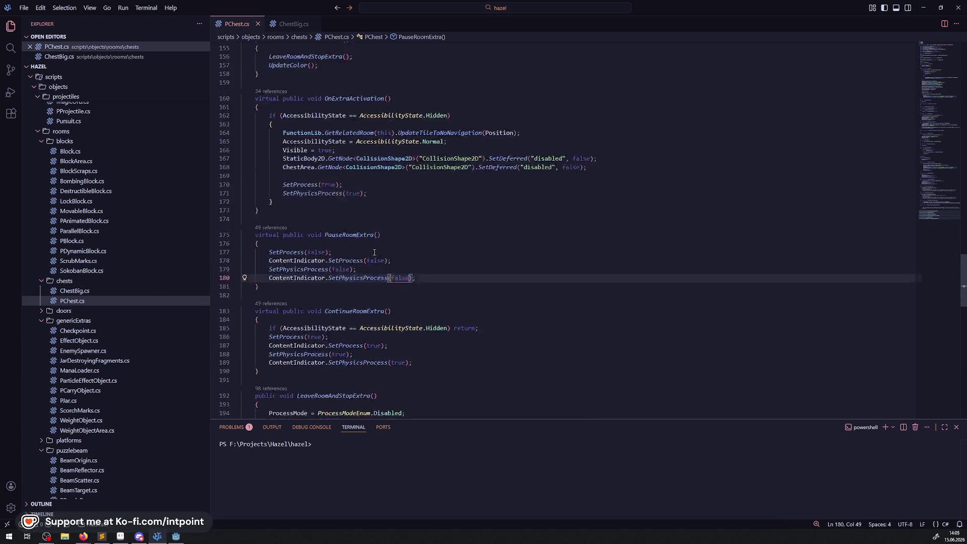
pyautogui.scroll(1, 376, 254)
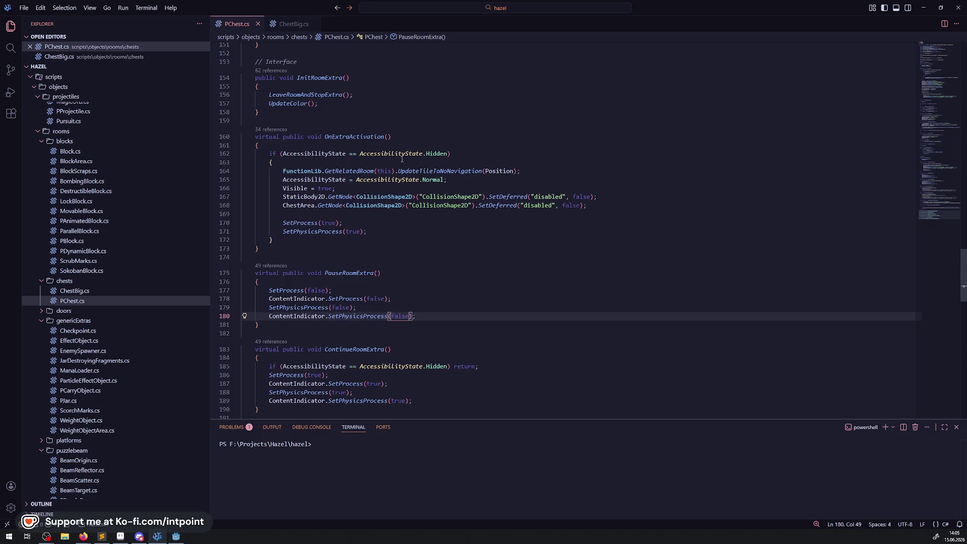
pyautogui.click(420, 124)
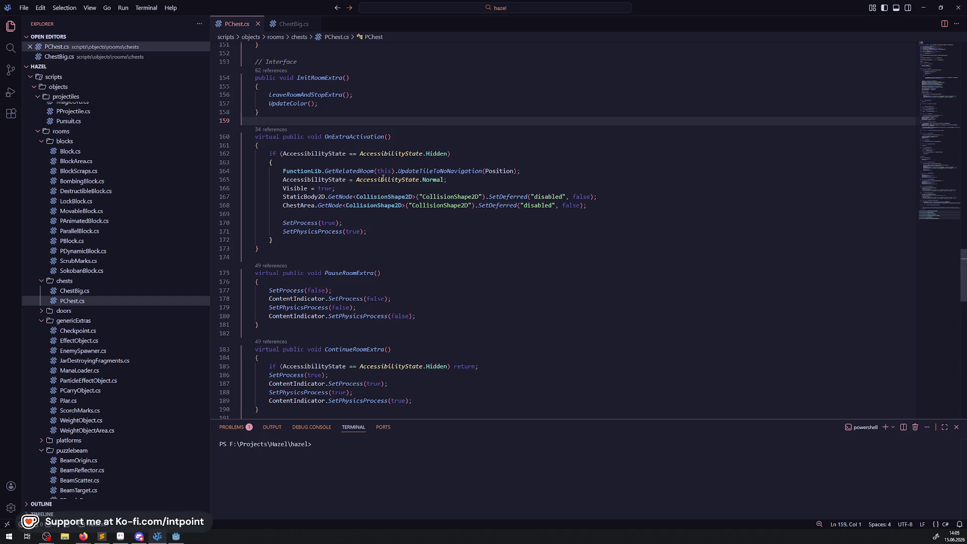
pyautogui.click(587, 197)
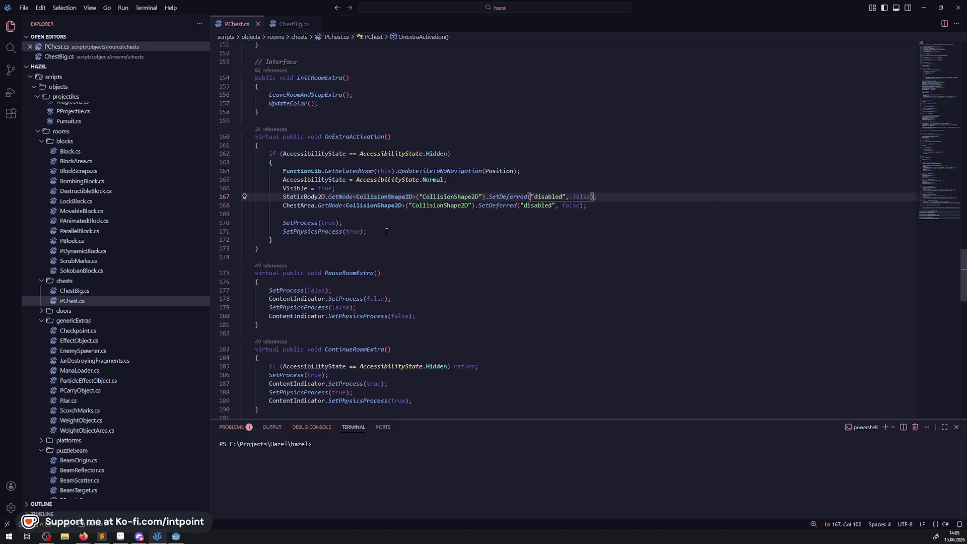
# Step: Replace OnExtraActivation's SetProcess/SetPhysicsProcess lines with the copied ProcessMode Inherit line and save
pyautogui.moveTo(367, 232); pyautogui.dragTo(274, 224)
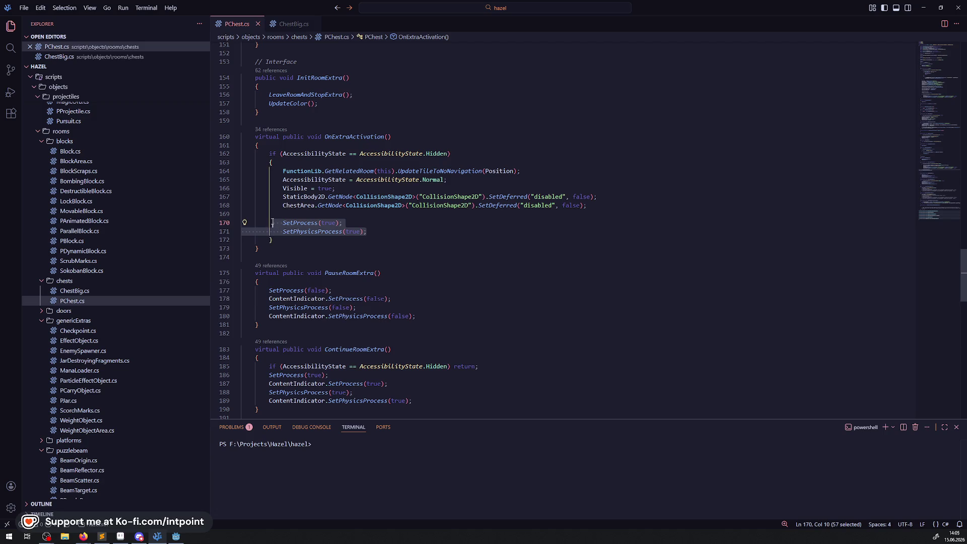
pyautogui.press('BackSpace')
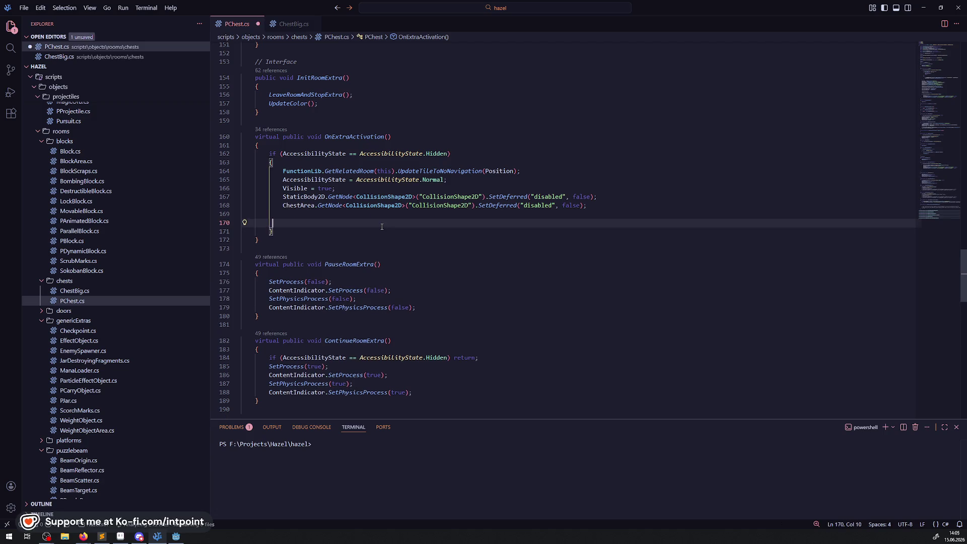
pyautogui.press('BackSpace')
pyautogui.scroll(-5, 455, 329)
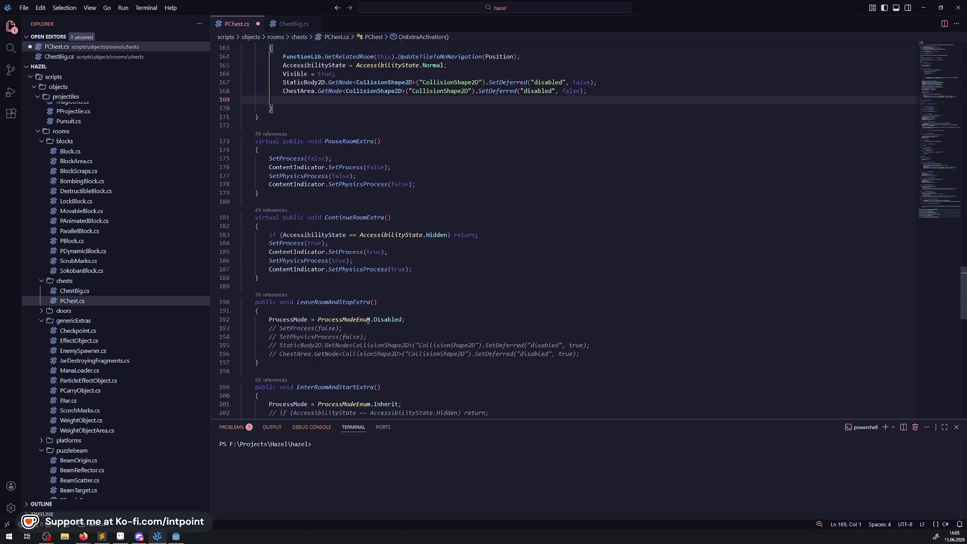
pyautogui.moveTo(402, 385); pyautogui.dragTo(206, 385)
pyautogui.hotkey('ctrl', 'c')
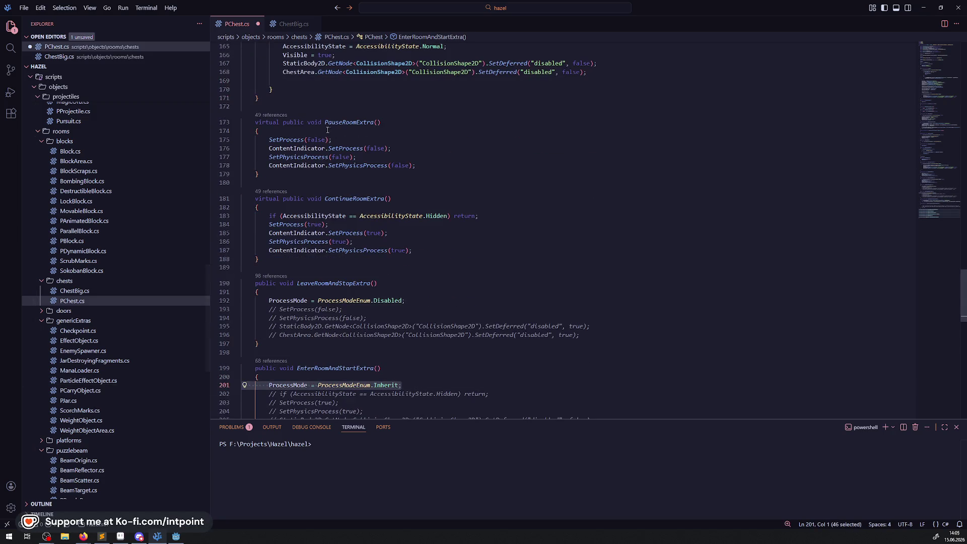
pyautogui.scroll(4, 302, 227)
pyautogui.click(302, 196)
pyautogui.hotkey('ctrl', 'v')
pyautogui.hotkey('ctrl', 's')
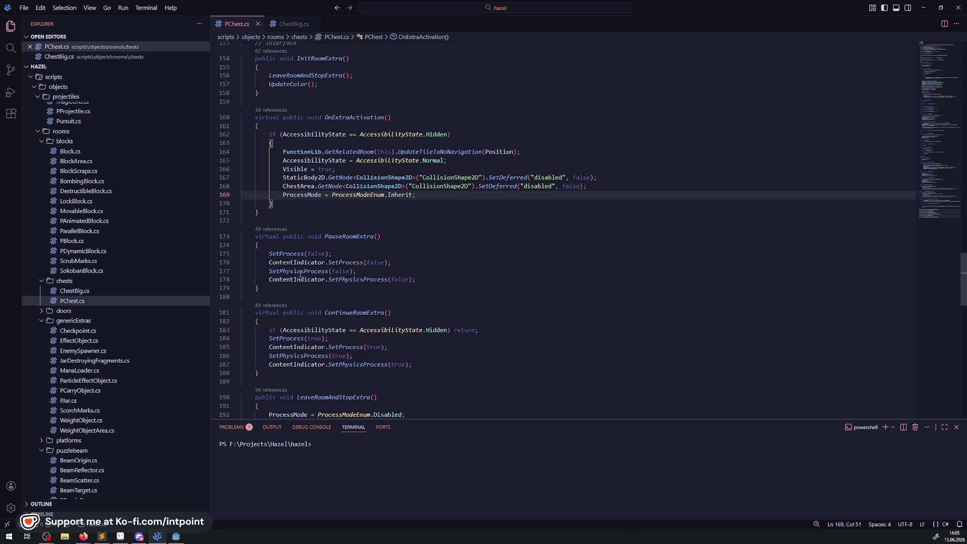
# Step: Select the two collision-disabling lines in _Ready's hidden branch
pyautogui.scroll(-9, 301, 198)
pyautogui.moveTo(405, 148); pyautogui.dragTo(220, 148)
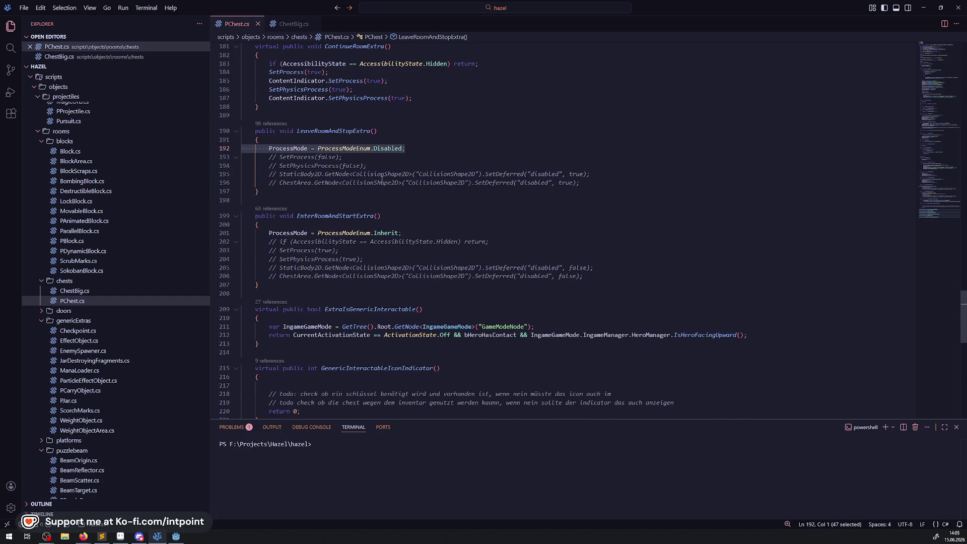
pyautogui.scroll(10, 381, 178)
pyautogui.scroll(3, 363, 227)
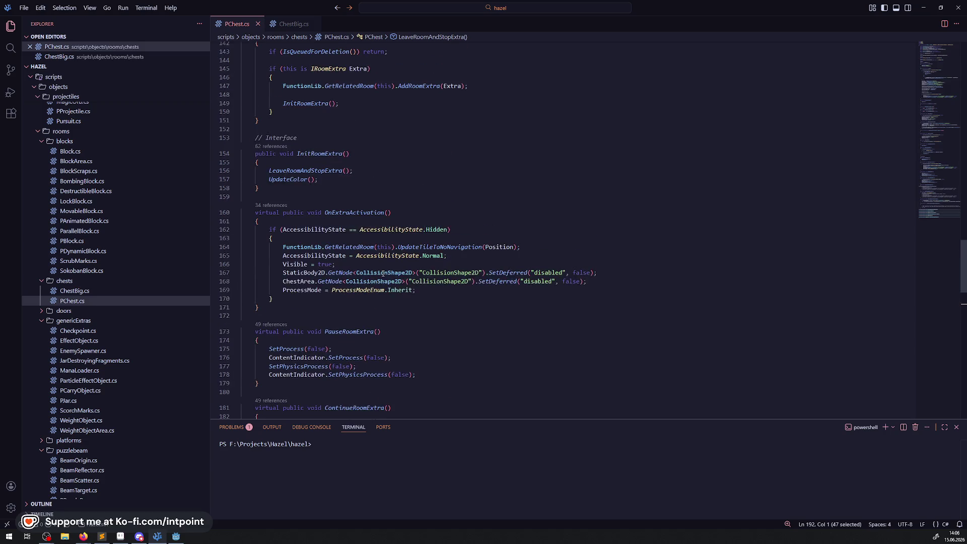
pyautogui.scroll(7, 363, 272)
pyautogui.scroll(7, 363, 272)
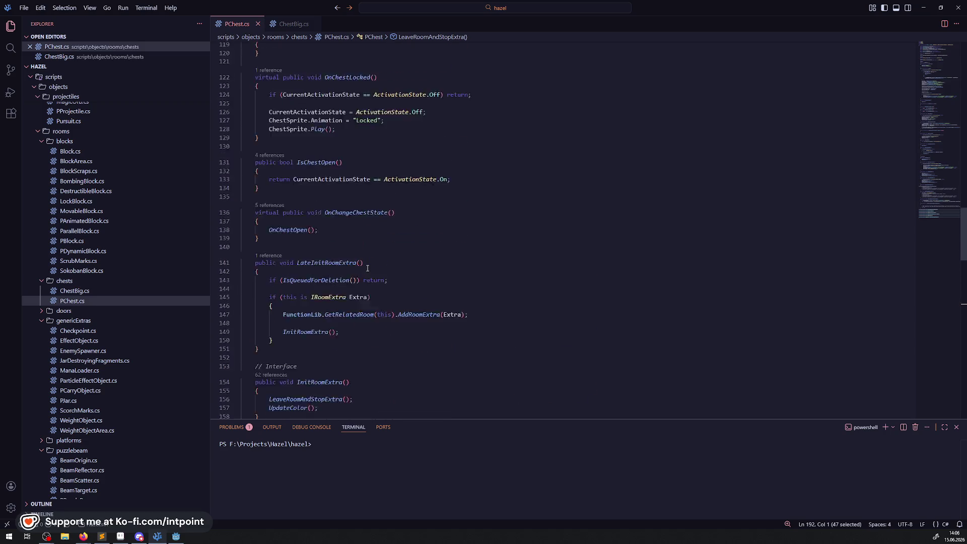
pyautogui.scroll(15, 404, 356)
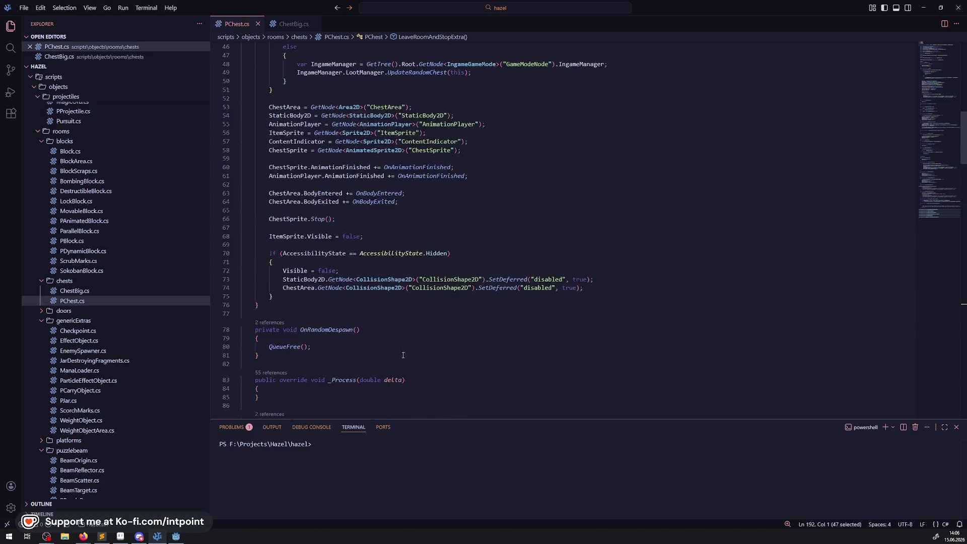
pyautogui.scroll(2, 402, 353)
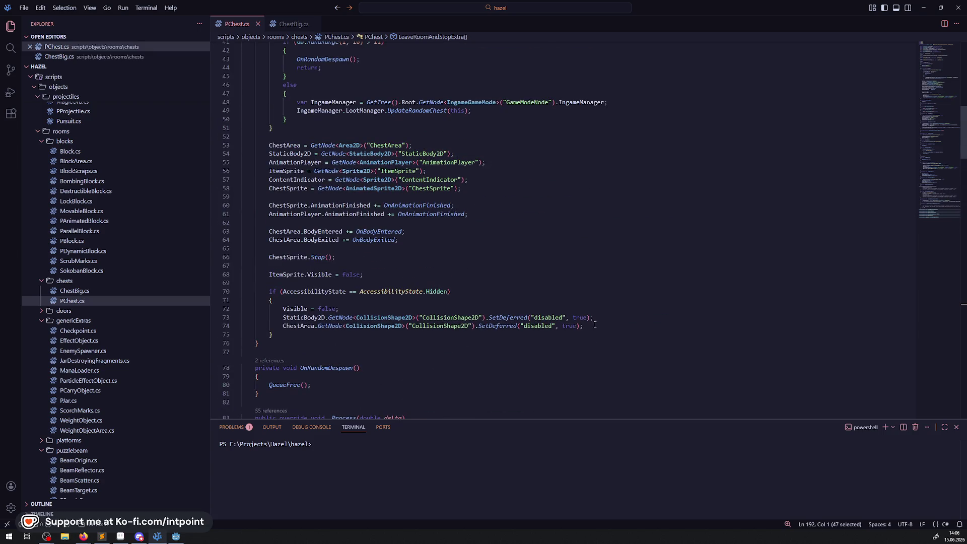
pyautogui.moveTo(601, 326)
pyautogui.mouseDown()
pyautogui.moveTo(290, 309)
pyautogui.moveTo(283, 317)
pyautogui.mouseUp()
# Step: Replace the selected lines with 'ProcessMode = ProcessModeEnum.Disabled;'
pyautogui.write('ProcessMode = ProcessModeEnum.Disabled;')
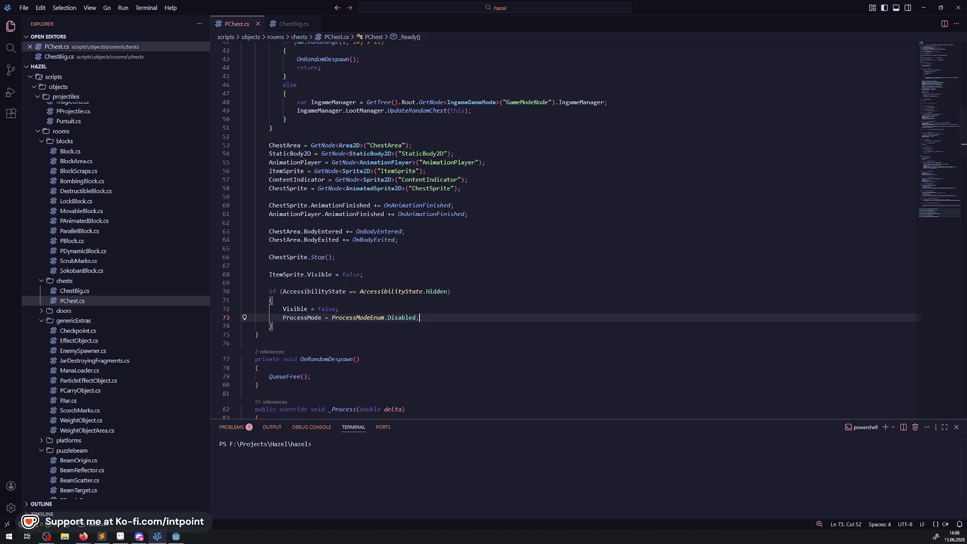
pyautogui.scroll(5, 483, 333)
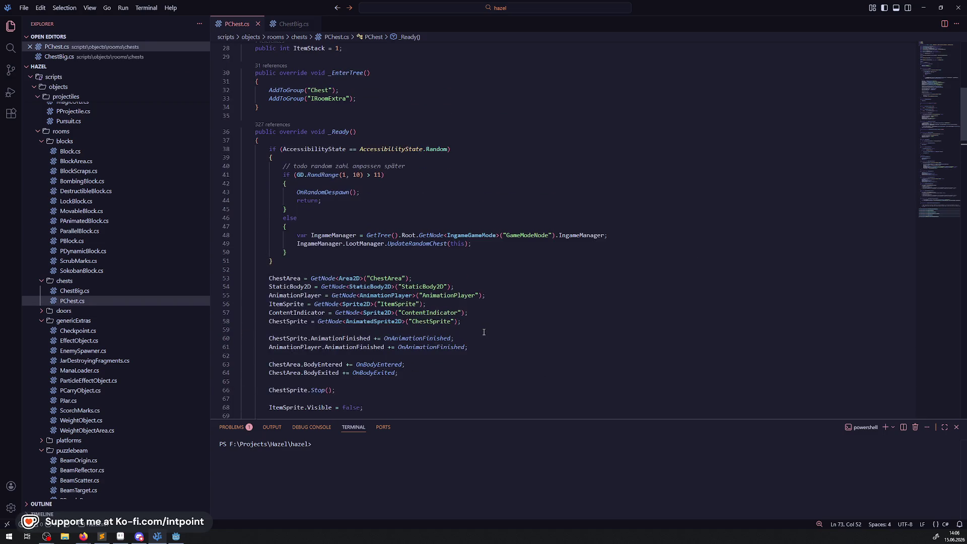
pyautogui.scroll(-15, 484, 332)
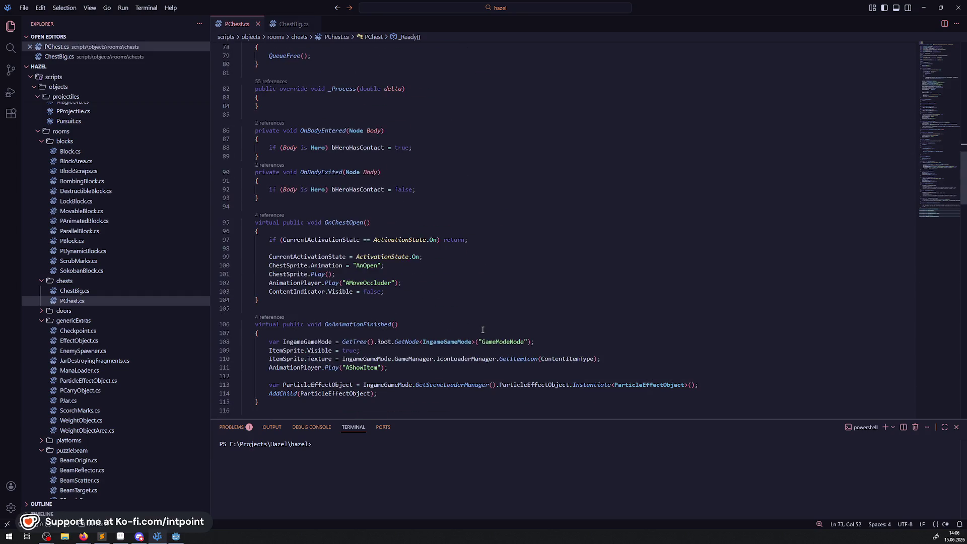
pyautogui.scroll(-13, 483, 330)
pyautogui.scroll(-20, 479, 315)
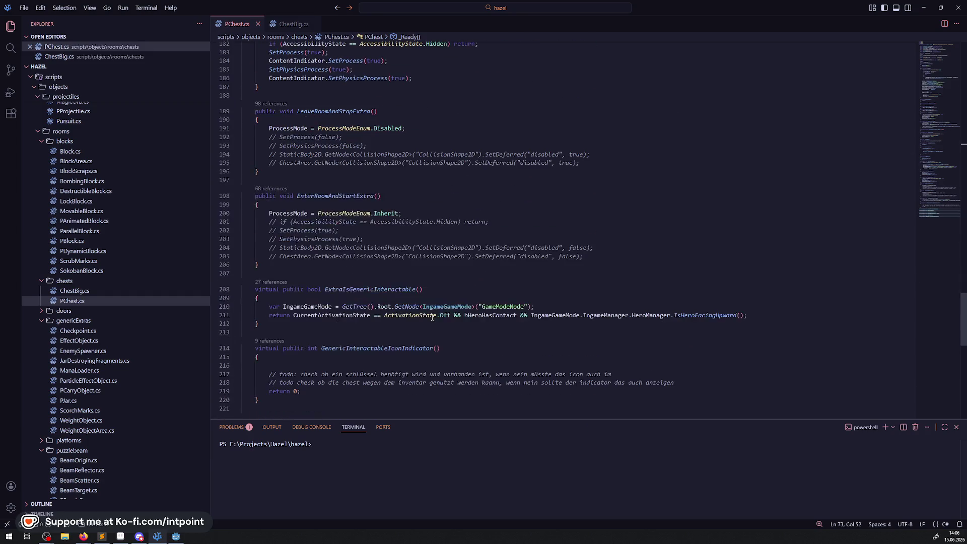
pyautogui.scroll(-3, 399, 316)
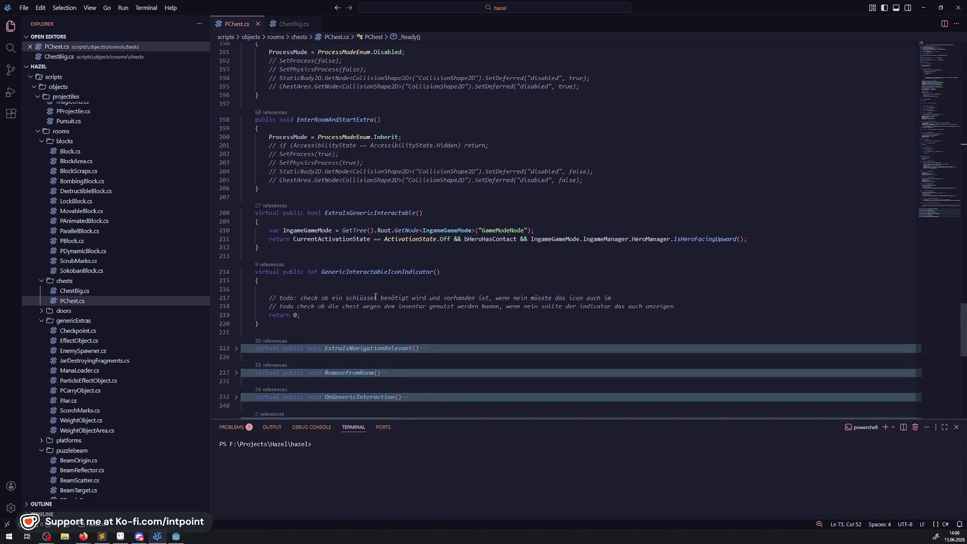
# Step: Delete the extra blank line in GenericInteractableIconIndicator, then rebuild the Hazel .NET project in Godot
pyautogui.click(350, 286)
pyautogui.press('BackSpace')
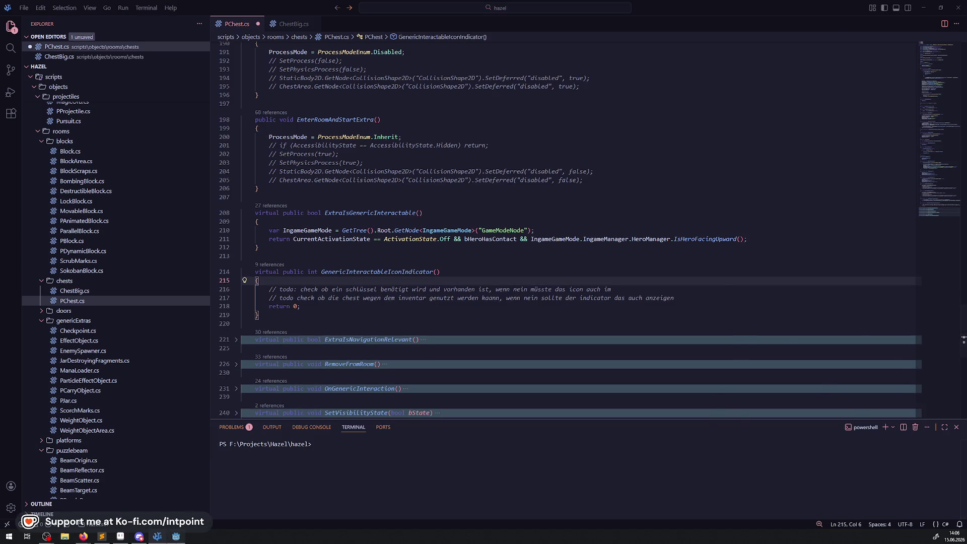
pyautogui.hotkey('alt', 'Tab')
pyautogui.click(835, 18)
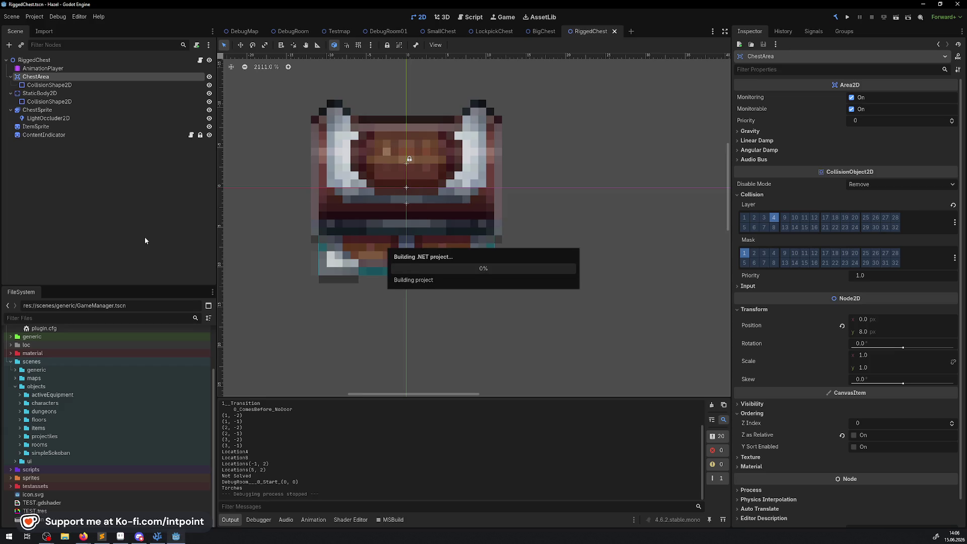
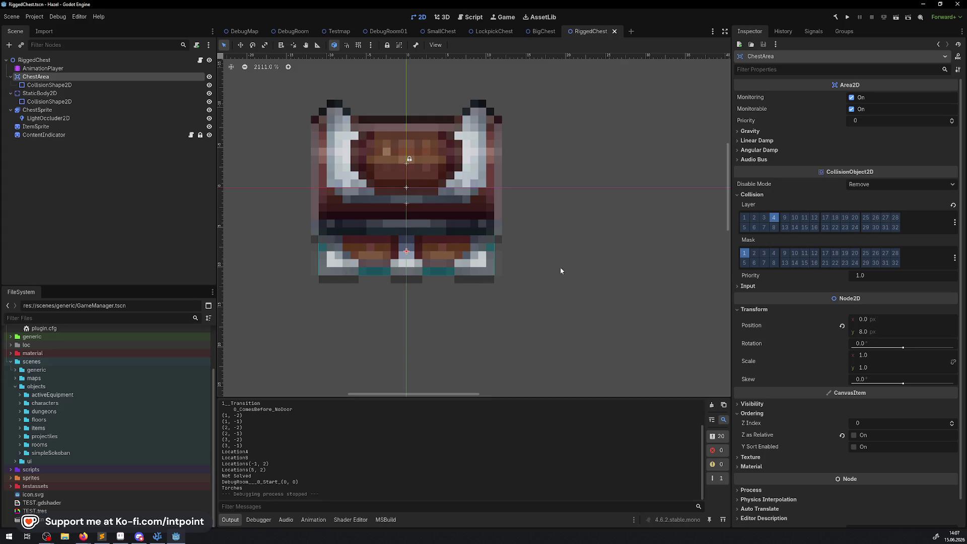
# Step: Run the project in distraction-free mode and walk the player down and right collecting rupees
pyautogui.click(850, 18)
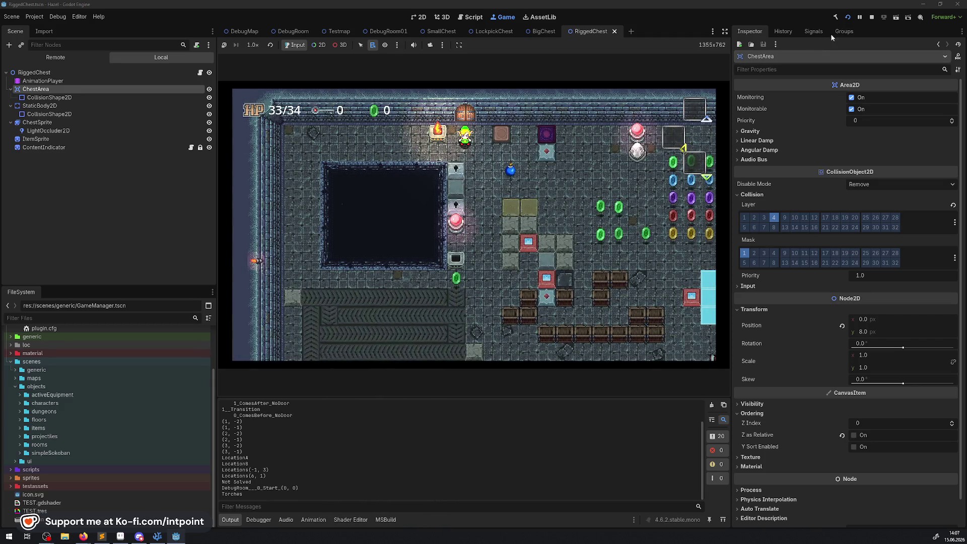
pyautogui.click(725, 45)
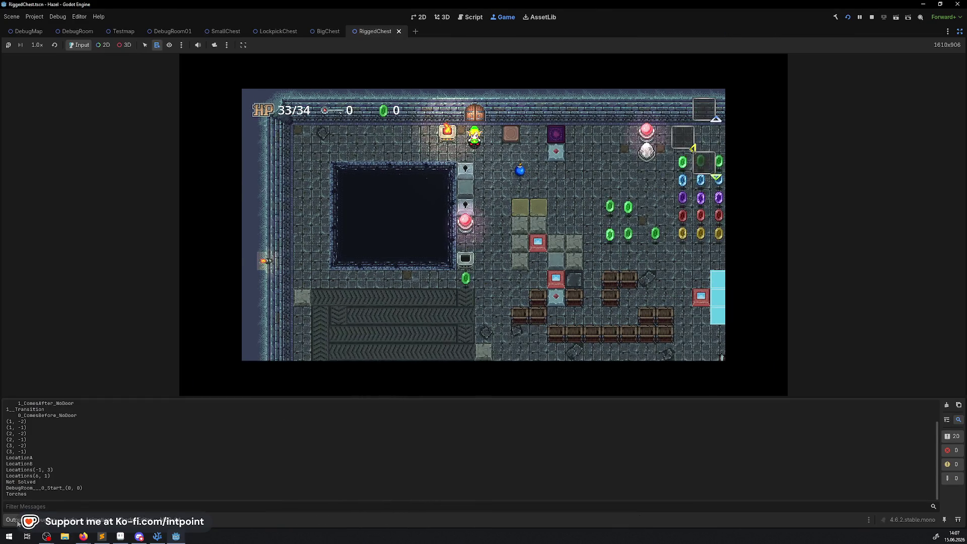
pyautogui.hotkey('ctrl', 'j')
pyautogui.press('Down')
pyautogui.press('Right')
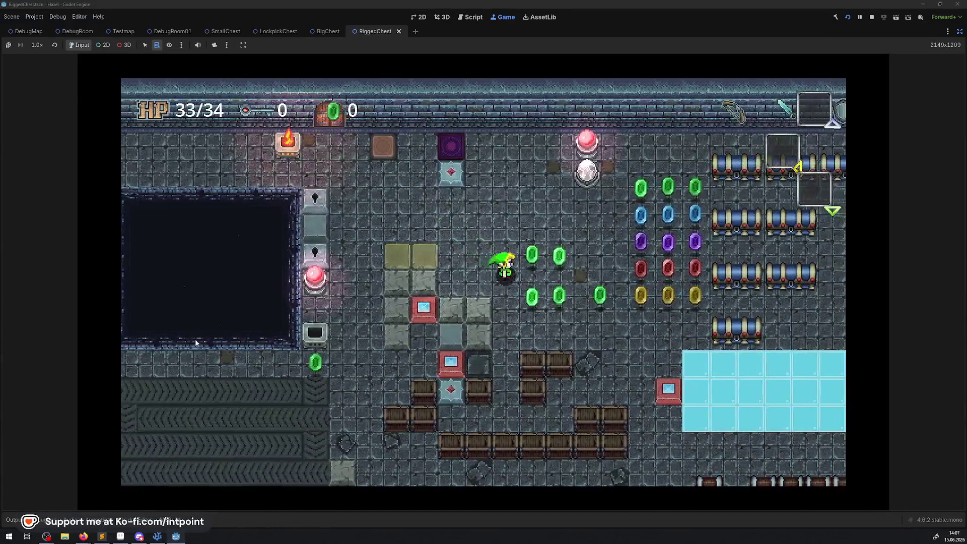
pyautogui.press('Up')
pyautogui.press('Right')
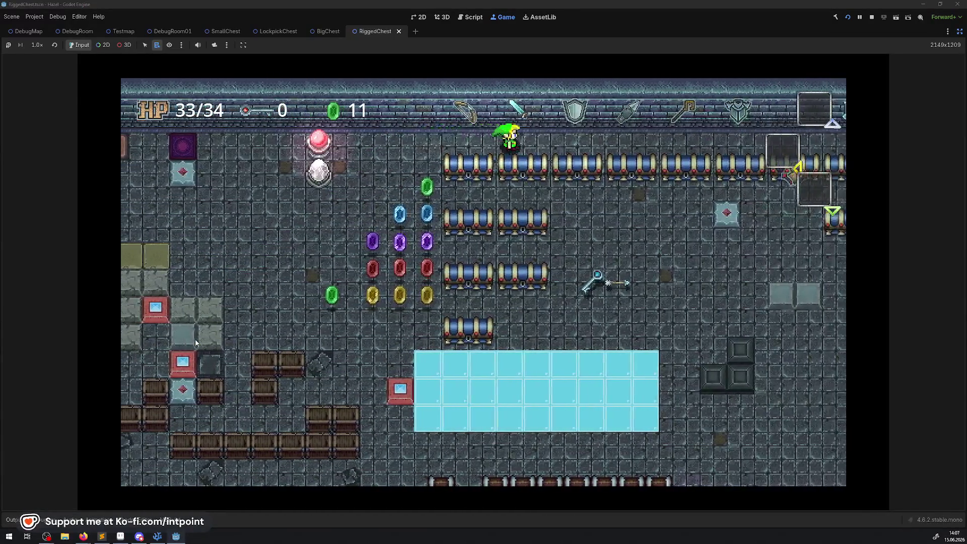
pyautogui.press('Right')
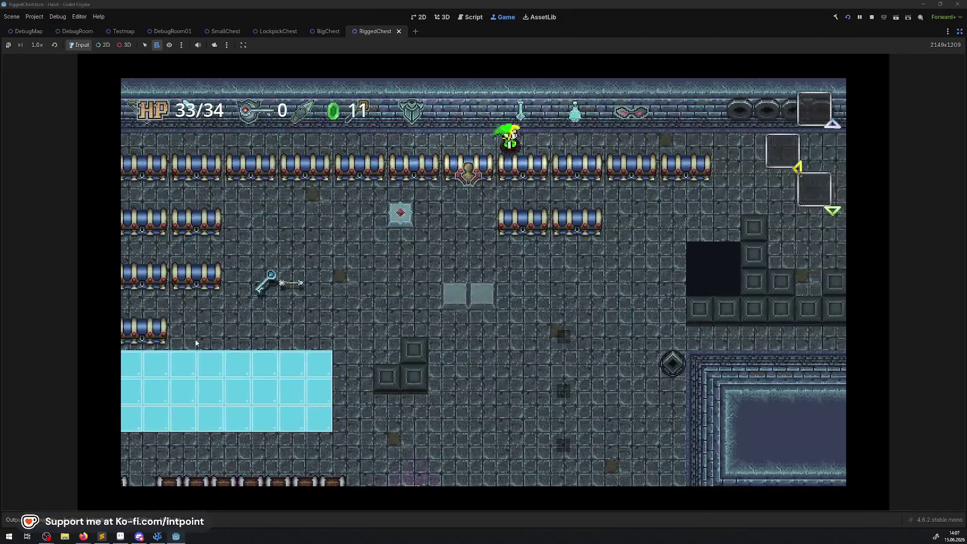
# Step: Walk the player past the pit and pressure plate and through the top door
pyautogui.press('Left')
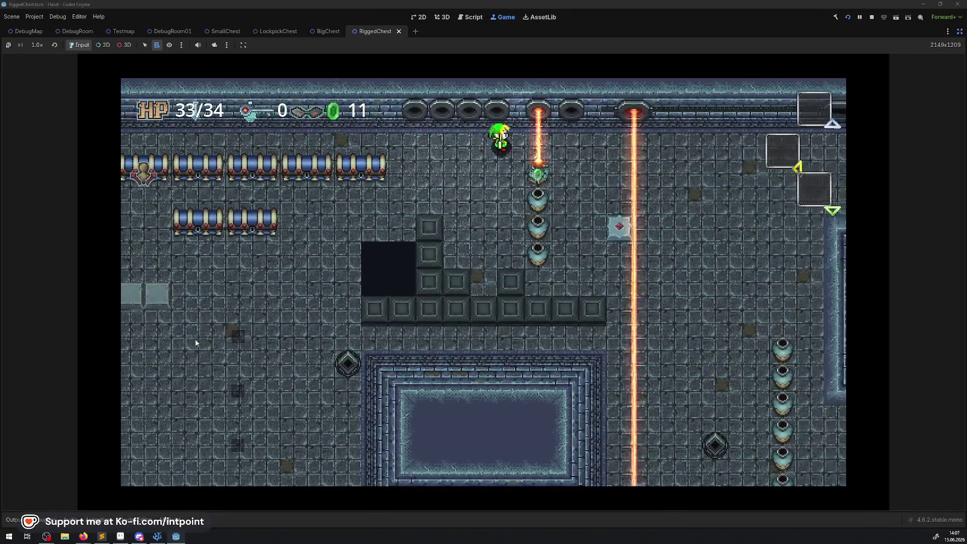
pyautogui.press('Down')
pyautogui.press('Down')
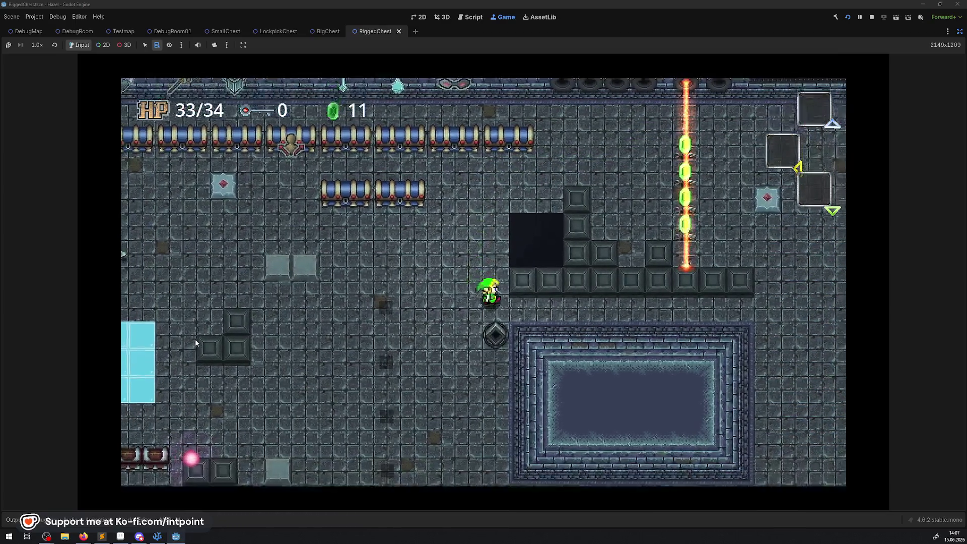
pyautogui.press('Right')
pyautogui.press('Up')
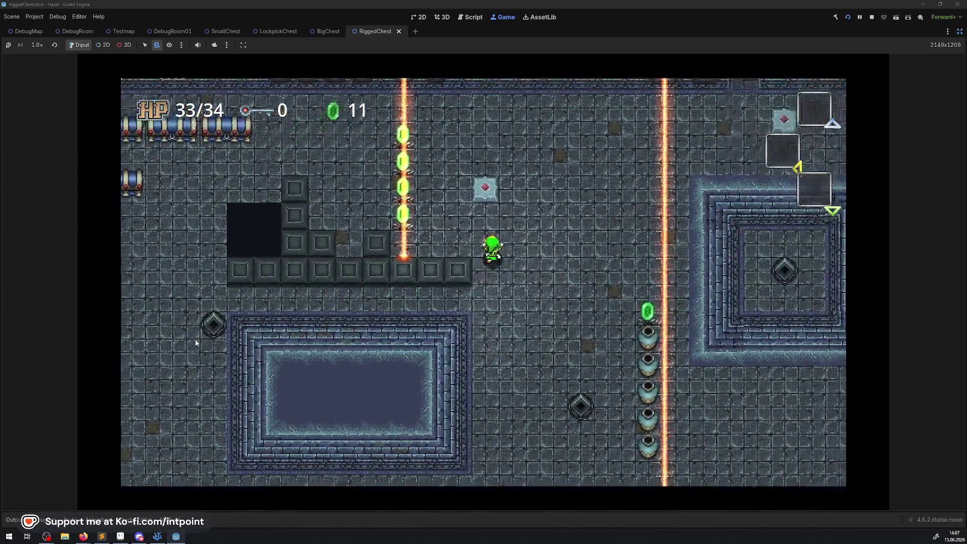
pyautogui.press('Right')
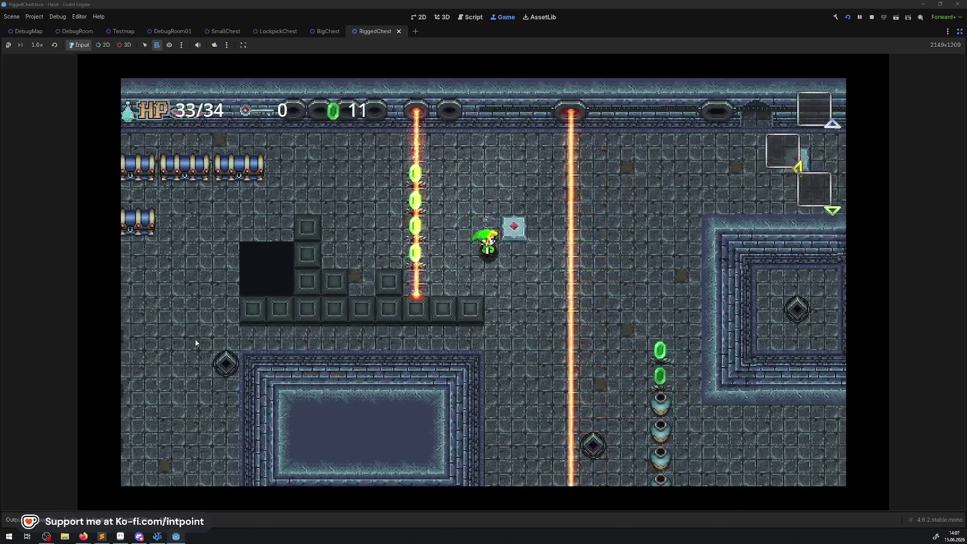
pyautogui.press('Up')
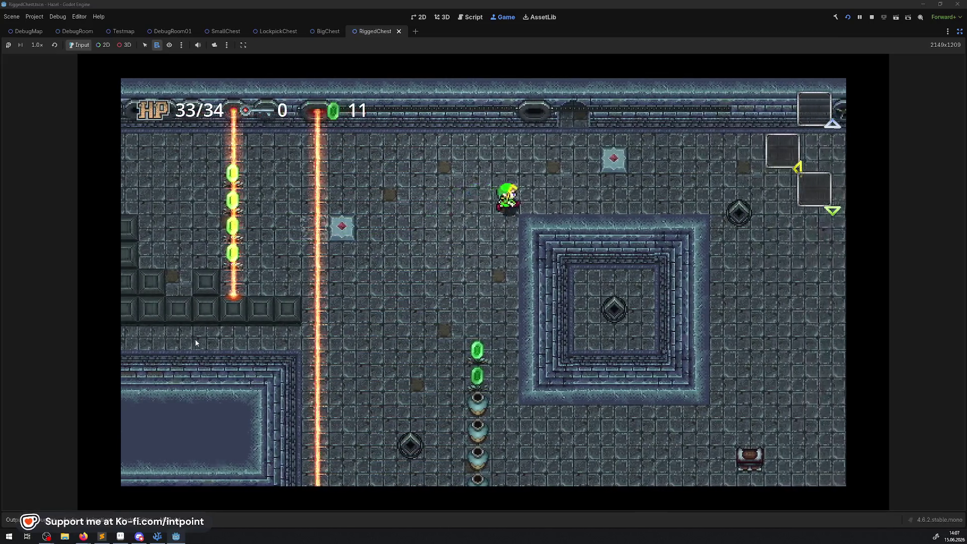
# Step: Guide the player up-left to the chests, trigger the interaction prompt, and stop the game
pyautogui.press('Up')
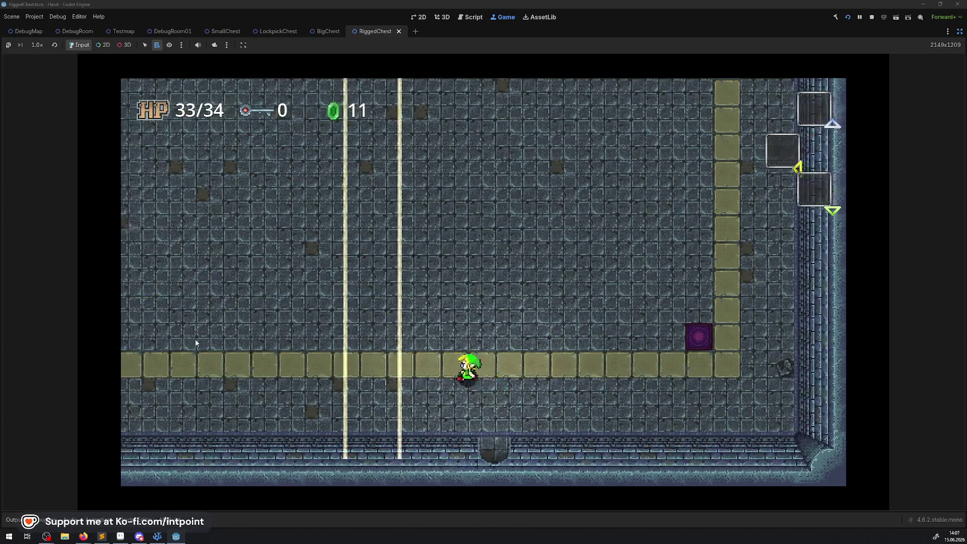
pyautogui.press('Up')
pyautogui.press('Left')
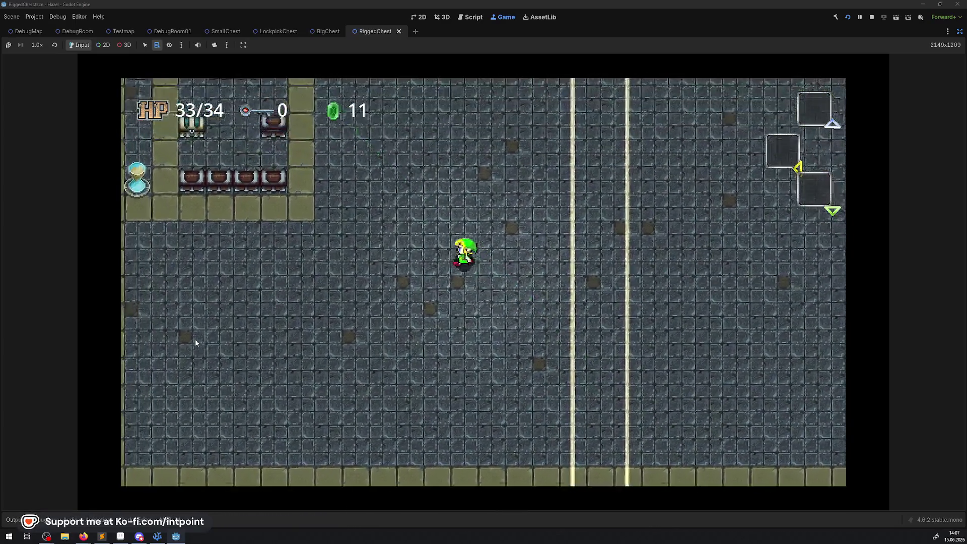
pyautogui.press('Up')
pyautogui.press('Left')
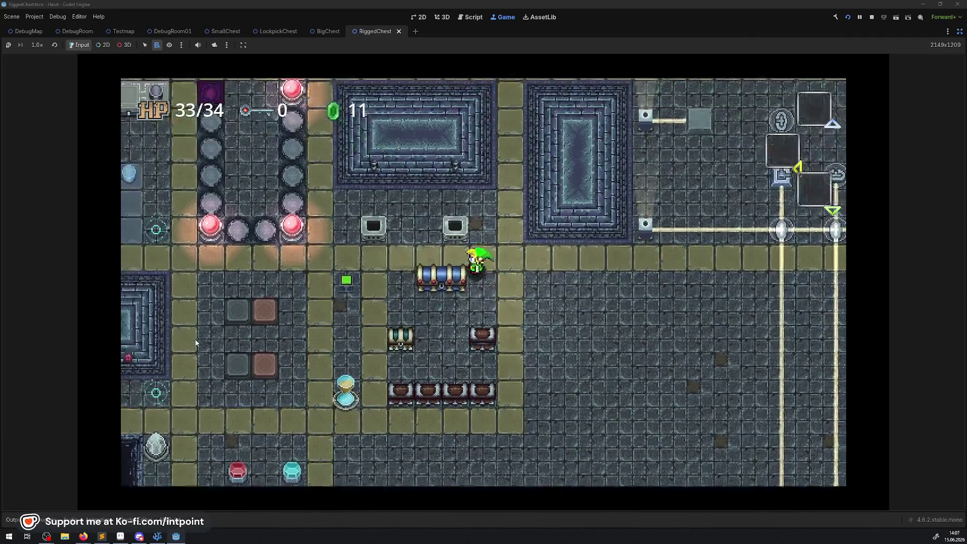
pyautogui.press('Left')
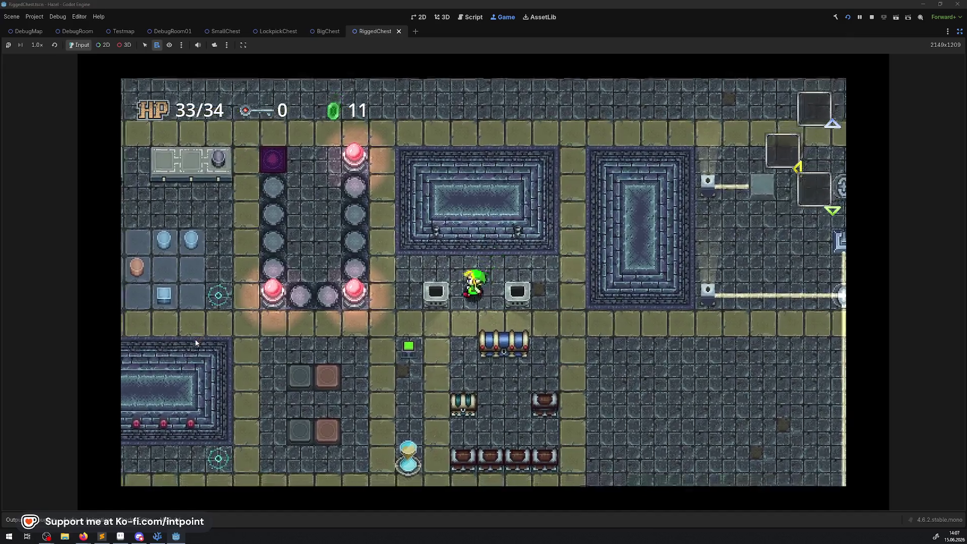
pyautogui.press('Up')
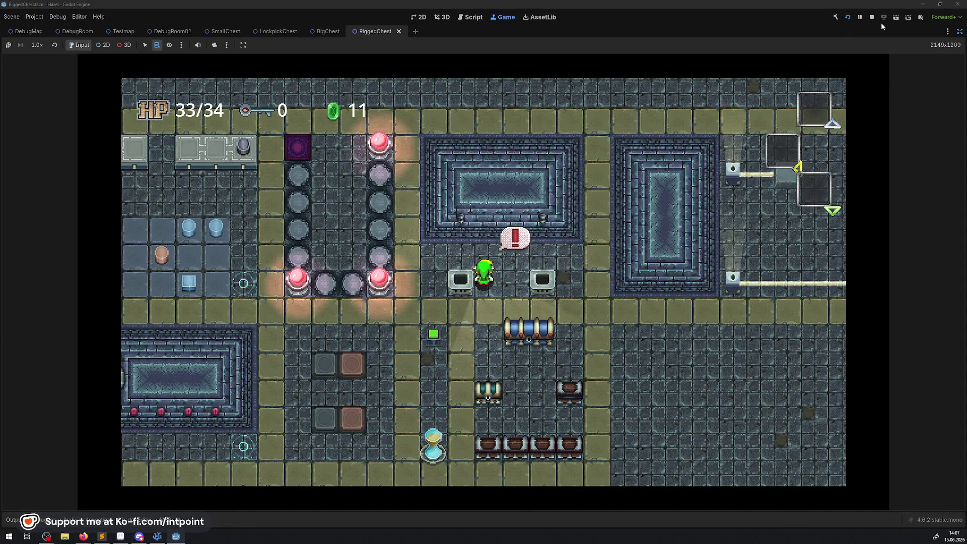
pyautogui.click(873, 18)
# Step: Change GD.RandRange(1, 10) > 11 to > 7 on line 41 of PChest.cs and save
pyautogui.click(157, 536)
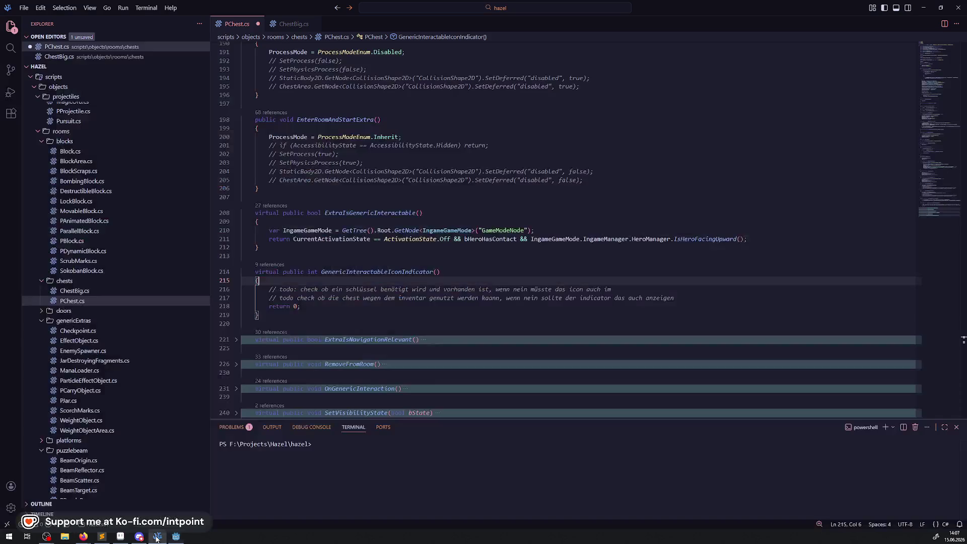
pyautogui.scroll(10, 363, 260)
pyautogui.scroll(15, 363, 260)
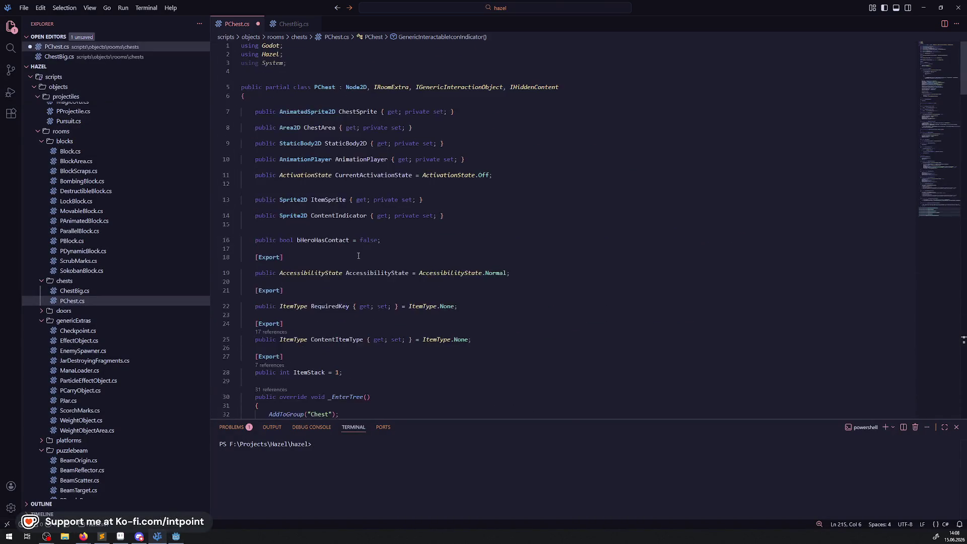
pyautogui.scroll(-8, 365, 176)
pyautogui.doubleClick(436, 151)
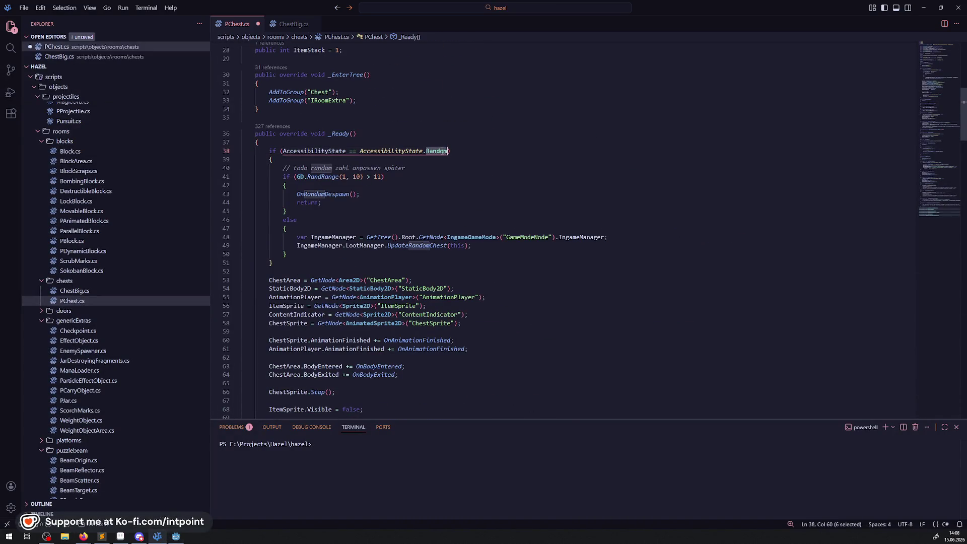
pyautogui.scroll(-7, 340, 74)
pyautogui.scroll(6, 383, 164)
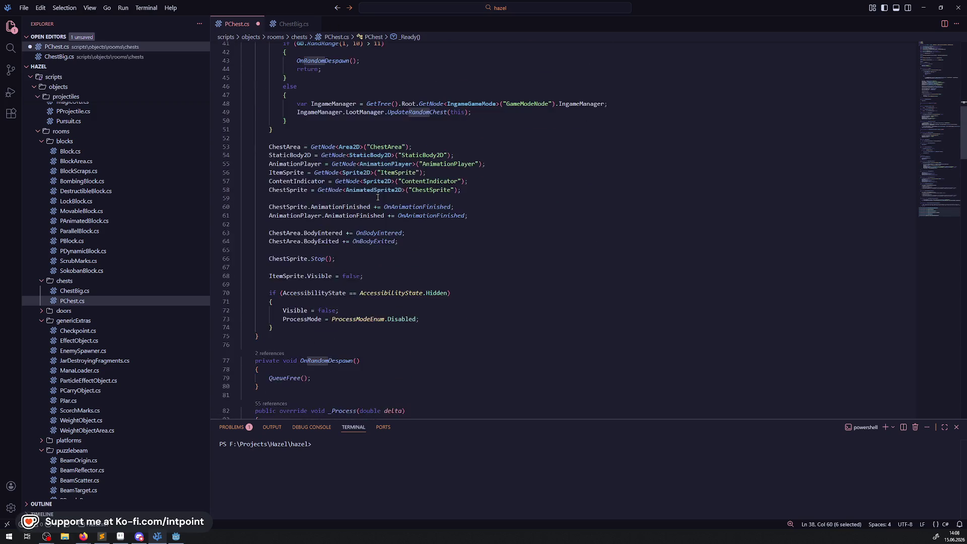
pyautogui.moveTo(374, 137); pyautogui.dragTo(382, 138)
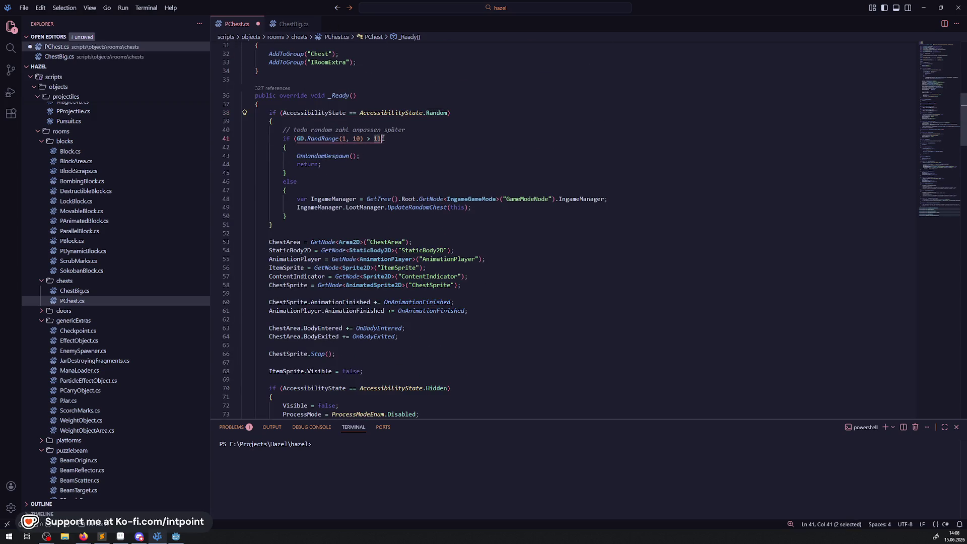
pyautogui.write('7')
pyautogui.hotkey('ctrl', 's')
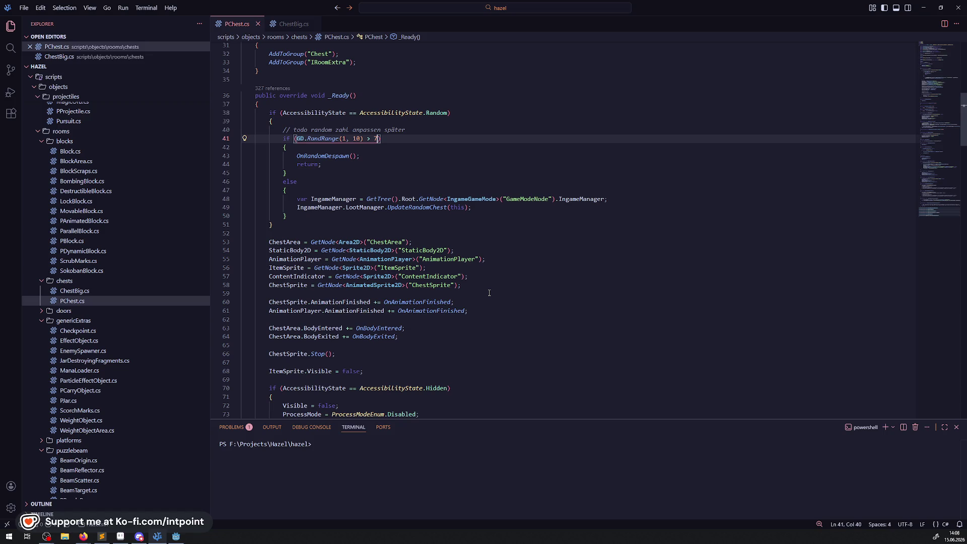
pyautogui.scroll(-3, 489, 293)
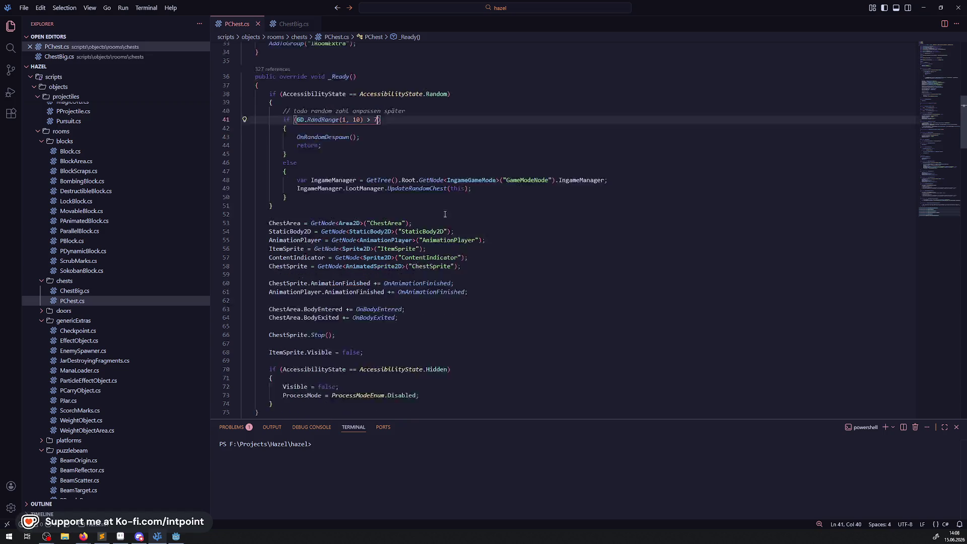
# Step: Review the Hidden, Visible and ProcessMode code in PChest.cs and collapse OnAnimationFinished
pyautogui.doubleClick(429, 312)
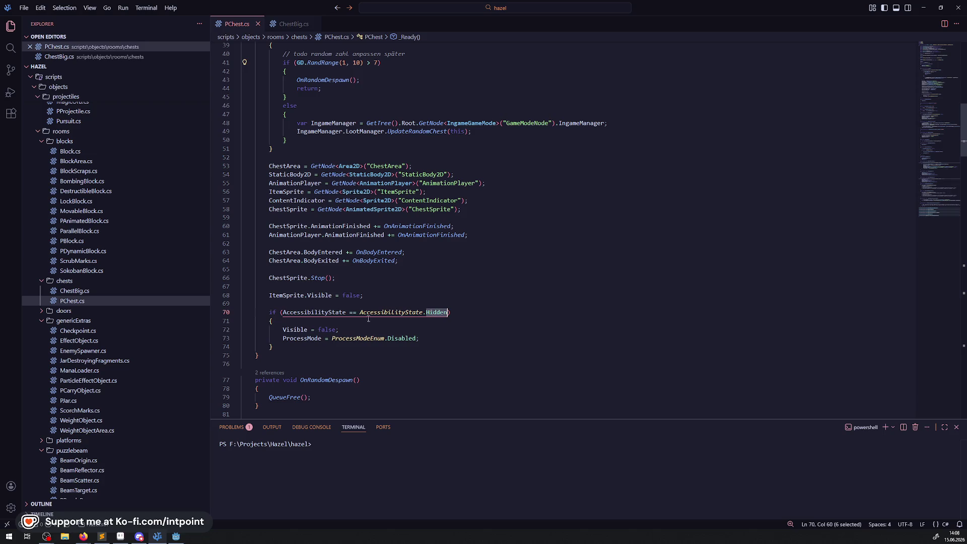
pyautogui.doubleClick(305, 339)
pyautogui.doubleClick(404, 339)
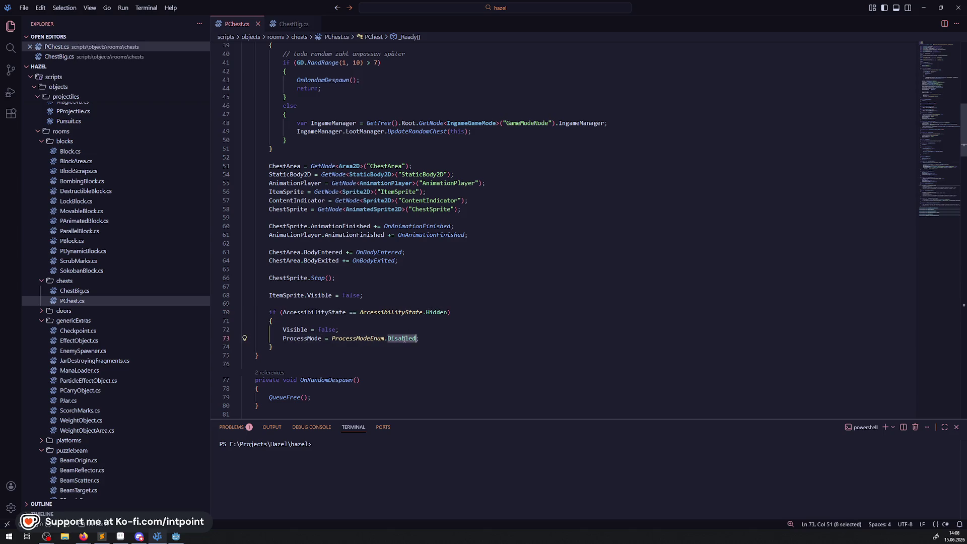
pyautogui.doubleClick(304, 338)
pyautogui.doubleClick(300, 330)
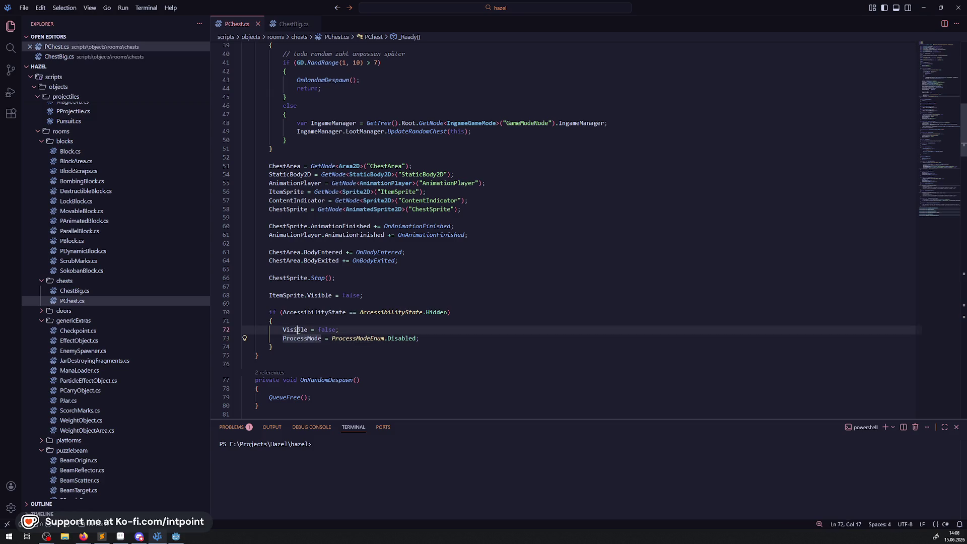
pyautogui.scroll(-8, 345, 341)
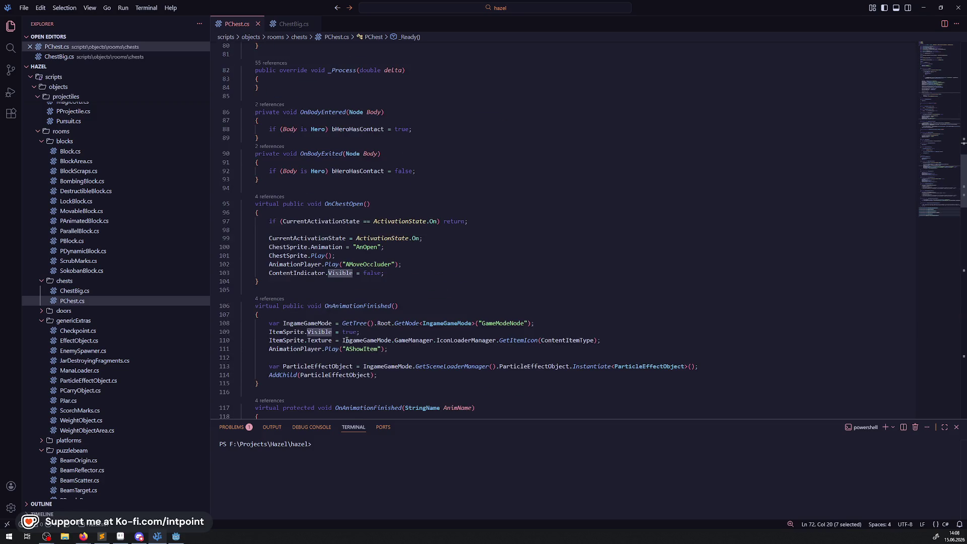
pyautogui.scroll(-3, 345, 341)
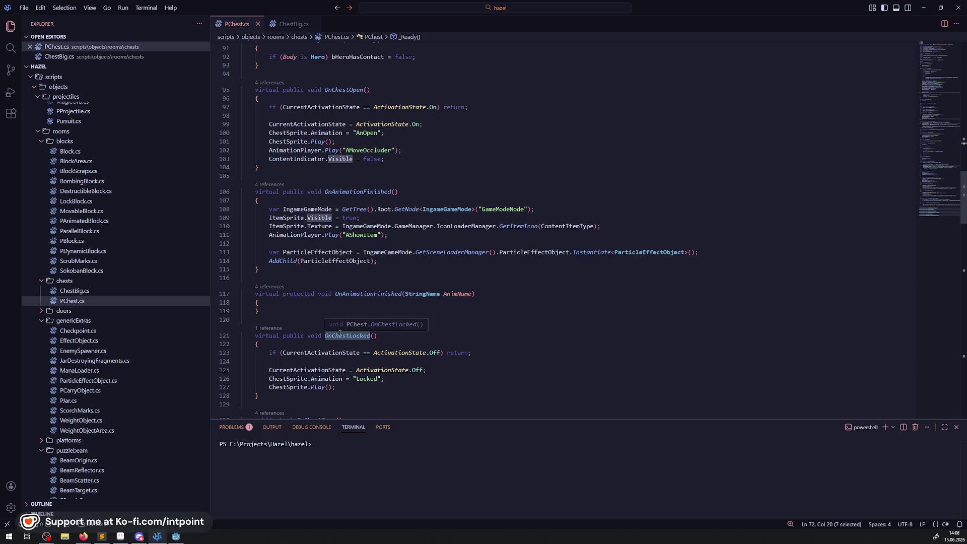
pyautogui.click(237, 294)
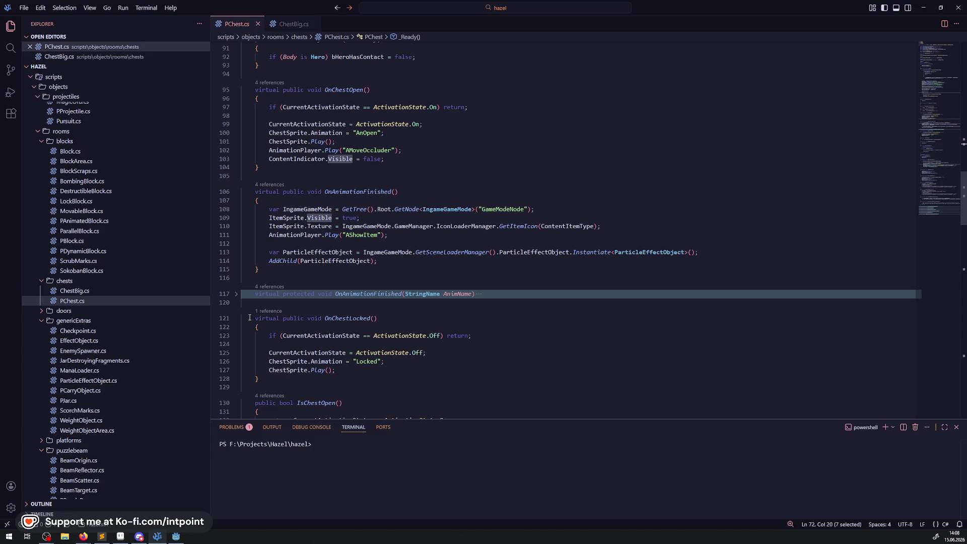
pyautogui.scroll(3, 325, 270)
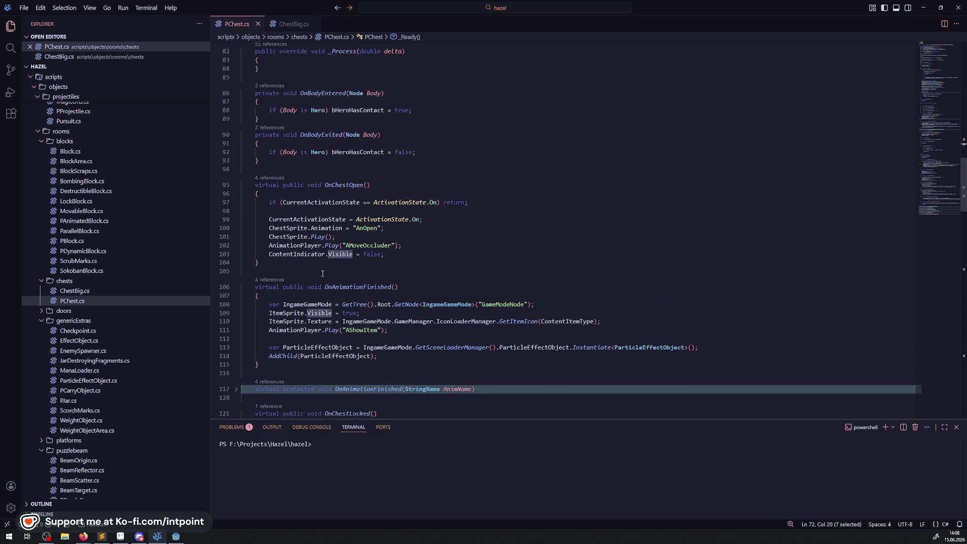
pyautogui.scroll(-15, 322, 273)
pyautogui.scroll(-12, 323, 276)
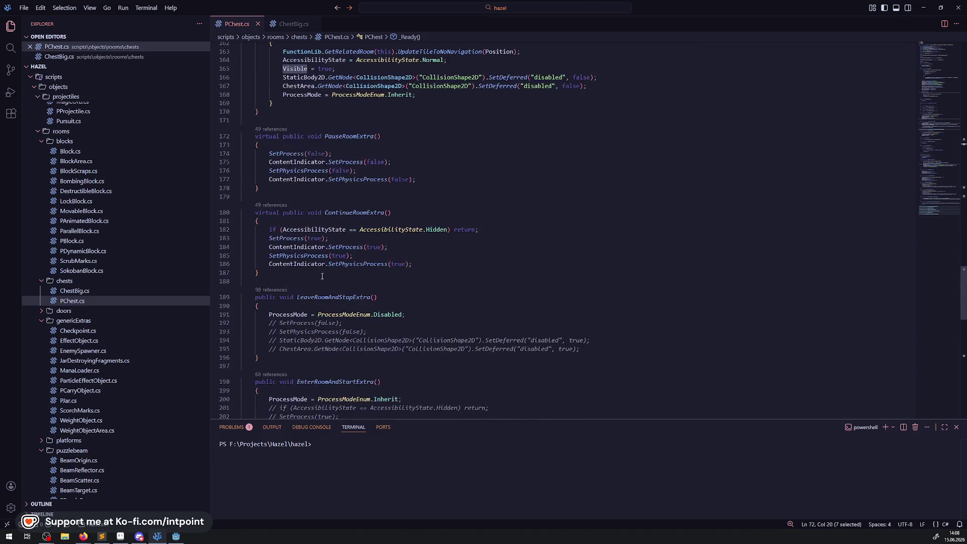
pyautogui.scroll(-10, 322, 276)
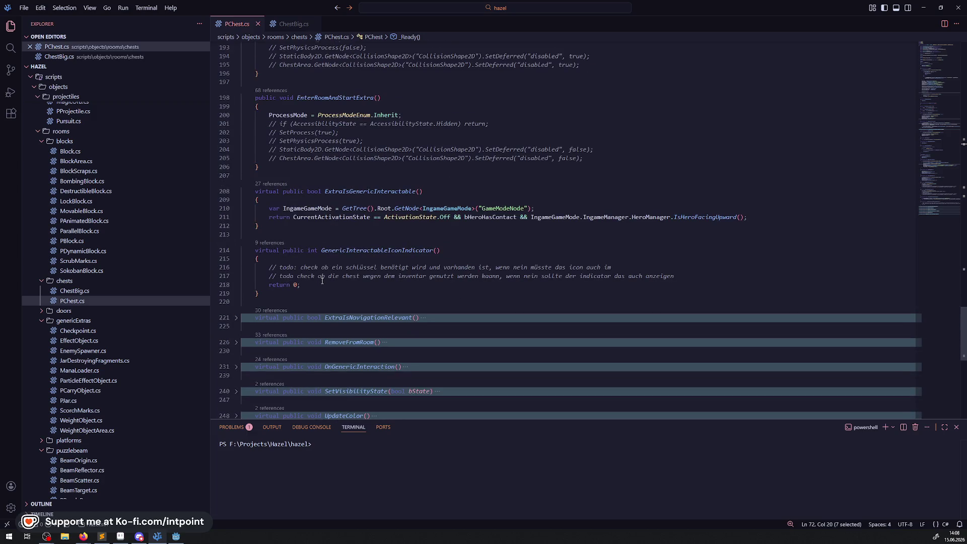
pyautogui.scroll(4, 322, 282)
pyautogui.scroll(-5, 342, 261)
pyautogui.scroll(-4, 359, 245)
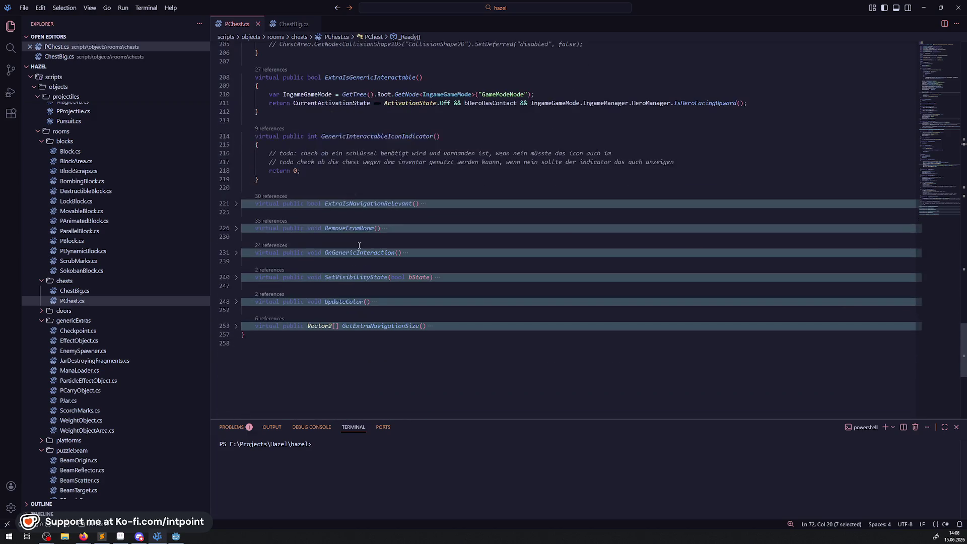
pyautogui.scroll(7, 252, 211)
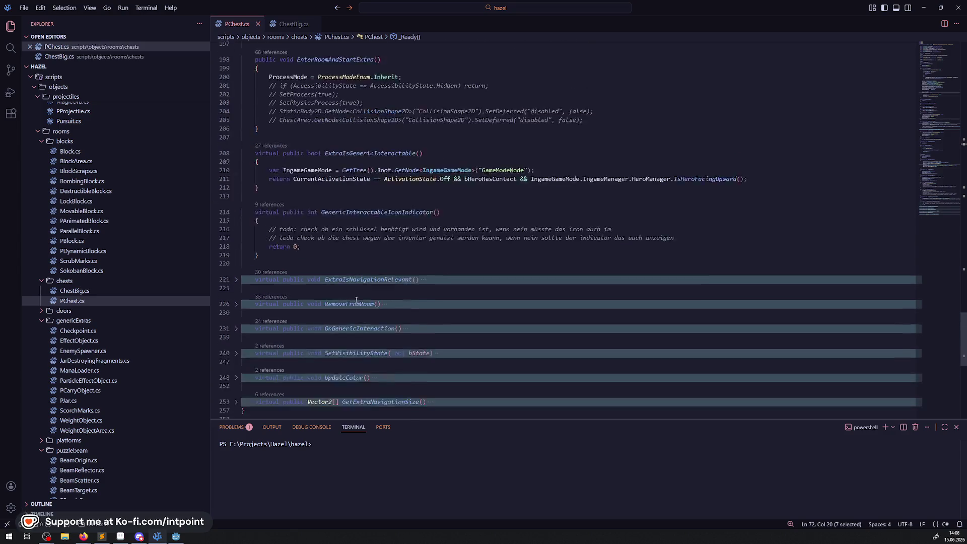
# Step: Copy the AccessibilityState.Hidden early return into LeaveRoomAndStopExtra and EnterRoomAndStartExtra
pyautogui.click(326, 155)
pyautogui.doubleClick(327, 155)
pyautogui.scroll(6, 382, 237)
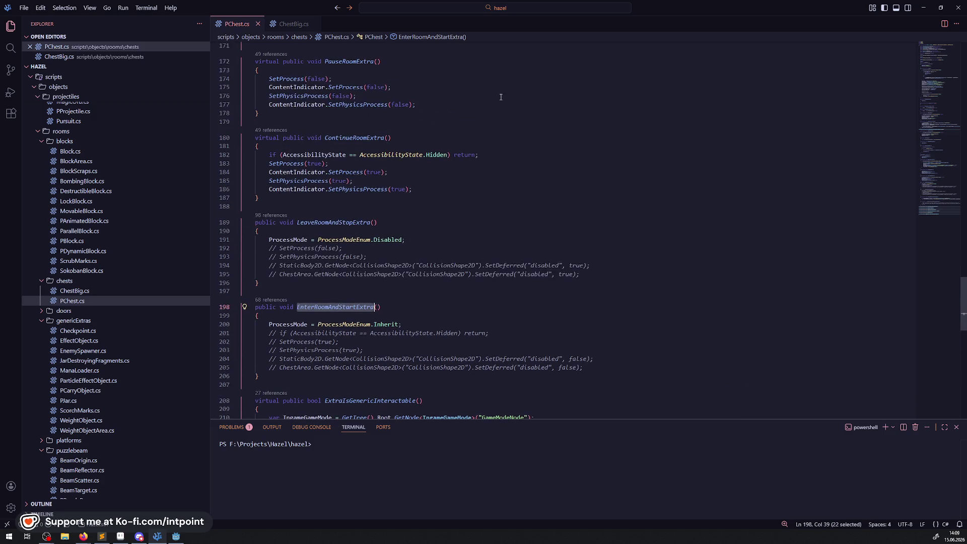
pyautogui.moveTo(480, 155); pyautogui.dragTo(248, 154)
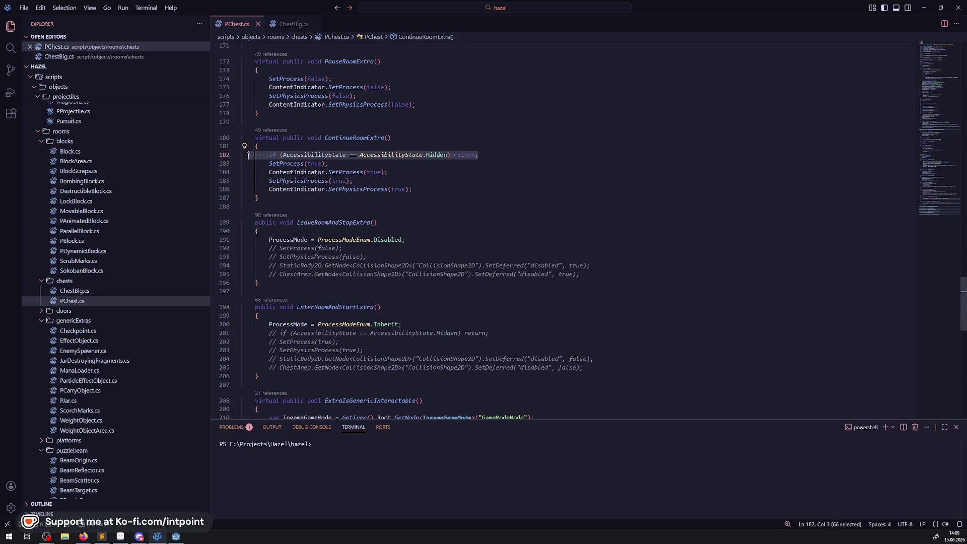
pyautogui.hotkey('ctrl', 'c')
pyautogui.click(259, 231)
pyautogui.press('Return')
pyautogui.hotkey('ctrl', 'v')
pyautogui.click(259, 324)
pyautogui.press('Return')
pyautogui.hotkey('ctrl', 'v')
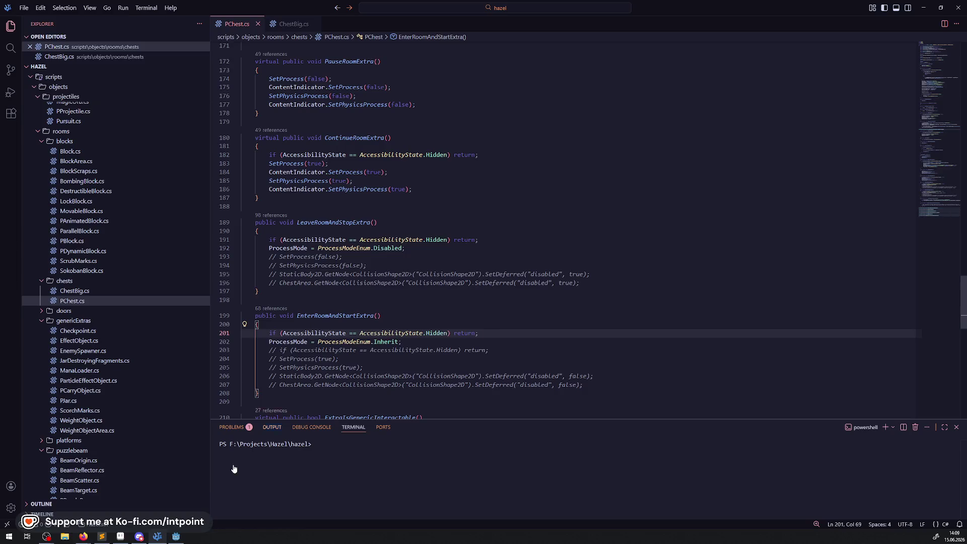
pyautogui.click(176, 536)
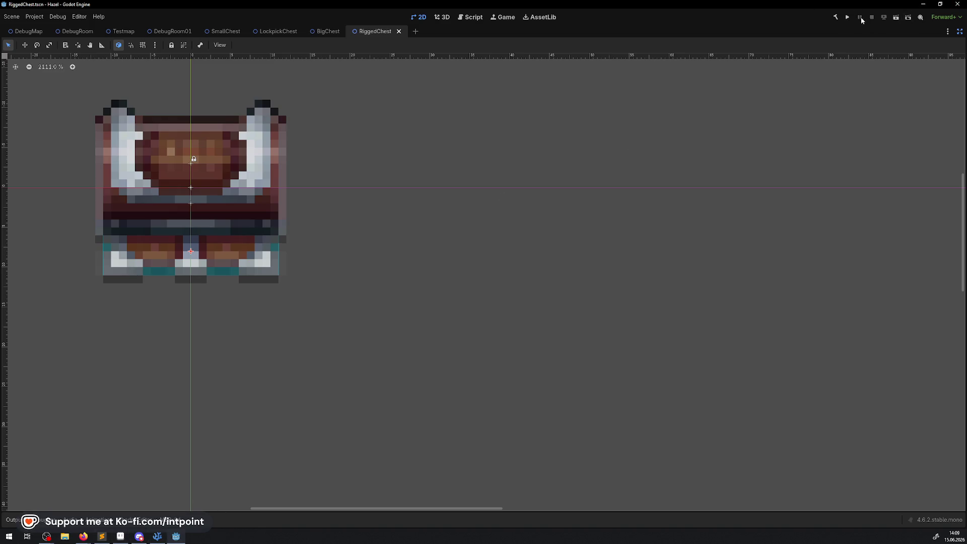
# Step: Run the game, hide the output log, and walk the player up through the rooms
pyautogui.click(853, 17)
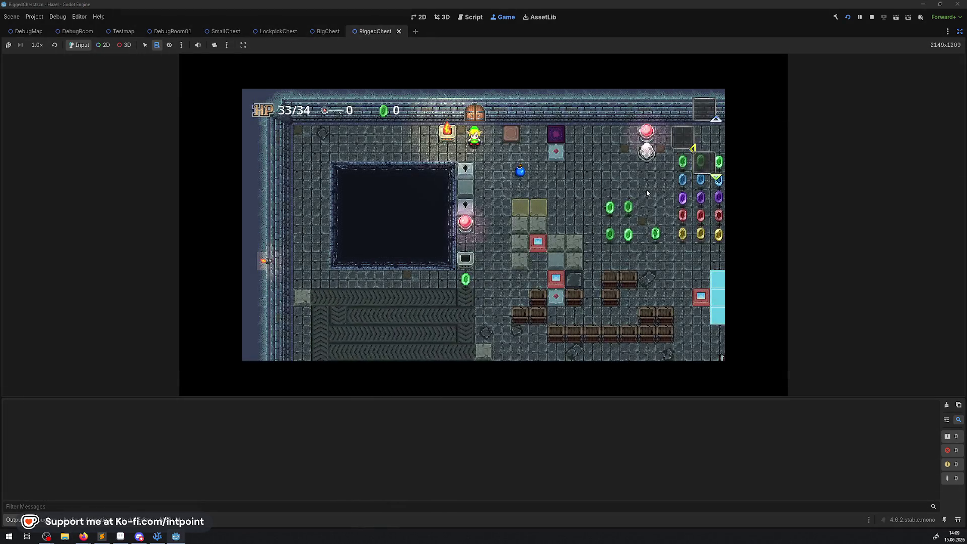
pyautogui.press('Right')
pyautogui.press('Up')
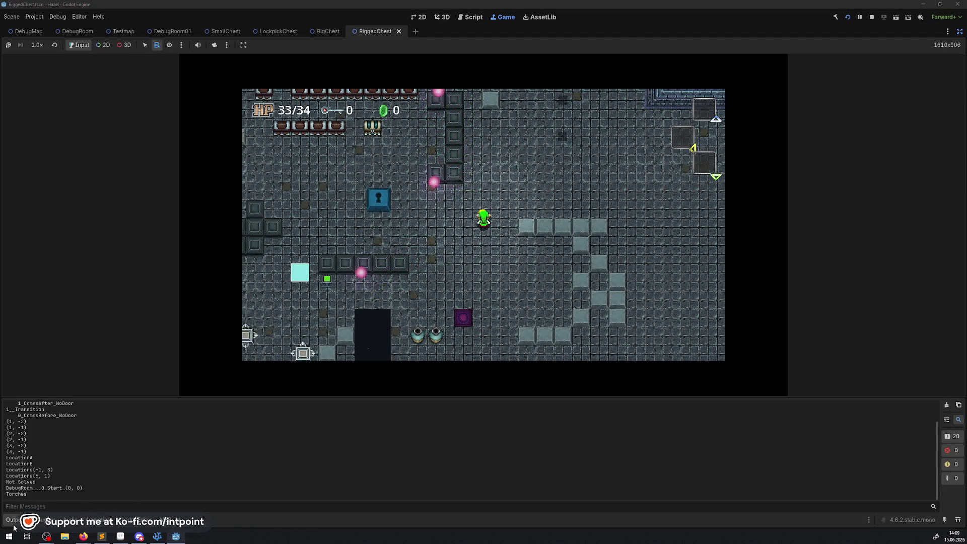
pyautogui.hotkey('ctrl', 'j')
pyautogui.press('Up')
pyautogui.press('Right')
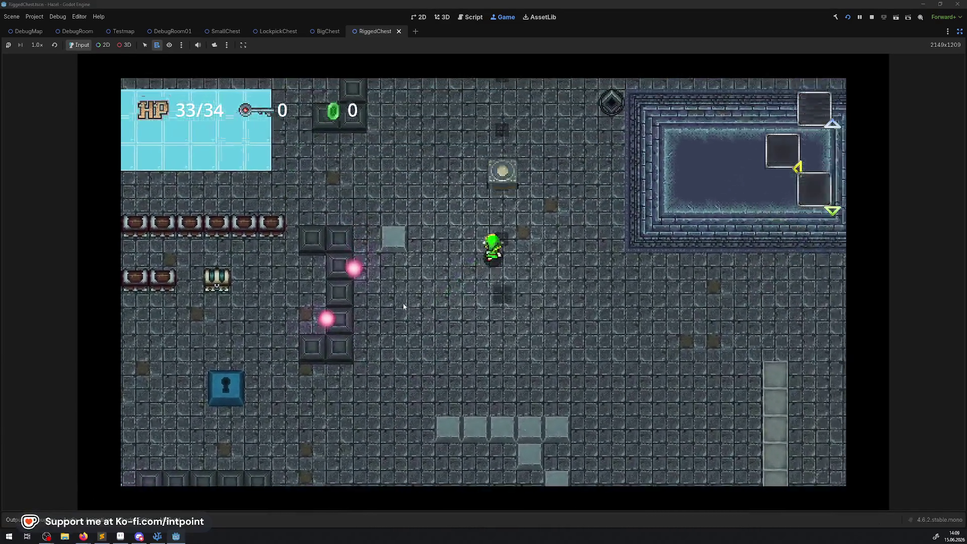
pyautogui.press('Up')
pyautogui.press('Right')
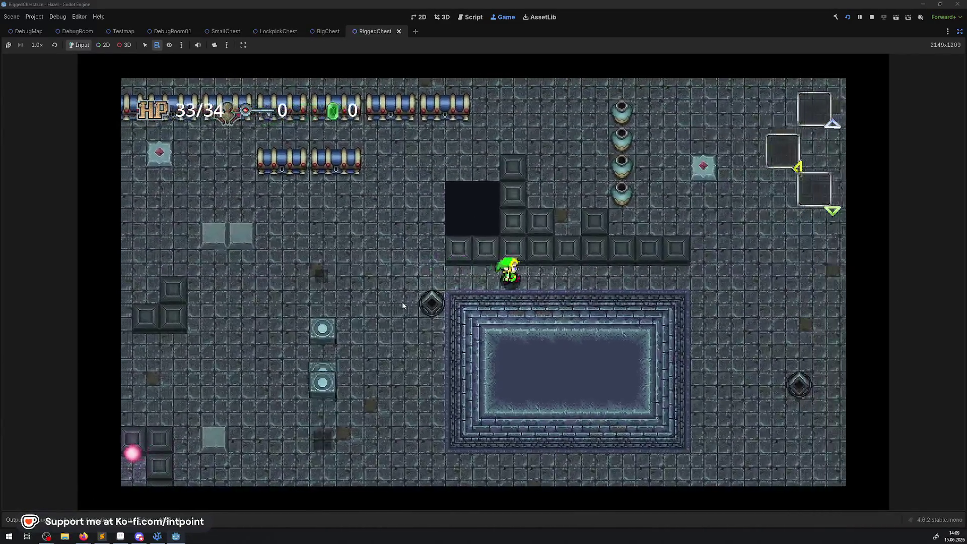
pyautogui.press('Right')
pyautogui.press('Up')
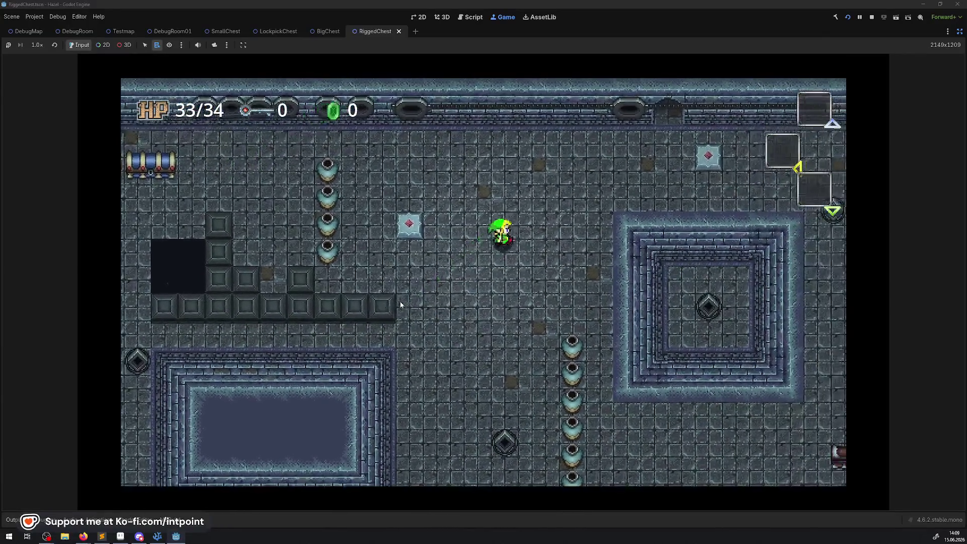
# Step: Walk the player through the top doorway and up-left toward the chests
pyautogui.press('Up')
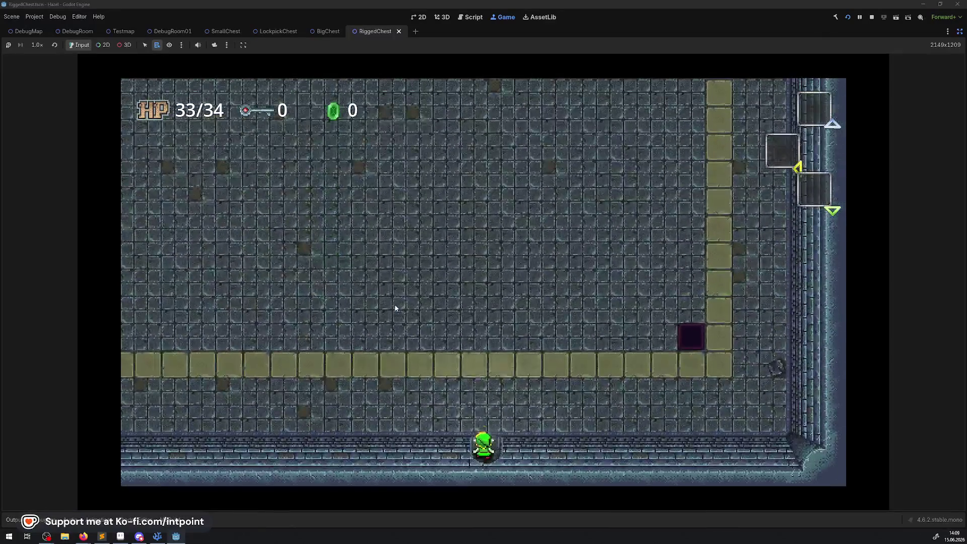
pyautogui.press('Left')
pyautogui.press('Up')
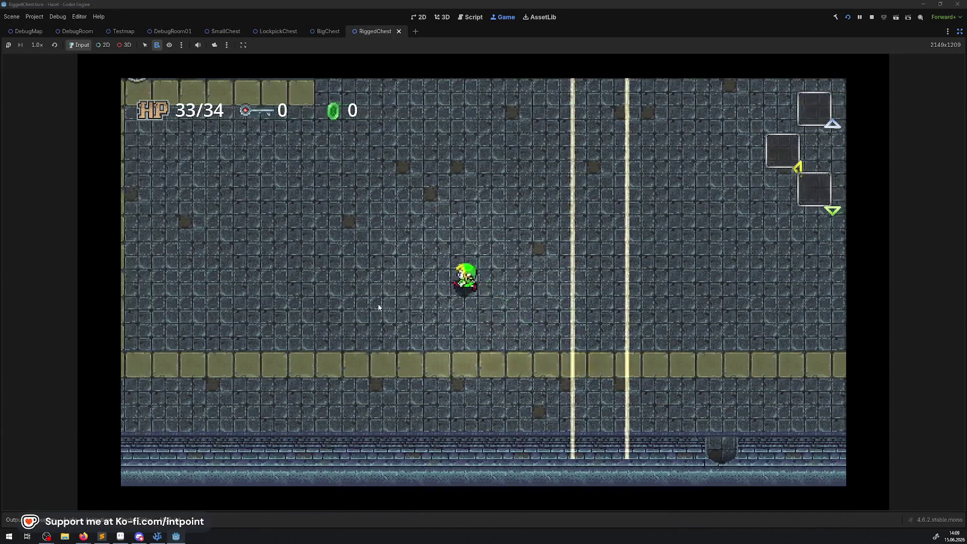
pyautogui.press('Up')
pyautogui.press('Left')
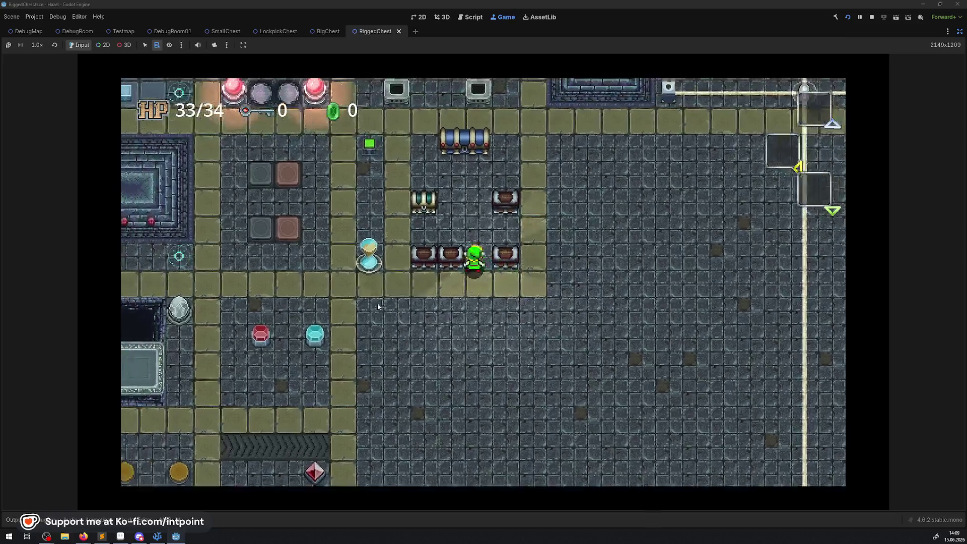
pyautogui.press('Up')
pyautogui.press('Left')
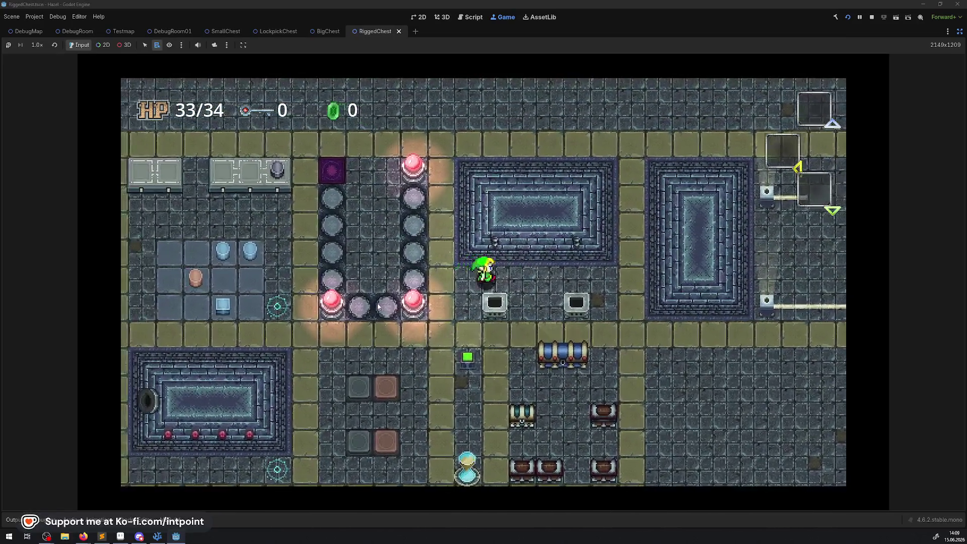
# Step: Light the braziers, open the appearing chest to reach 100 rupees, and stop the game
pyautogui.press('Right')
pyautogui.press('Down')
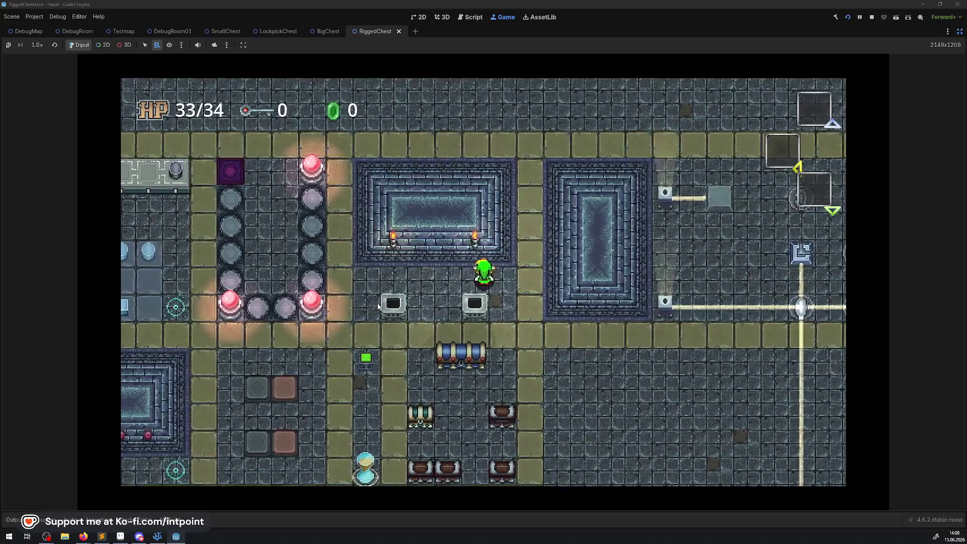
pyautogui.press('Left')
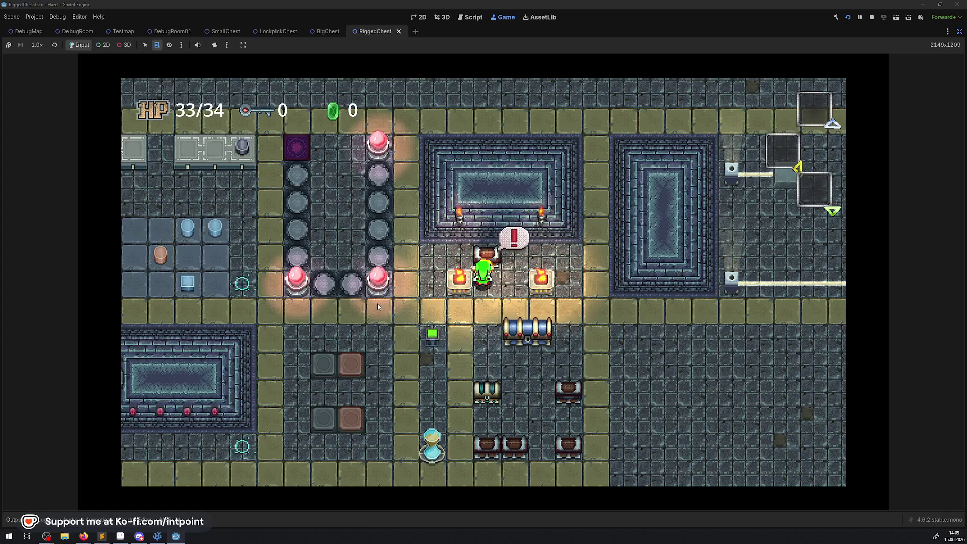
pyautogui.press('space')
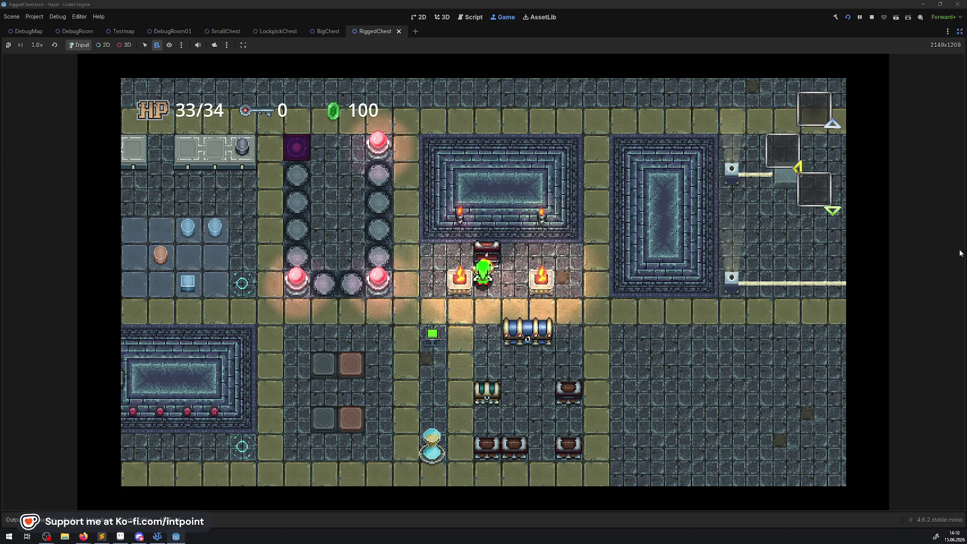
pyautogui.click(871, 17)
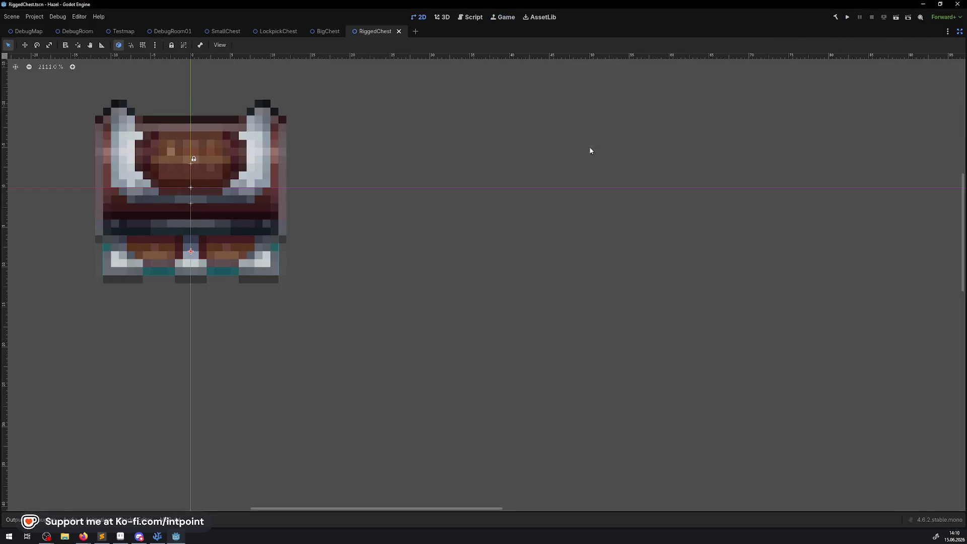
# Step: Restore the editor docks, open the DebugRoom scene, narrow the left dock, and return to VS Code
pyautogui.click(960, 31)
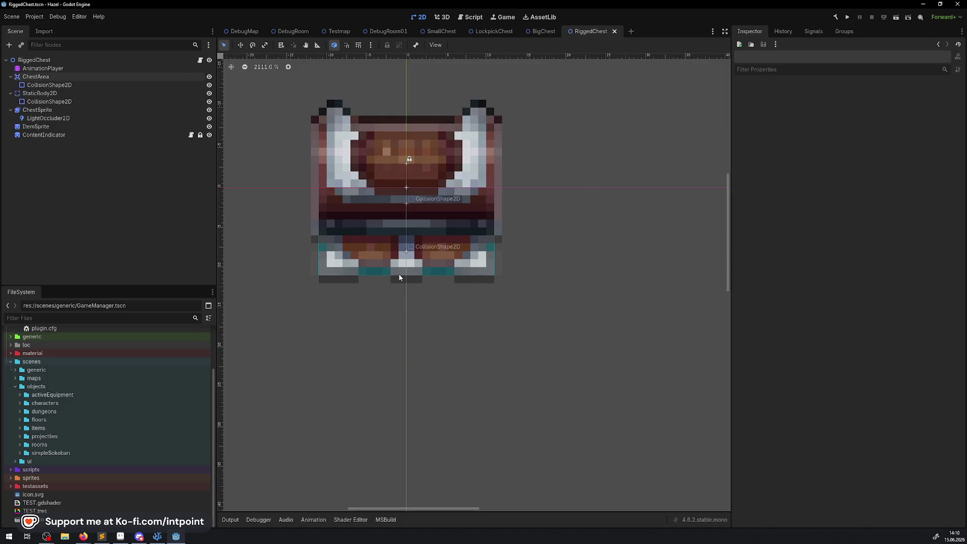
pyautogui.click(296, 31)
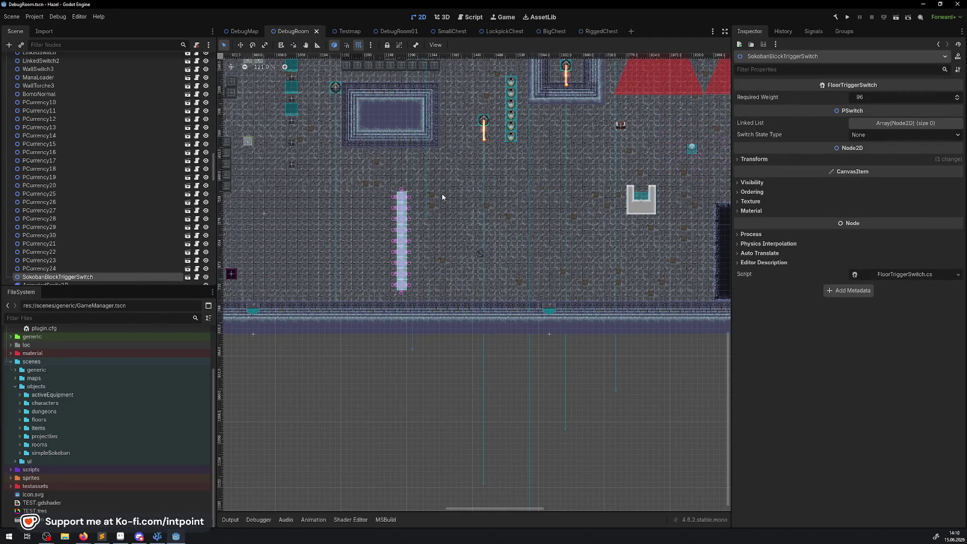
pyautogui.scroll(-3, 522, 152)
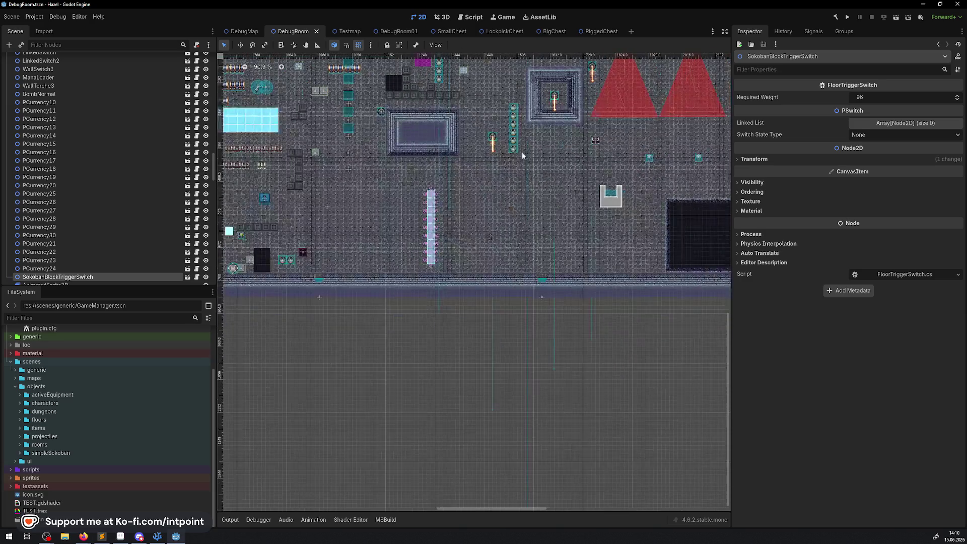
pyautogui.scroll(5, 275, 186)
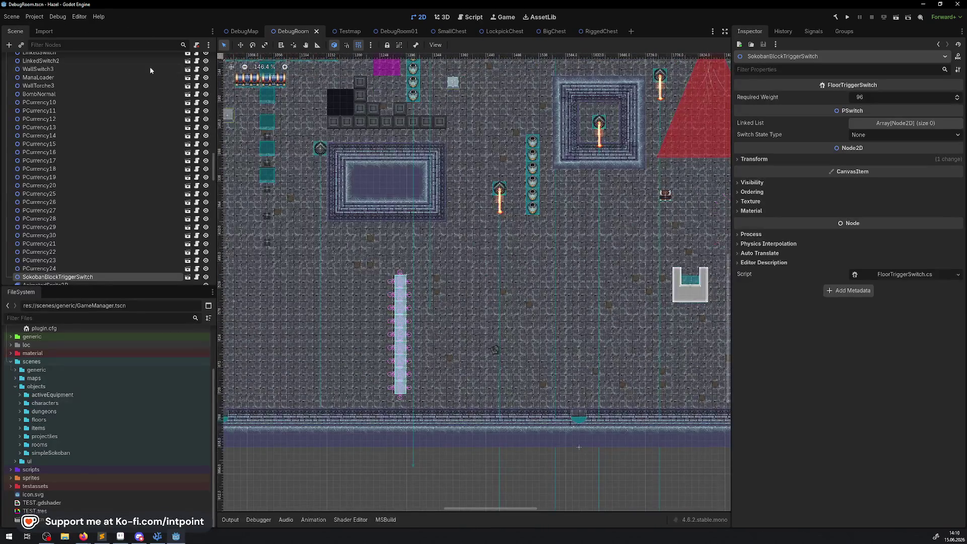
pyautogui.moveTo(216, 170); pyautogui.dragTo(150, 170)
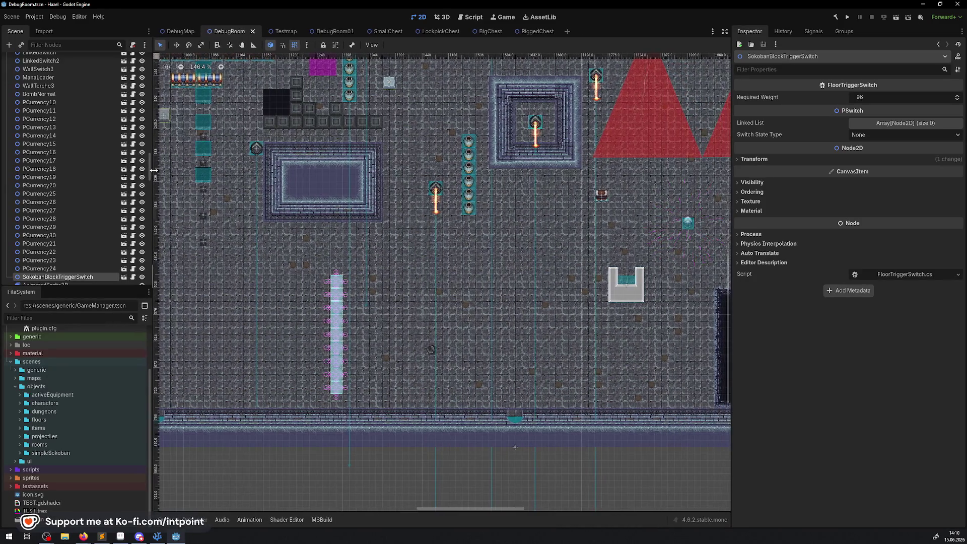
pyautogui.click(157, 537)
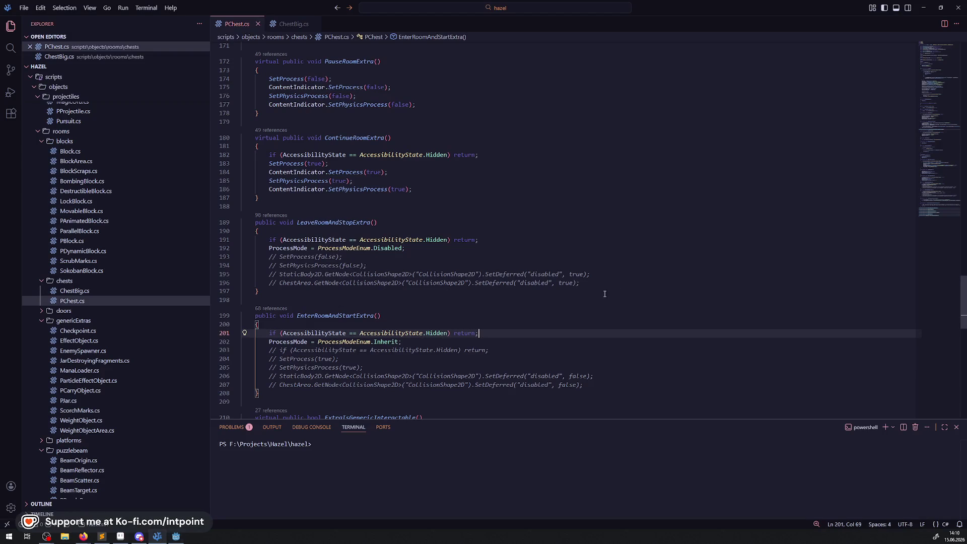
# Step: Delete the commented-out lines in LeaveRoomAndStopExtra and EnterRoomAndStartExtra and save PChest.cs
pyautogui.moveTo(594, 283); pyautogui.dragTo(183, 257)
pyautogui.press('BackSpace')
pyautogui.click(584, 350)
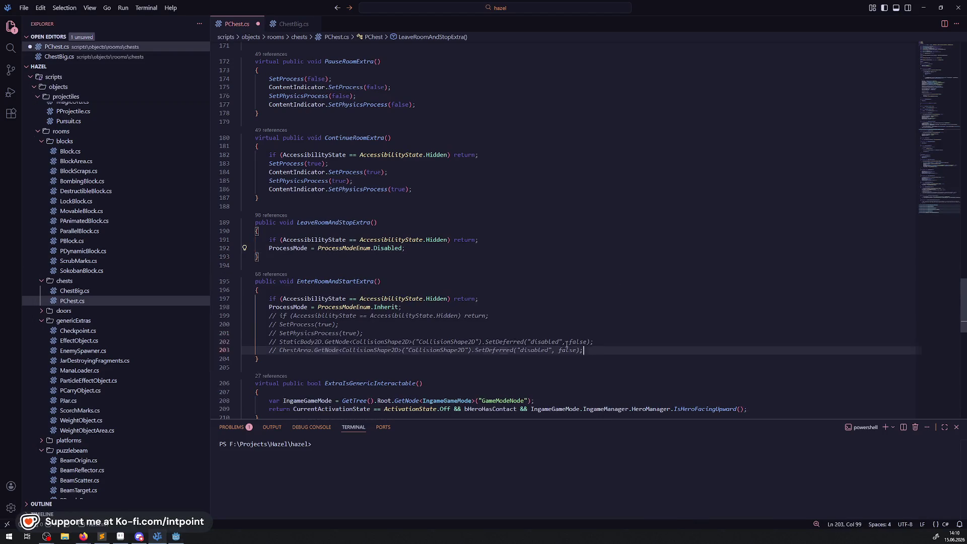
pyautogui.moveTo(585, 350); pyautogui.dragTo(401, 308)
pyautogui.press('BackSpace')
pyautogui.click(535, 237)
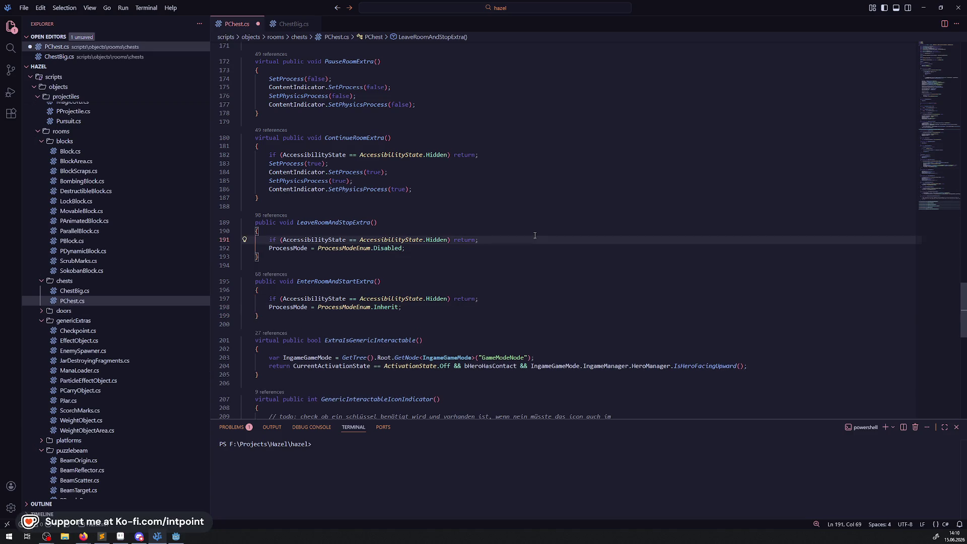
pyautogui.hotkey('ctrl', 's')
# Step: Highlight PauseRoomExtra and the room leave/enter methods for review
pyautogui.scroll(3, 381, 236)
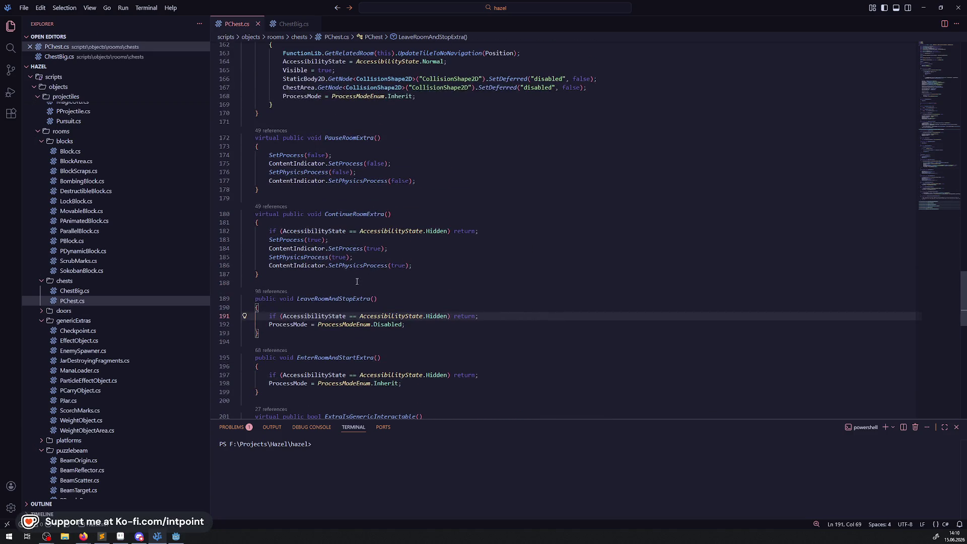
pyautogui.moveTo(327, 137)
pyautogui.mouseDown()
pyautogui.moveTo(353, 191)
pyautogui.moveTo(398, 224)
pyautogui.mouseUp()
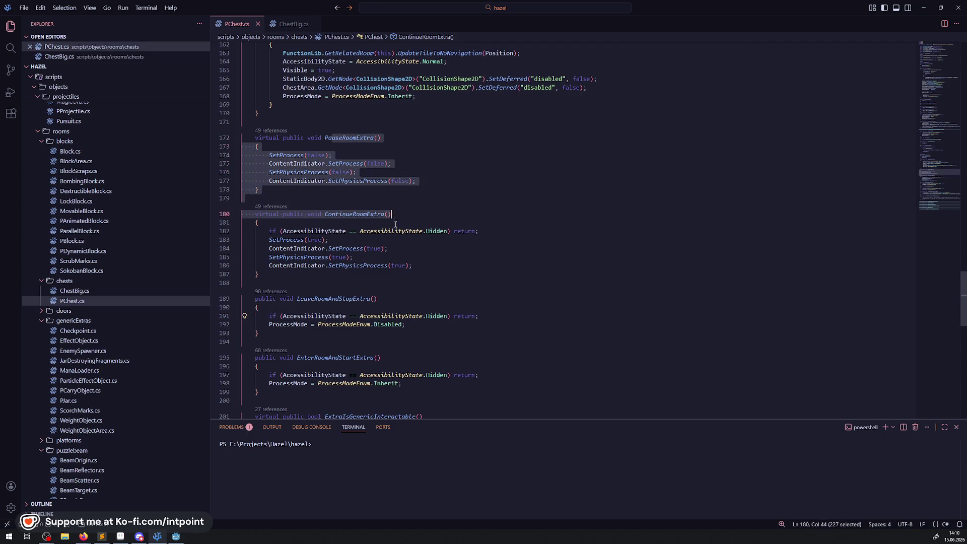
pyautogui.click(398, 230)
pyautogui.moveTo(268, 154); pyautogui.dragTo(446, 190)
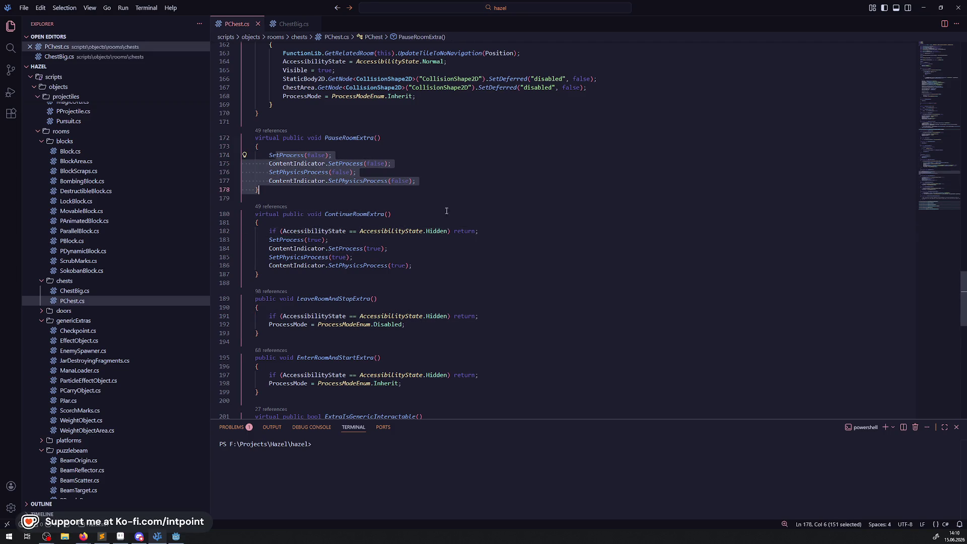
pyautogui.moveTo(432, 268); pyautogui.dragTo(281, 230)
pyautogui.scroll(-3, 443, 206)
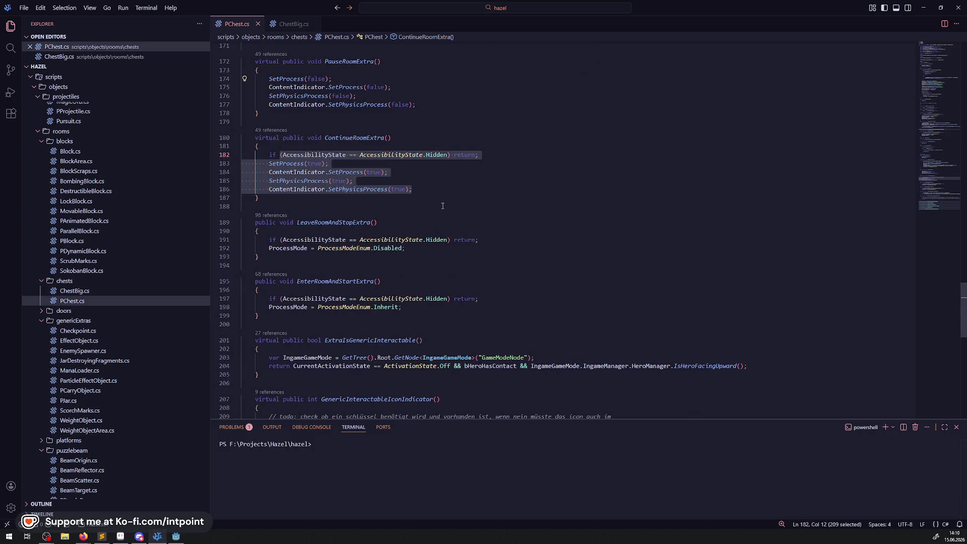
pyautogui.click(333, 225)
pyautogui.moveTo(262, 316)
pyautogui.mouseDown()
pyautogui.moveTo(282, 298)
pyautogui.moveTo(255, 212)
pyautogui.mouseUp()
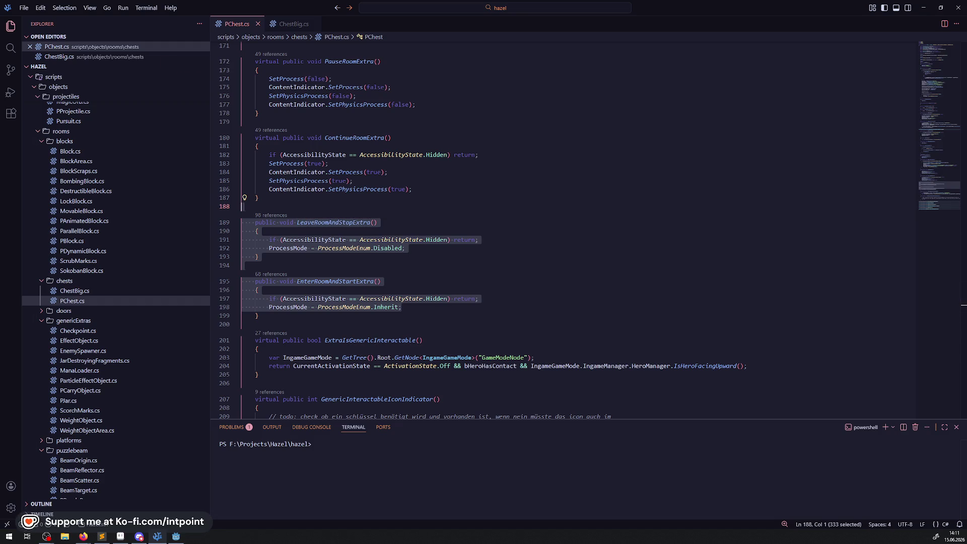
pyautogui.click(515, 263)
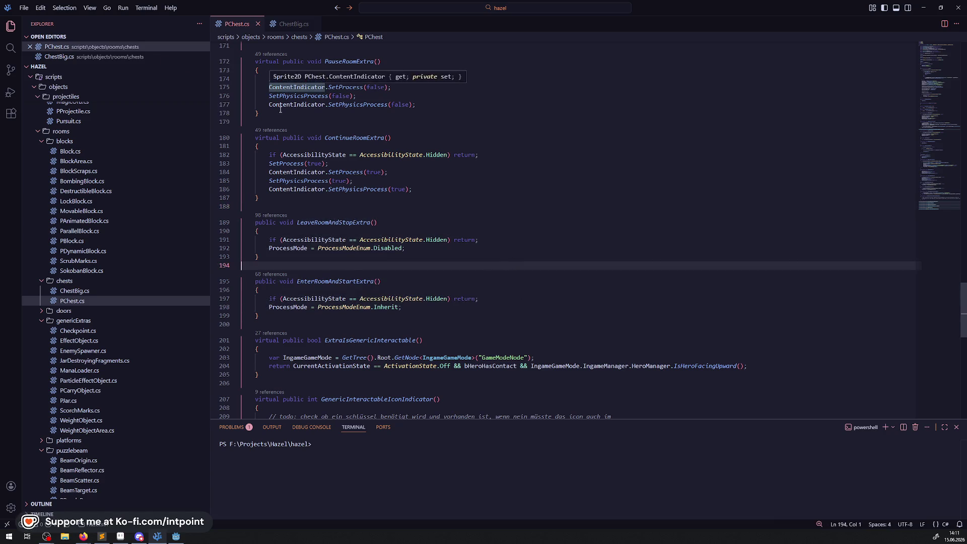
# Step: Move the ContentIndicator.SetProcess calls below SetPhysicsProcess in PauseRoomExtra and ContinueRoomExtra, and save
pyautogui.scroll(2, 272, 151)
pyautogui.moveTo(392, 125); pyautogui.dragTo(223, 127)
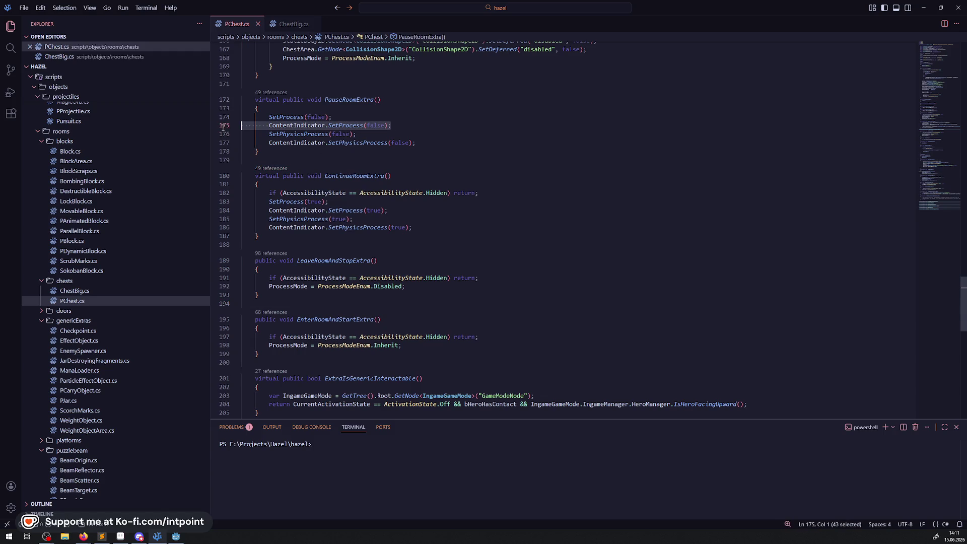
pyautogui.hotkey('ctrl', 'x')
pyautogui.hotkey('alt', 'Down')
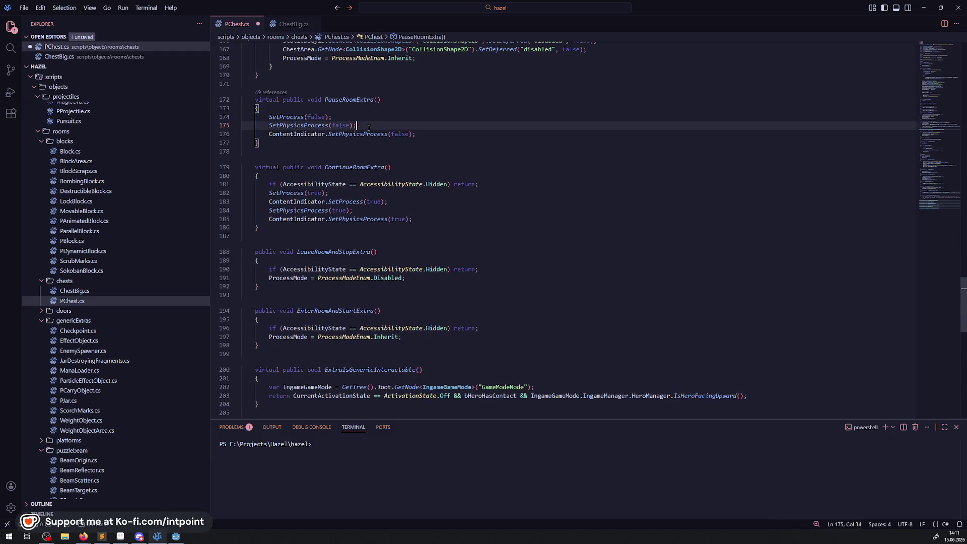
pyautogui.hotkey('ctrl', 'v')
pyautogui.hotkey('ctrl', 's')
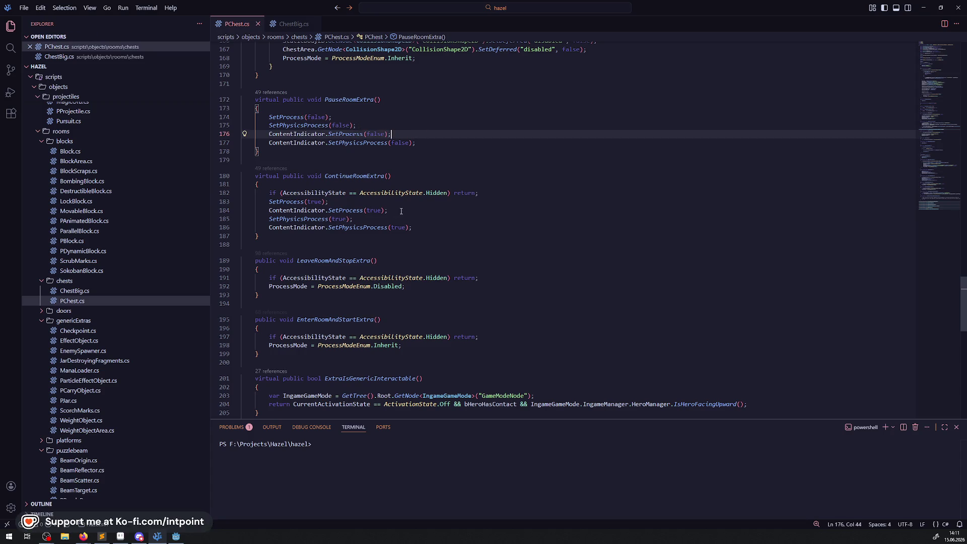
pyautogui.moveTo(386, 211); pyautogui.dragTo(197, 211)
pyautogui.press('BackSpace')
pyautogui.hotkey('ctrl', 'z')
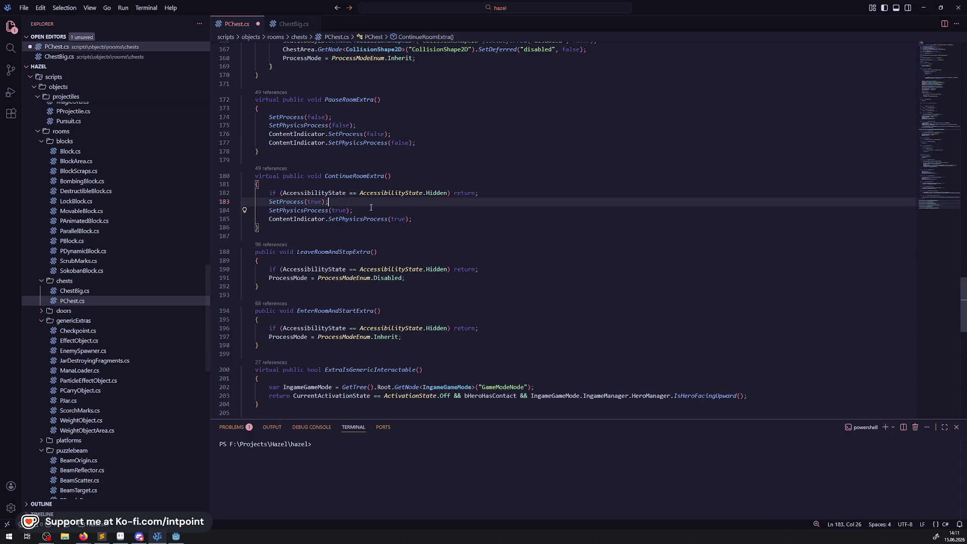
pyautogui.hotkey('ctrl', 's')
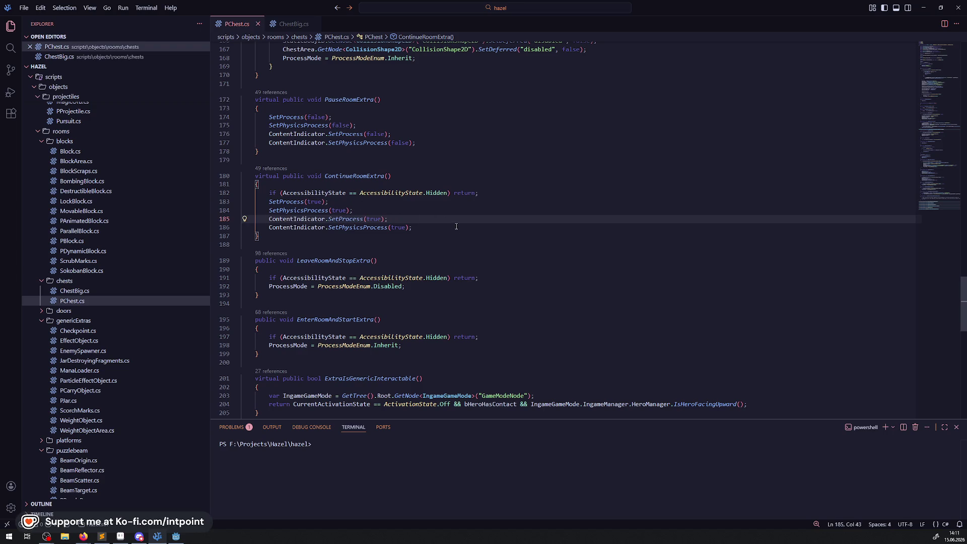
pyautogui.scroll(-2, 452, 254)
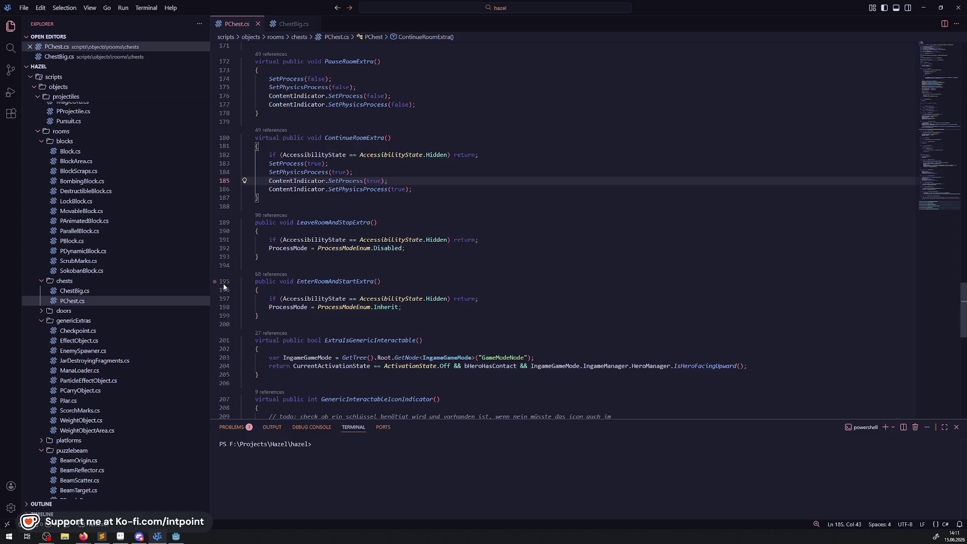
pyautogui.click(237, 281)
# Step: Collapse the room-extra methods, GenericInteractableIconIndicator and ExtraIsGenericInteractable in PChest.cs
pyautogui.click(236, 222)
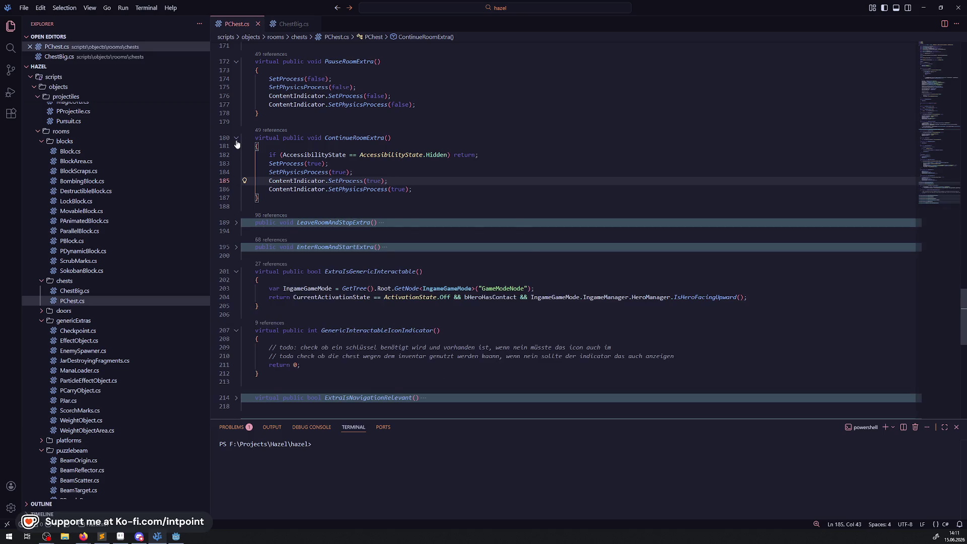
pyautogui.click(237, 137)
pyautogui.scroll(2, 243, 171)
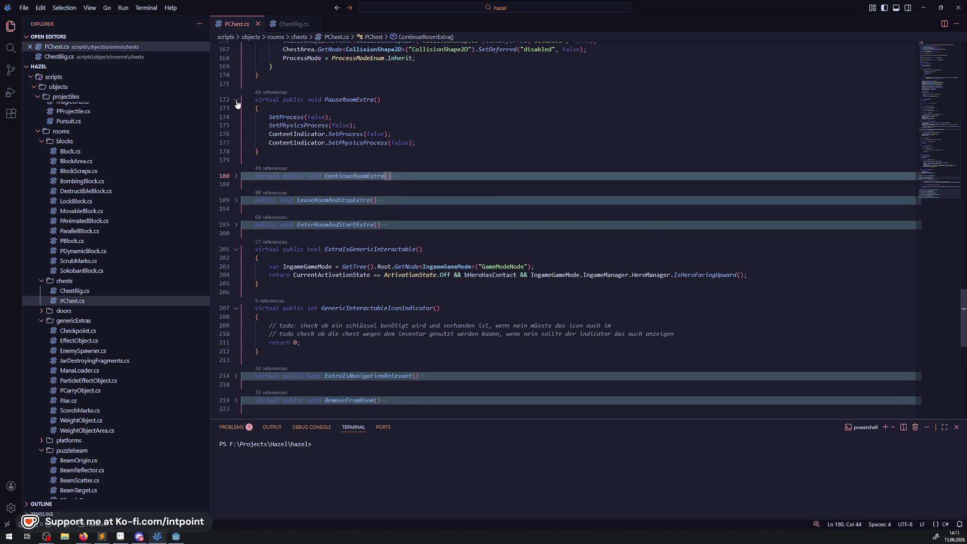
pyautogui.click(237, 100)
pyautogui.click(447, 240)
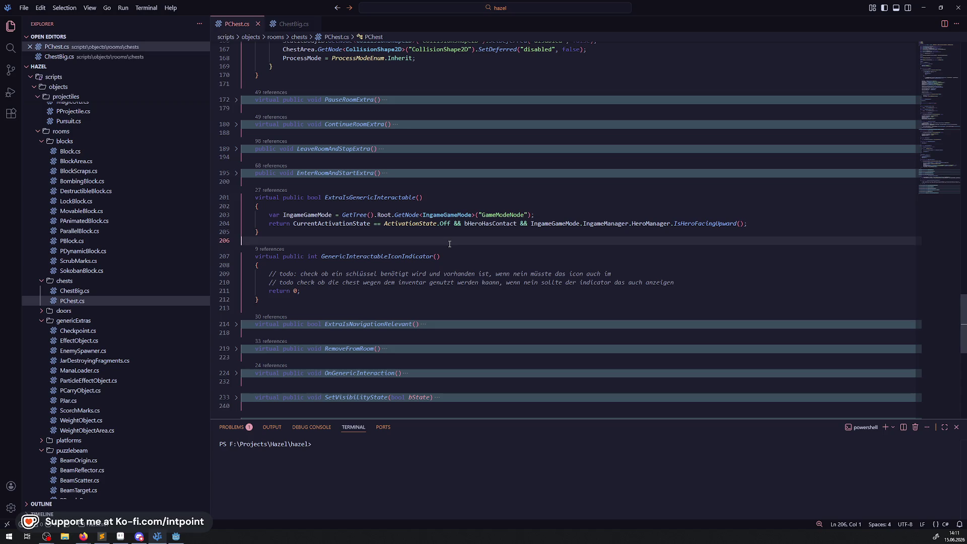
pyautogui.click(236, 257)
pyautogui.scroll(1, 342, 279)
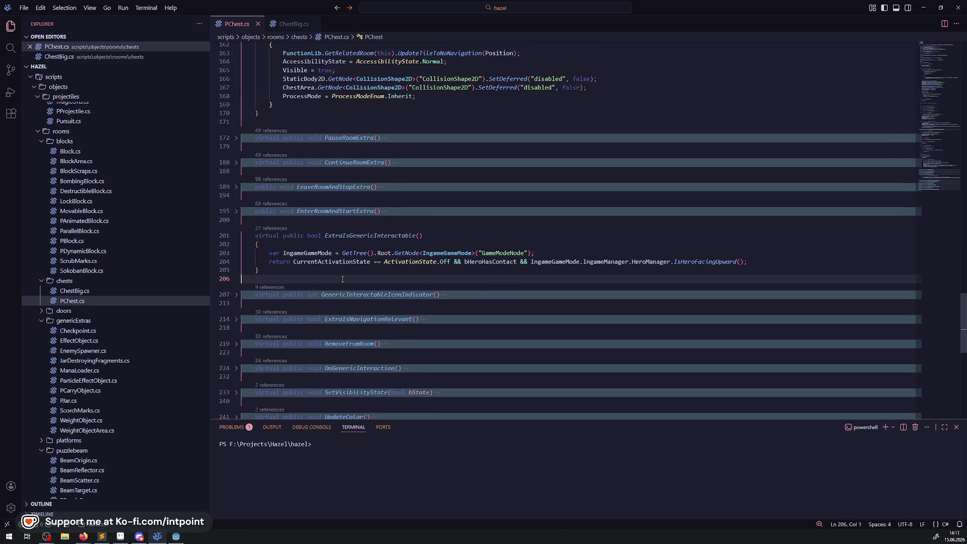
pyautogui.click(236, 236)
pyautogui.scroll(4, 340, 241)
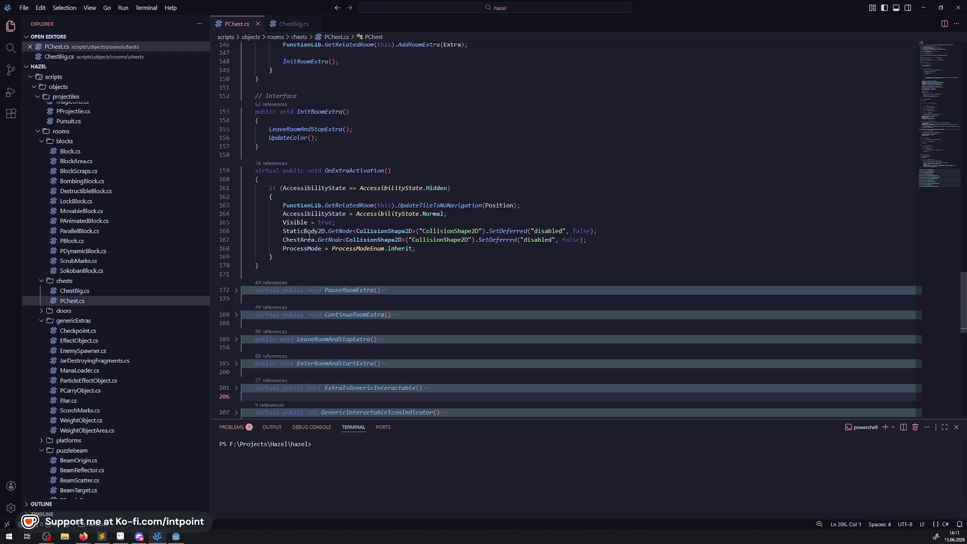
# Step: Delete the StaticBody2D and ChestArea collision-shape SetDeferred lines from OnExtraActivation
pyautogui.moveTo(587, 240); pyautogui.dragTo(336, 222)
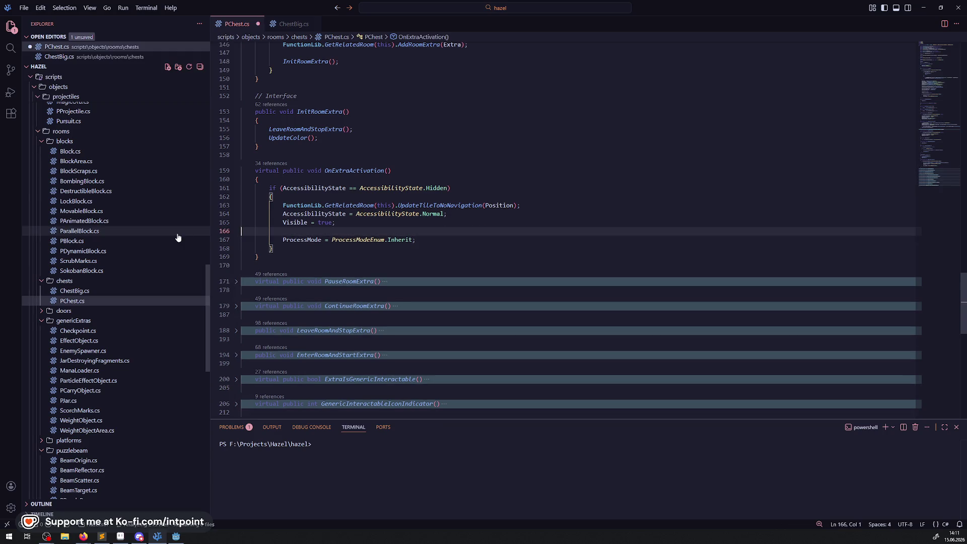
pyautogui.press('BackSpace')
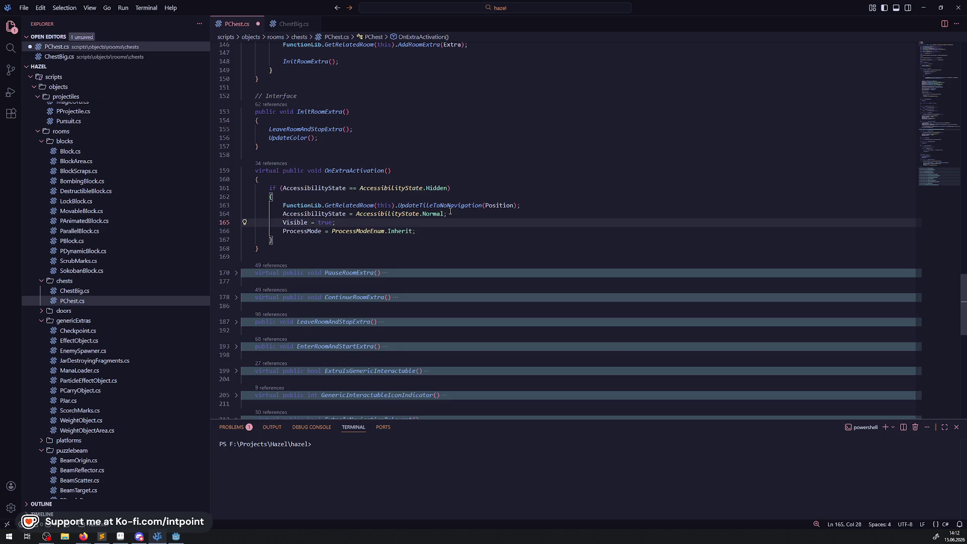
pyautogui.scroll(3, 303, 236)
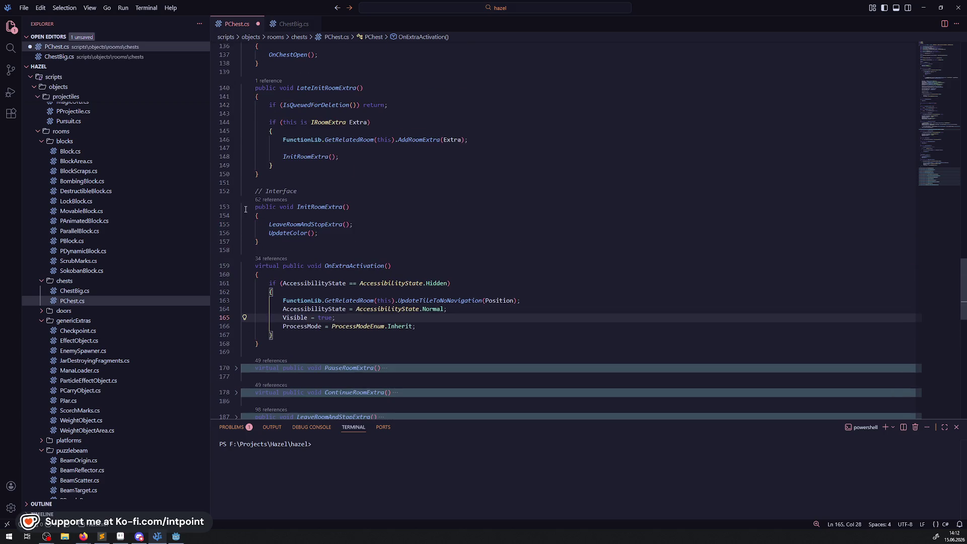
# Step: Fold the InitRoomExtra, OnExtraActivation and LateInitRoomExtra methods in PChest.cs
pyautogui.doubleClick(304, 233)
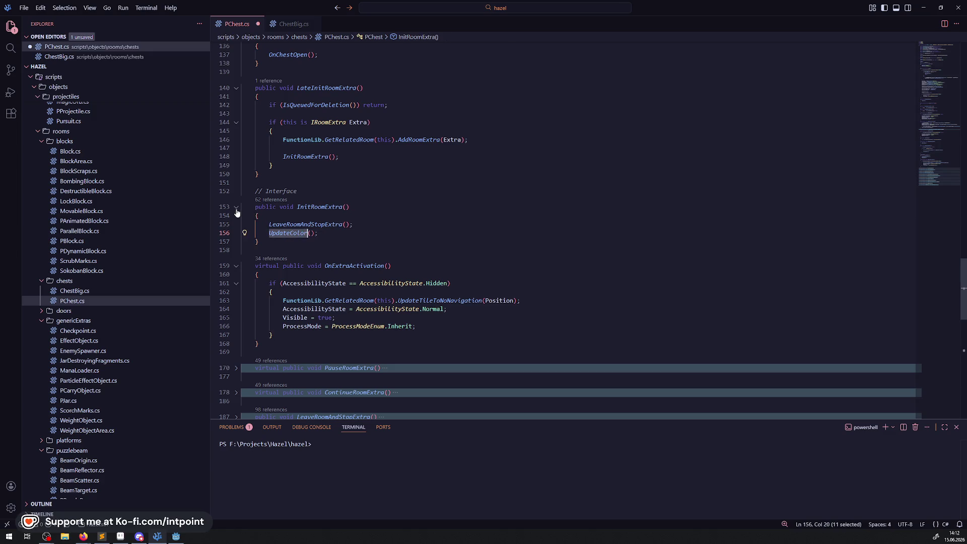
pyautogui.click(236, 207)
pyautogui.click(236, 231)
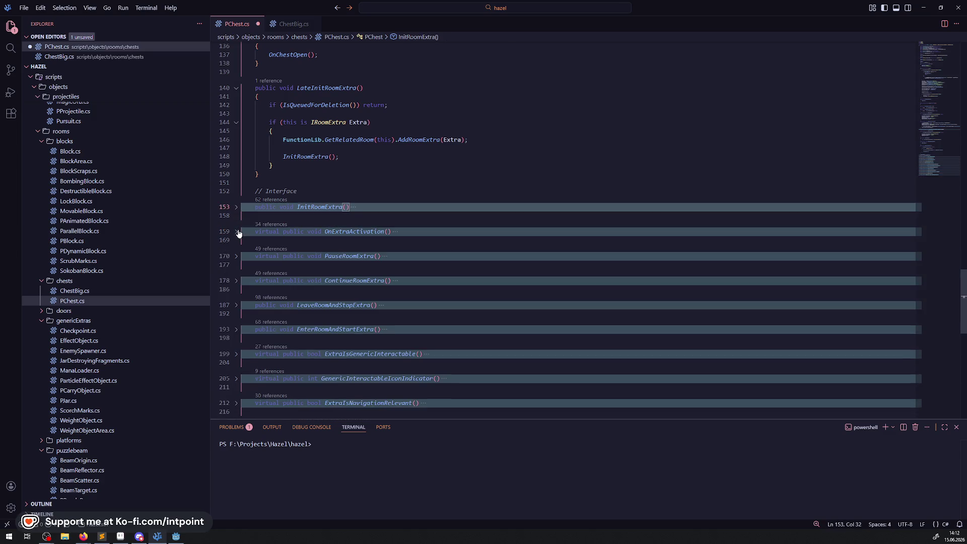
pyautogui.scroll(2, 235, 236)
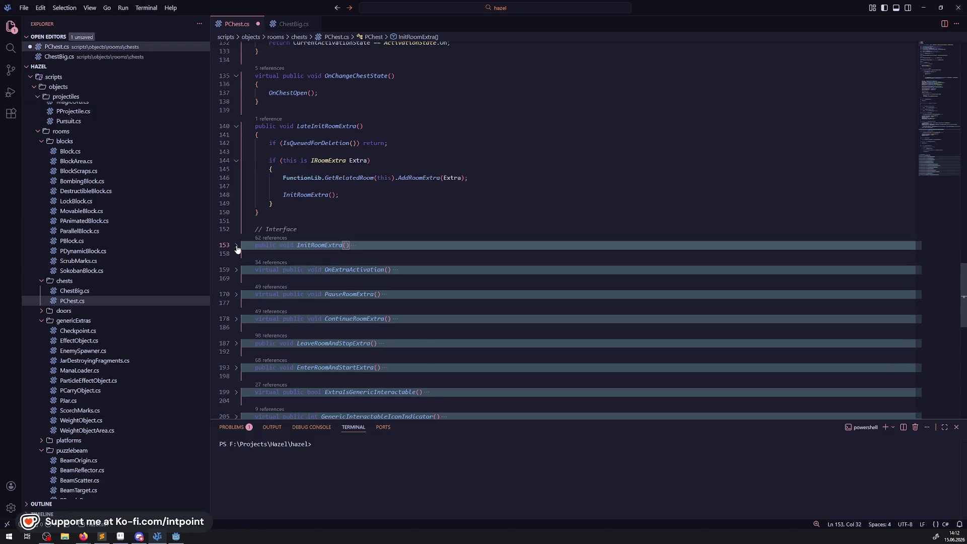
pyautogui.click(236, 245)
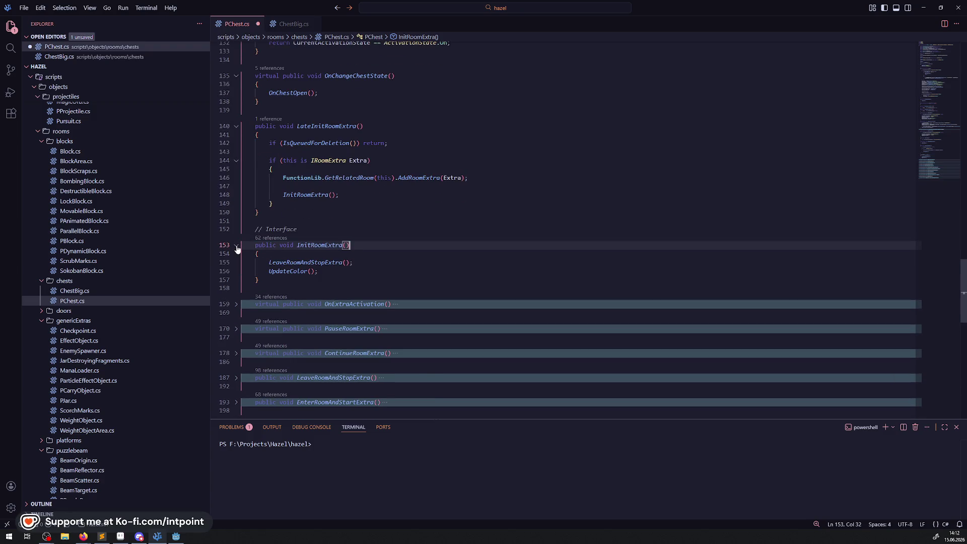
pyautogui.doubleClick(317, 245)
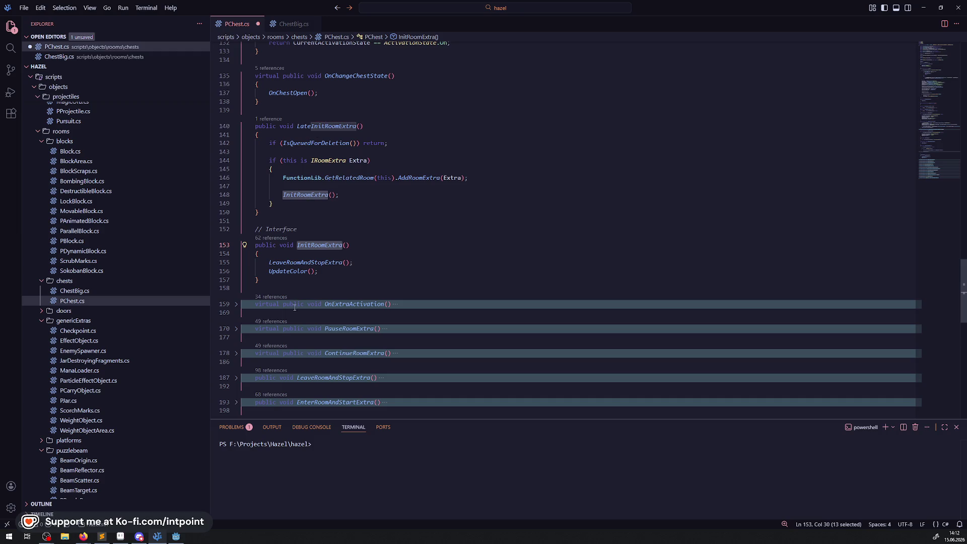
pyautogui.click(236, 245)
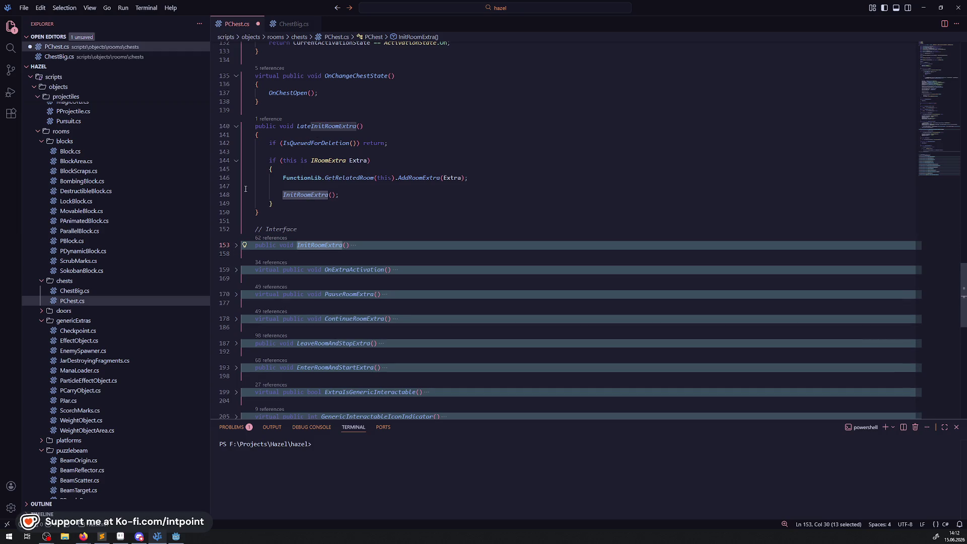
pyautogui.scroll(2, 292, 212)
pyautogui.click(236, 184)
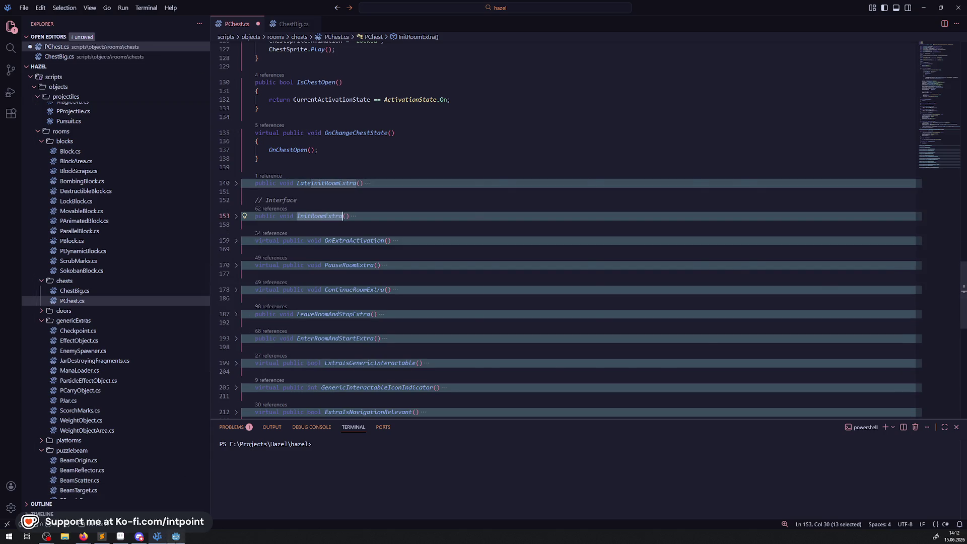
# Step: Glance at the Godot DebugRoom scene, then return to VS Code
pyautogui.hotkey('alt', 'Tab')
pyautogui.scroll(-5, 370, 308)
pyautogui.scroll(3, 370, 307)
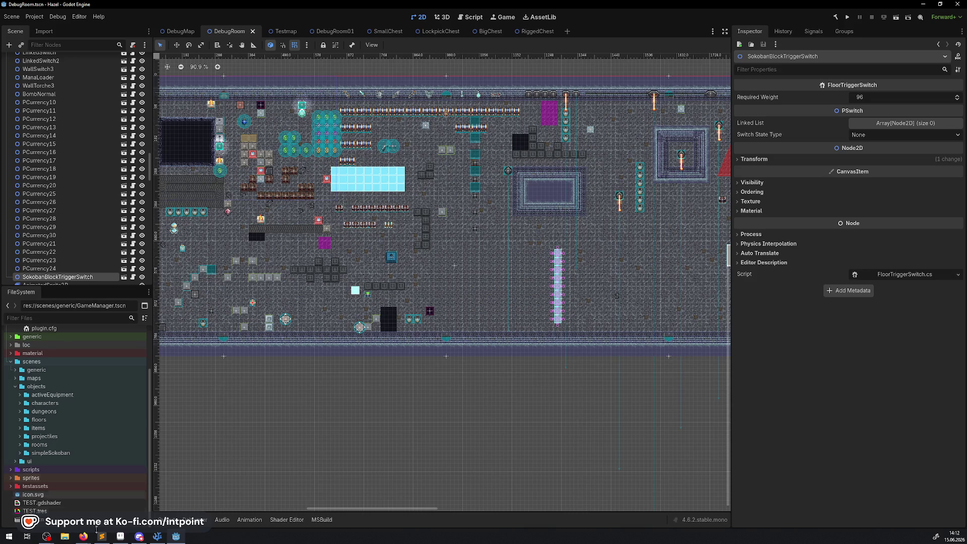
pyautogui.click(161, 537)
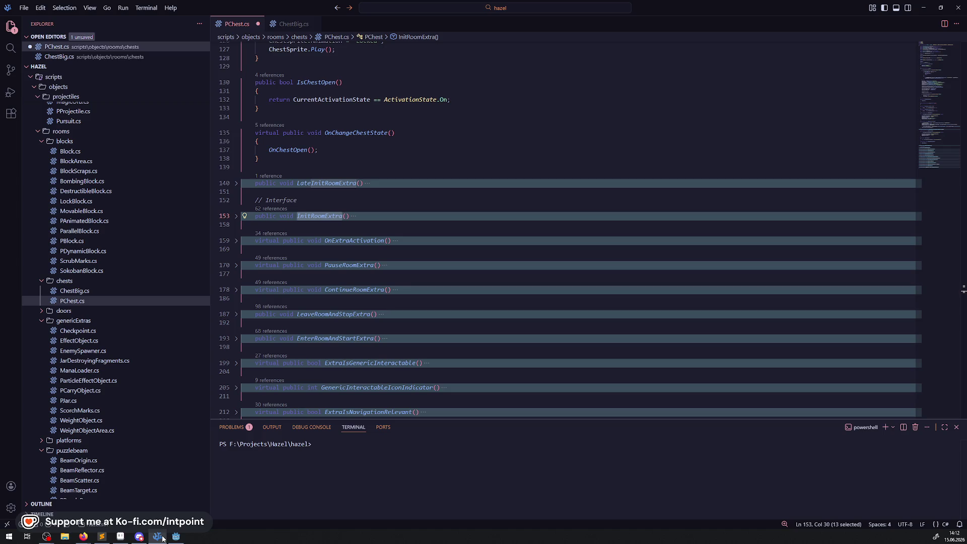
# Step: Fold the OnChangeChestState method in PChest.cs
pyautogui.scroll(3, 411, 208)
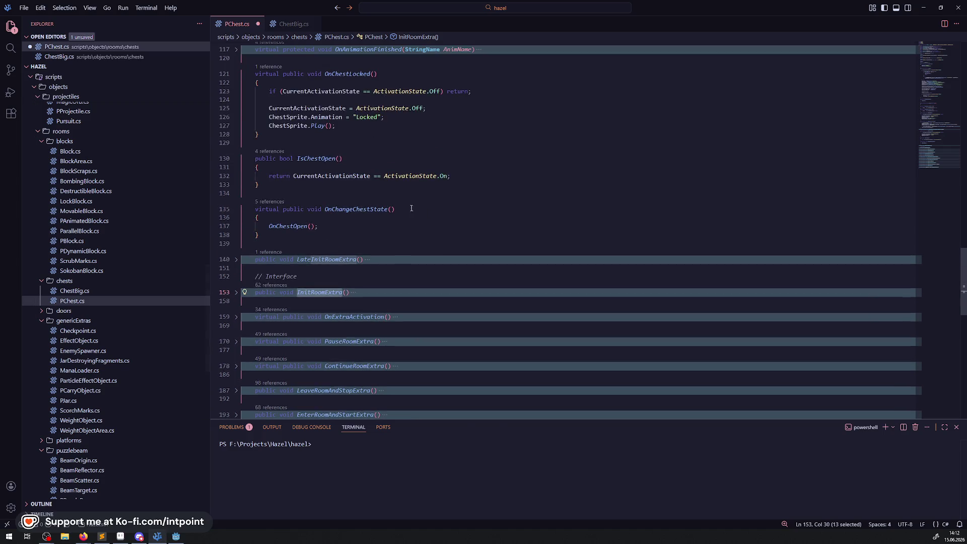
pyautogui.scroll(3, 397, 241)
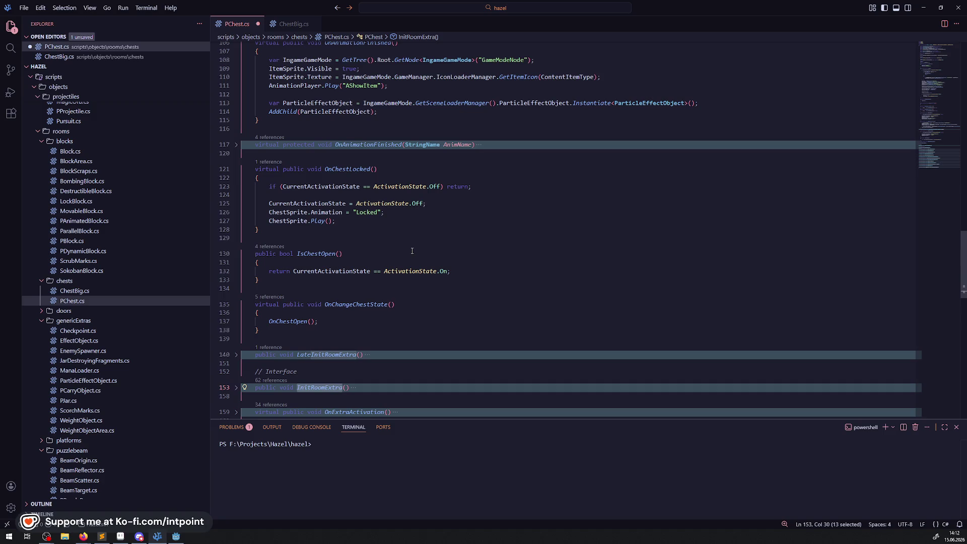
pyautogui.click(236, 305)
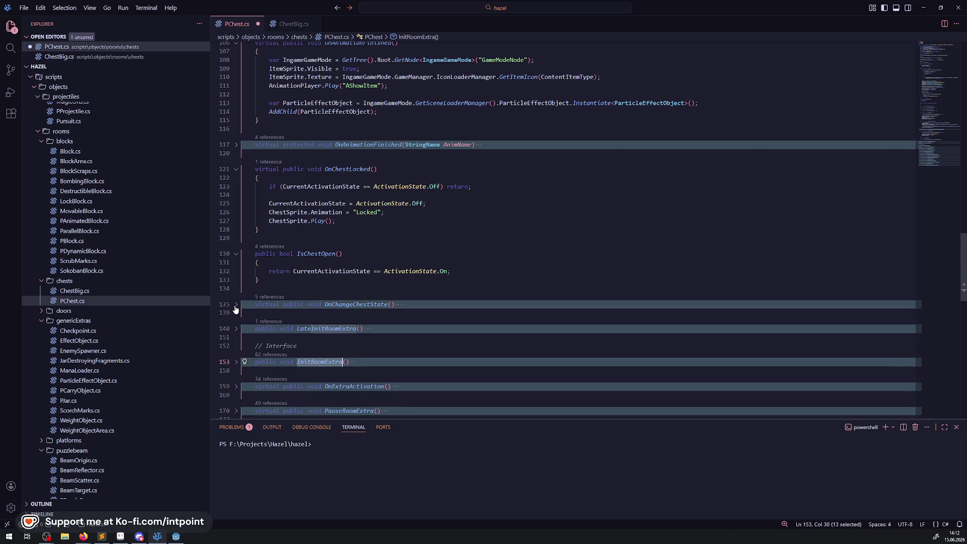
# Step: Fold the IsChestOpen, OnChestLocked and parameterless OnAnimationFinished methods
pyautogui.click(236, 255)
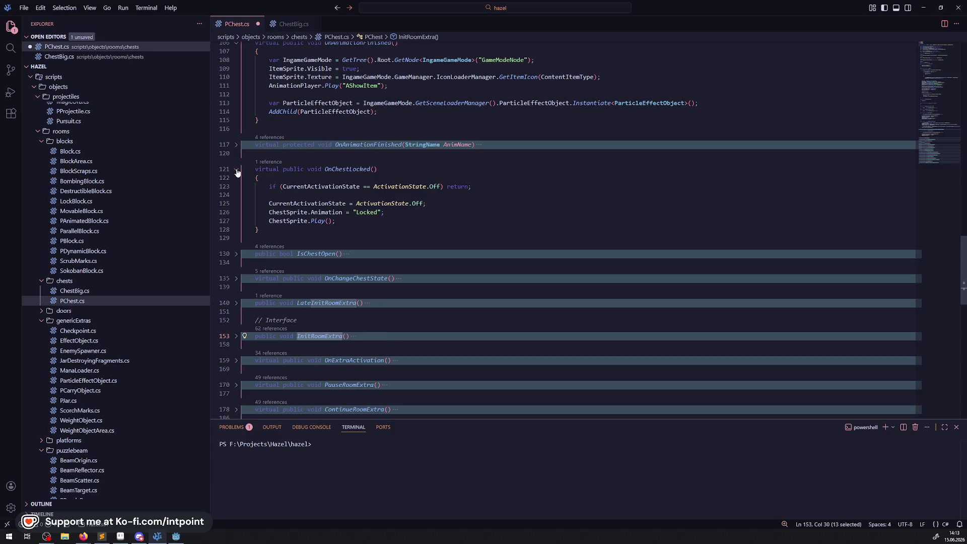
pyautogui.click(236, 170)
pyautogui.scroll(4, 325, 302)
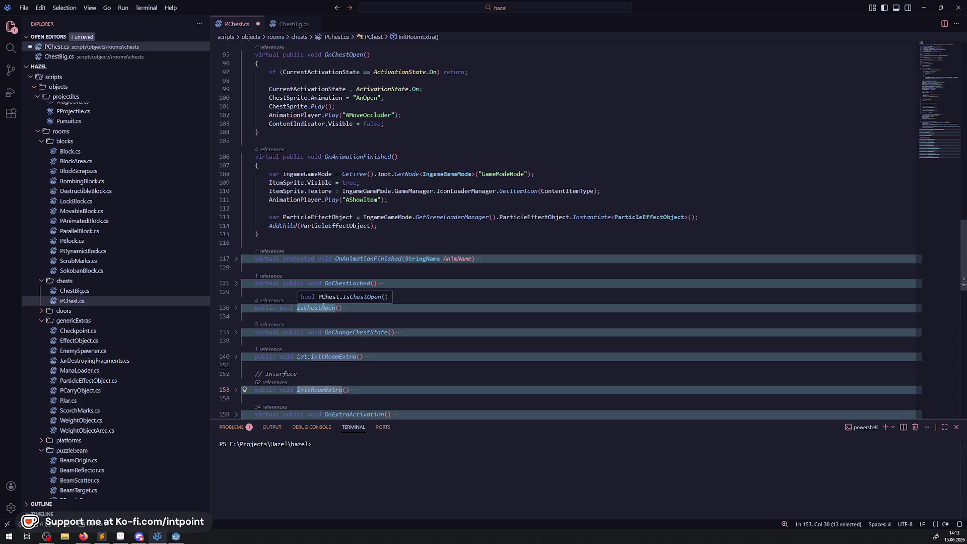
pyautogui.doubleClick(361, 200)
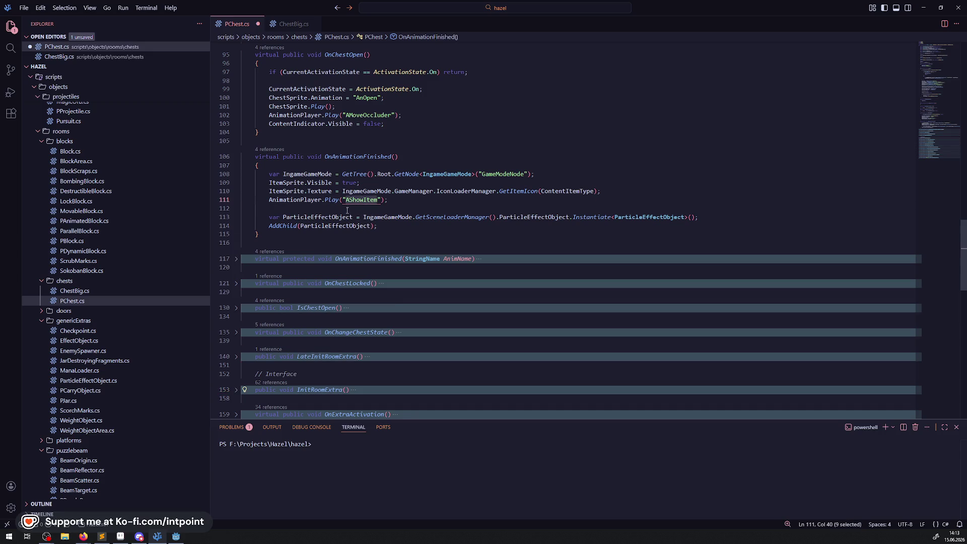
pyautogui.click(237, 157)
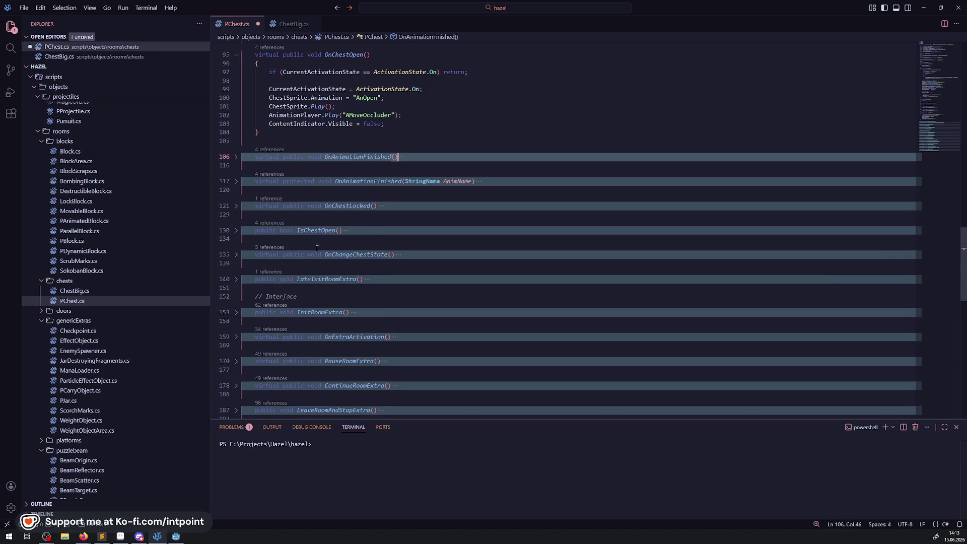
pyautogui.scroll(4, 354, 317)
pyautogui.scroll(2, 264, 259)
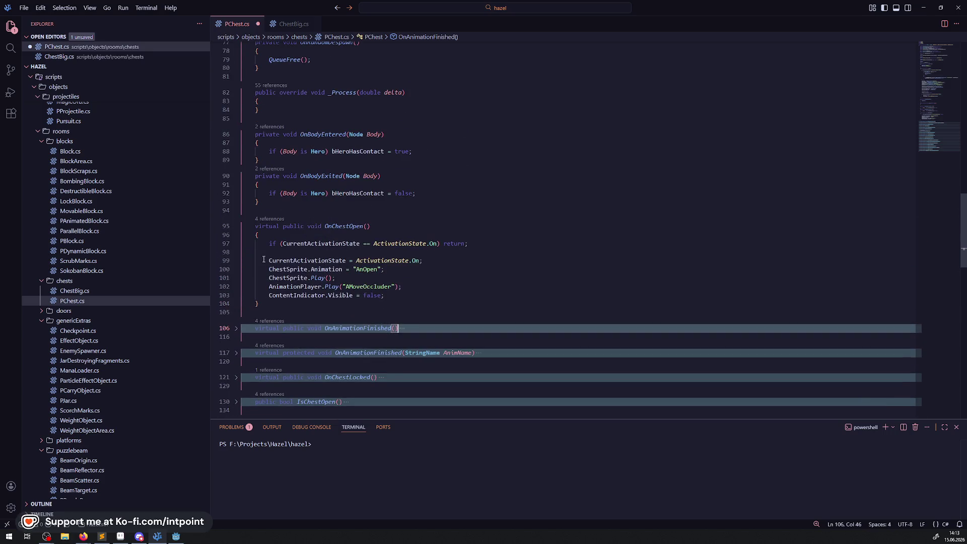
# Step: Fold OnChestOpen, OnBodyExited, OnBodyEntered, _Process and OnRandomDespawn
pyautogui.click(236, 226)
pyautogui.scroll(3, 236, 257)
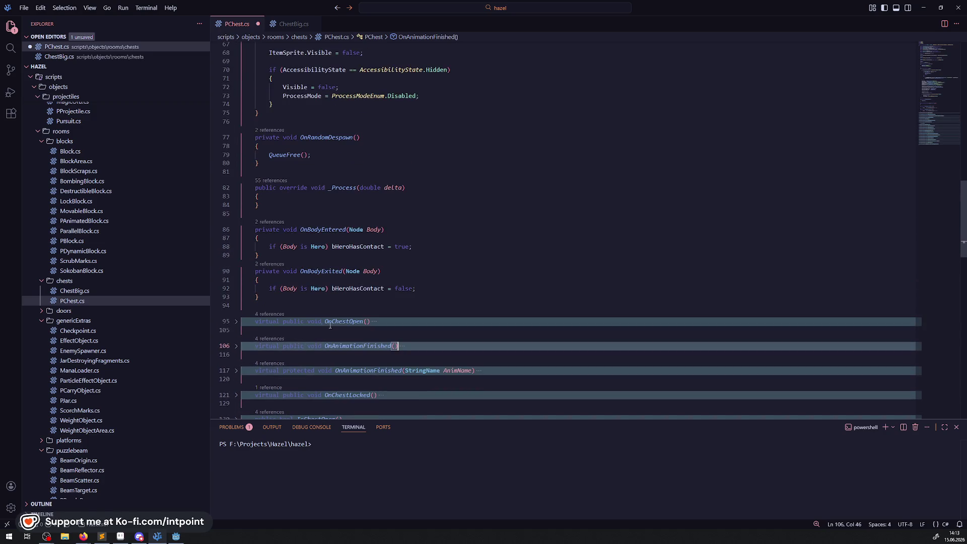
pyautogui.click(236, 272)
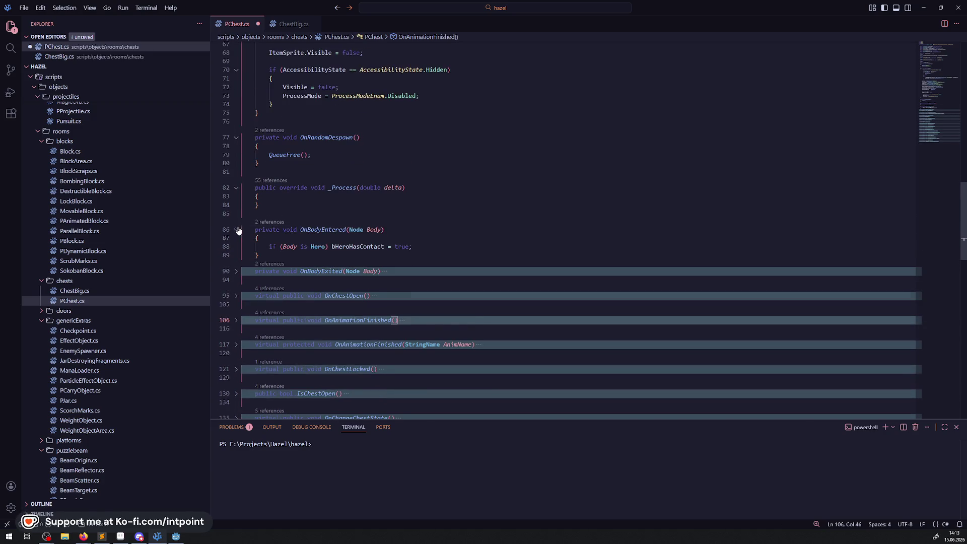
pyautogui.click(236, 230)
pyautogui.scroll(2, 320, 345)
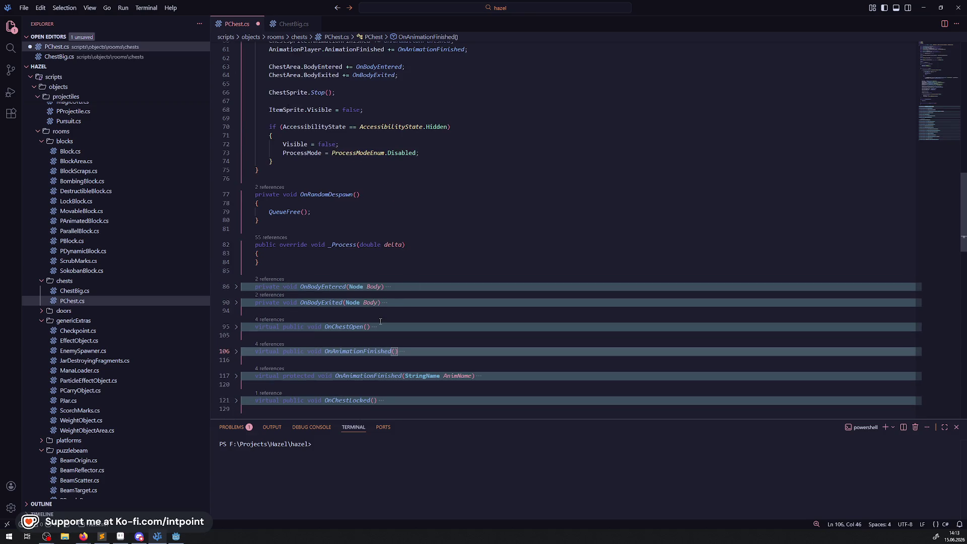
pyautogui.scroll(2, 235, 298)
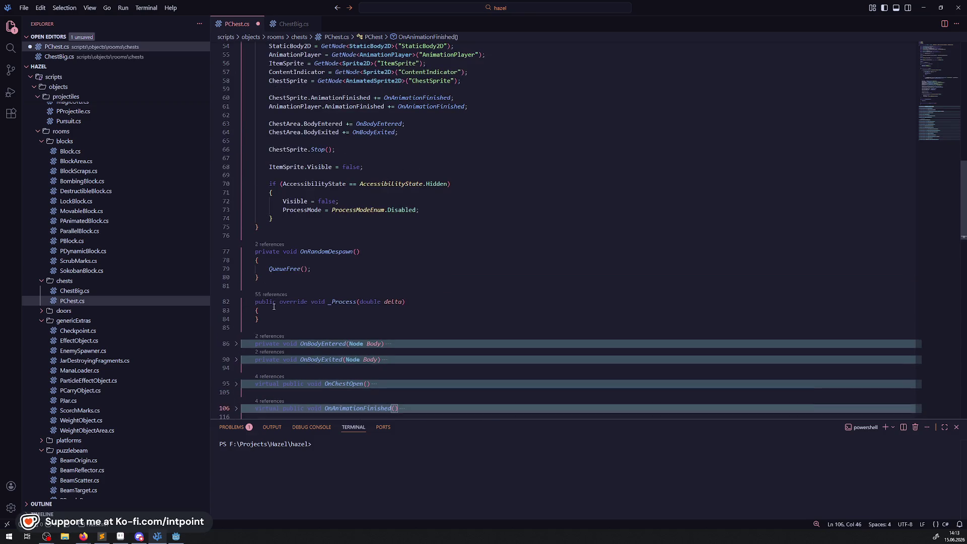
pyautogui.click(236, 302)
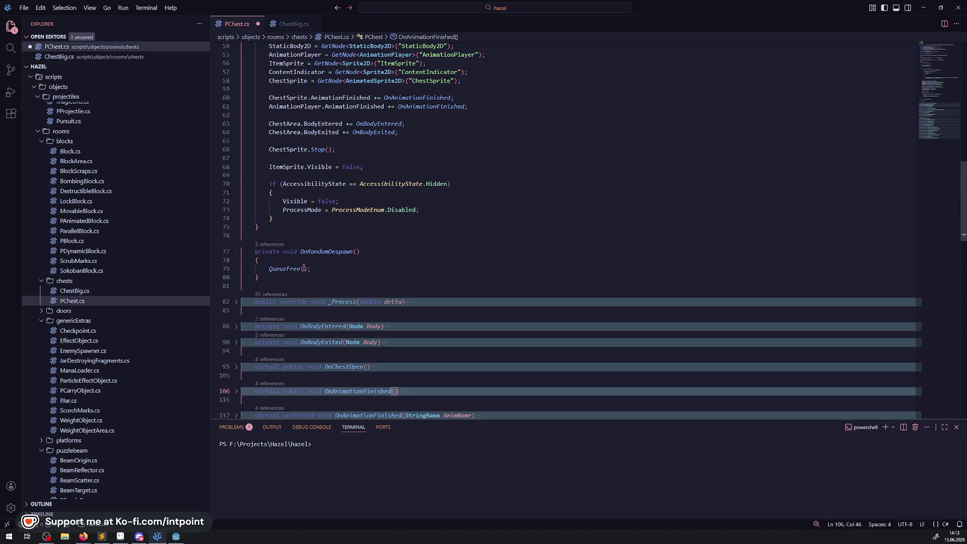
pyautogui.click(293, 263)
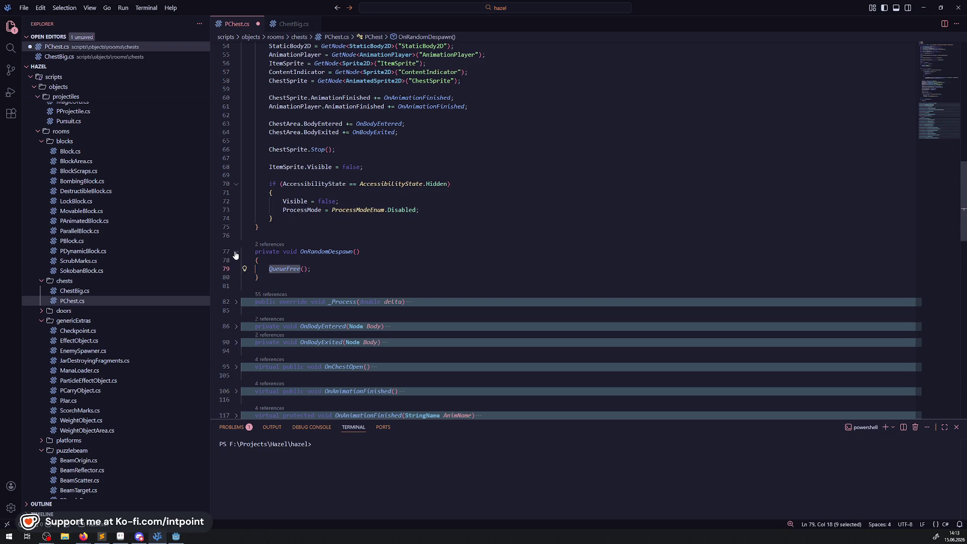
pyautogui.hotkey('ctrl', 'shift', '[')
pyautogui.scroll(4, 403, 272)
# Step: Switch to Godot and build the .NET project with Alt+B
pyautogui.click(528, 278)
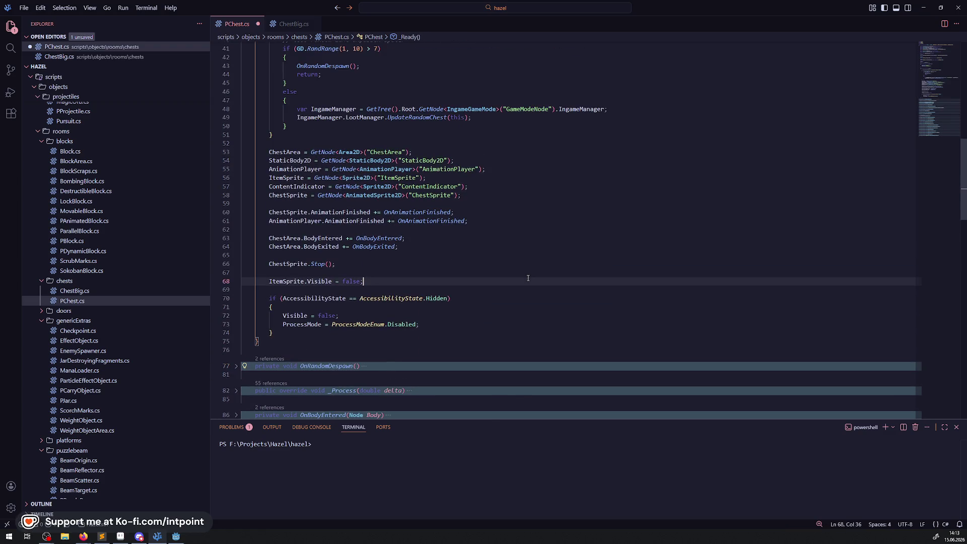
pyautogui.click(176, 537)
pyautogui.hotkey('alt', 'b')
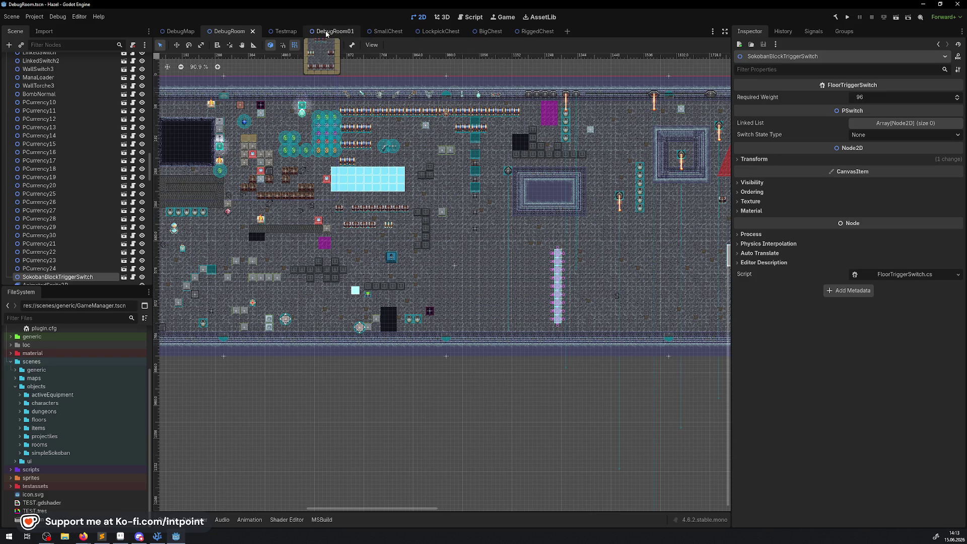
# Step: Open the RiggedChest scene and confirm its root node uses the PChest.cs script
pyautogui.click(535, 32)
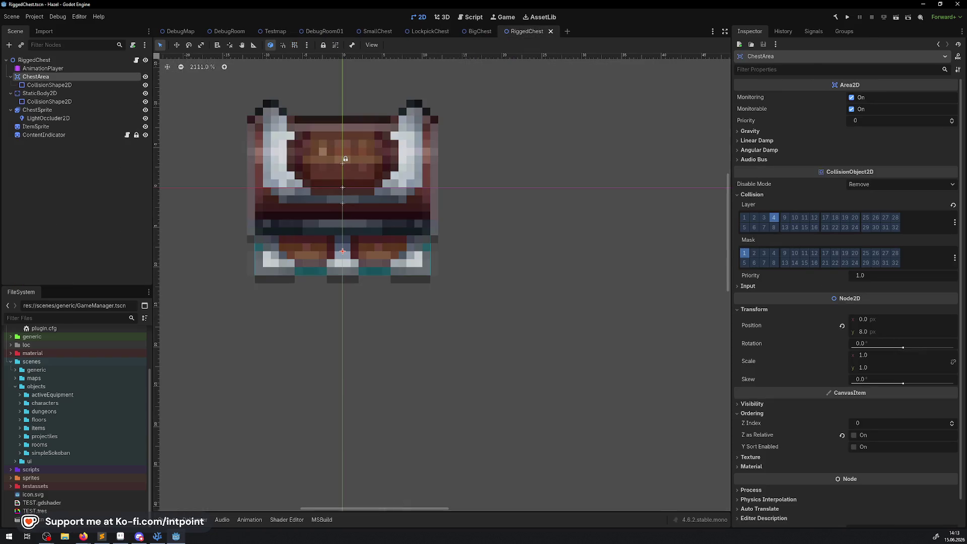
pyautogui.click(42, 61)
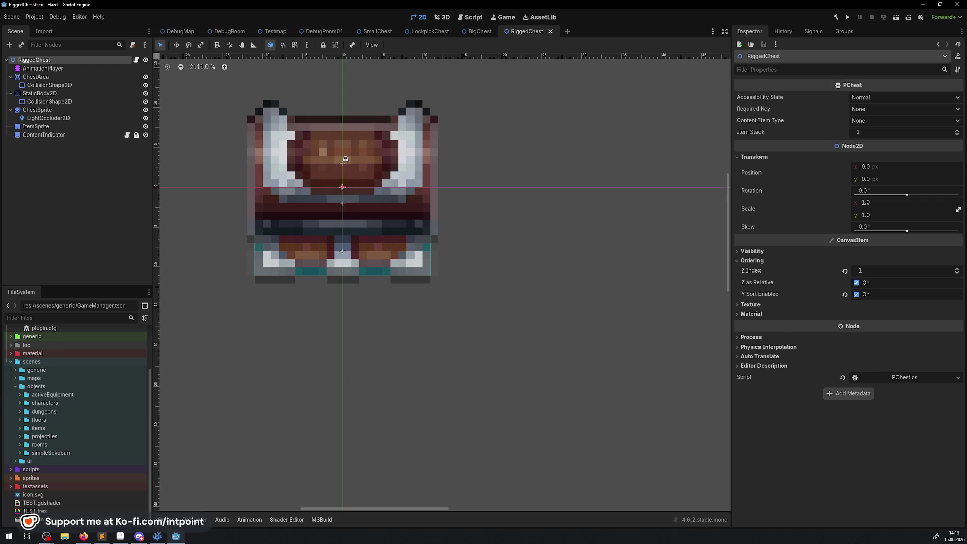
pyautogui.click(45, 537)
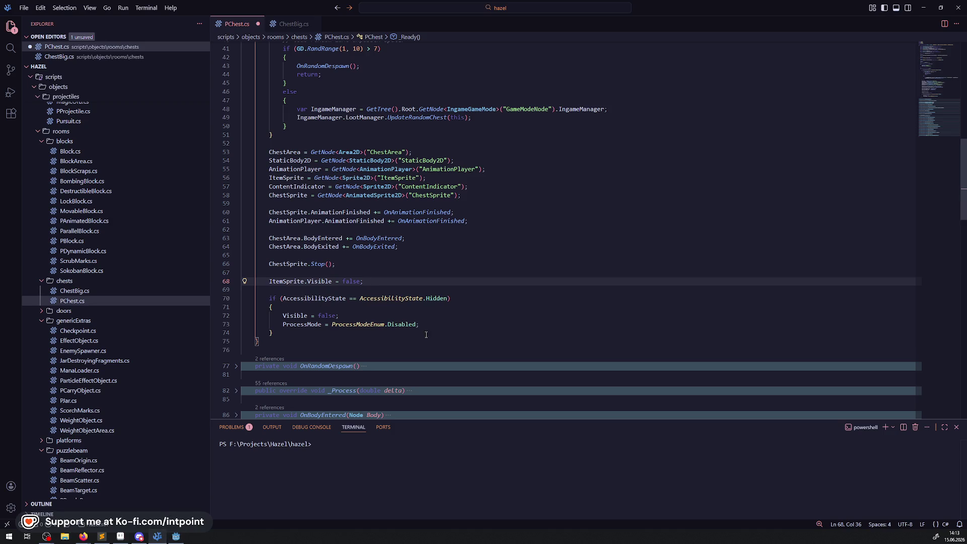
pyautogui.click(176, 537)
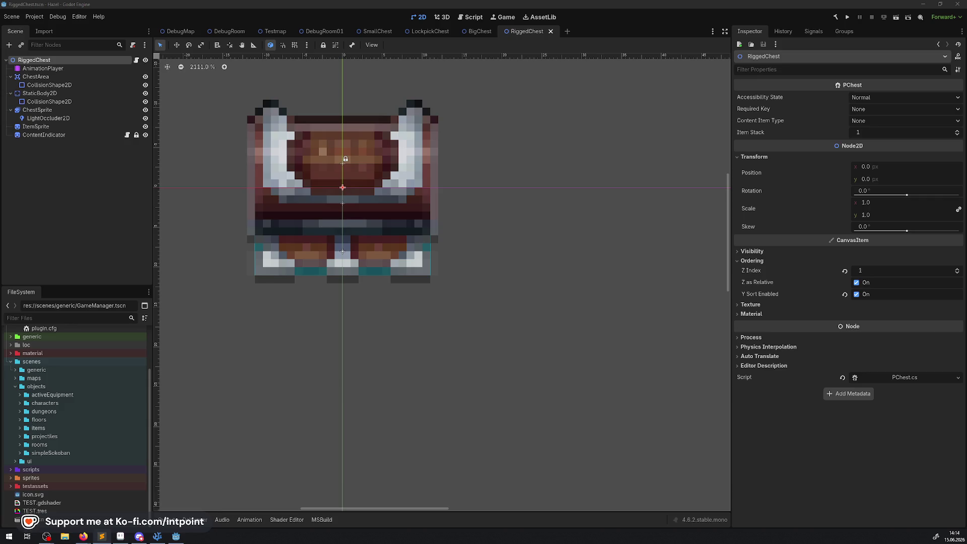
# Step: Back in VS Code, open EnumLib.cs from the scripts/library folder
pyautogui.hotkey('alt', 'Tab')
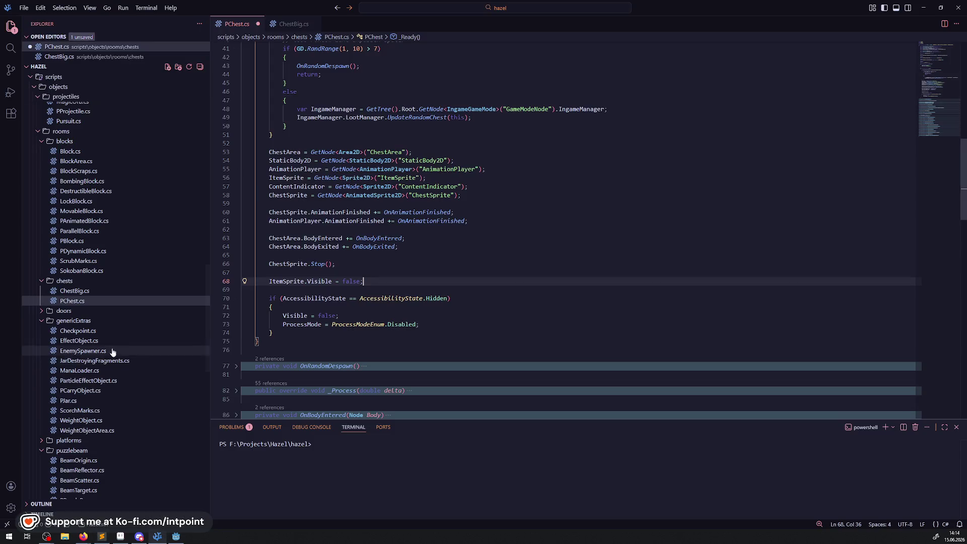
pyautogui.scroll(-3, 114, 350)
pyautogui.scroll(-4, 113, 351)
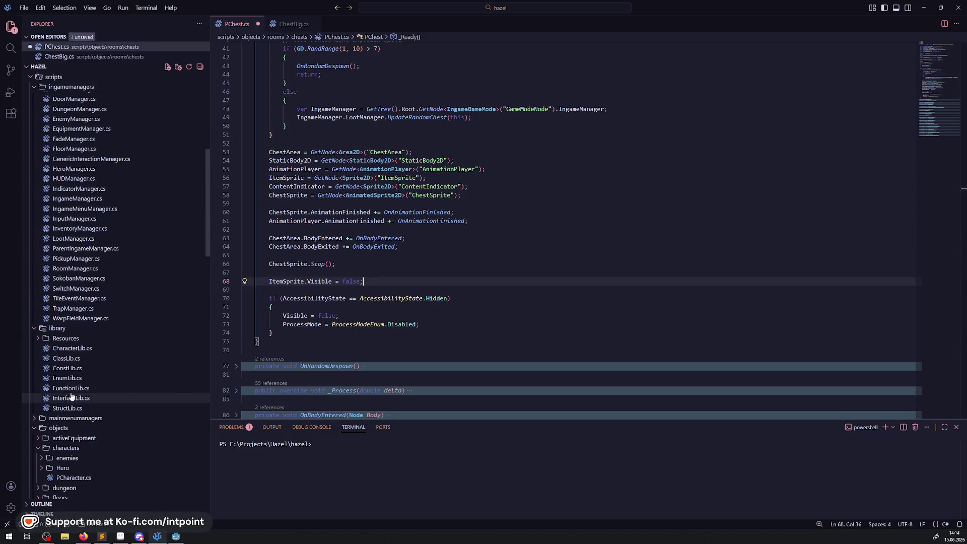
pyautogui.click(67, 379)
pyautogui.click(415, 225)
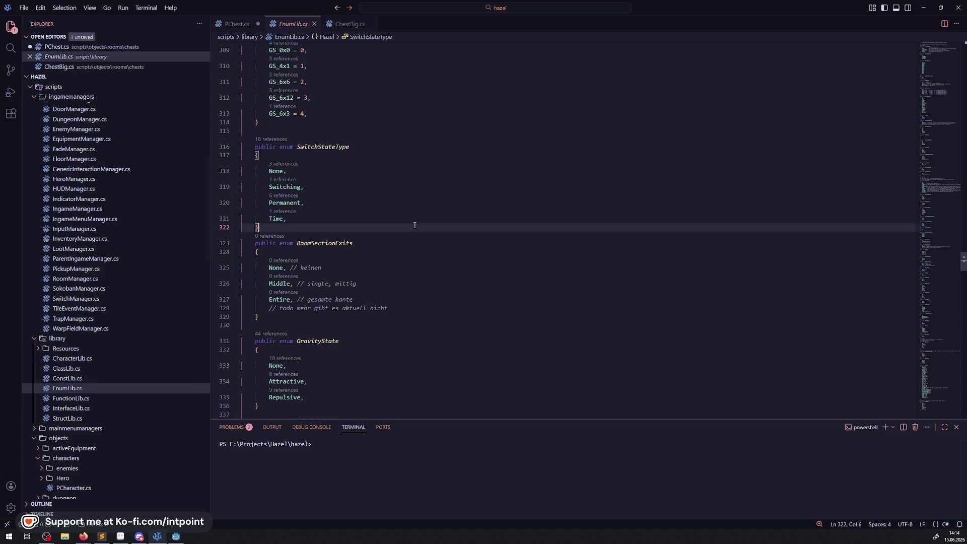
# Step: Search EnumLib.cs for 'statuse' and inspect the Regena value of StatusEffect
pyautogui.hotkey('ctrl', 'f')
pyautogui.write('statuse')
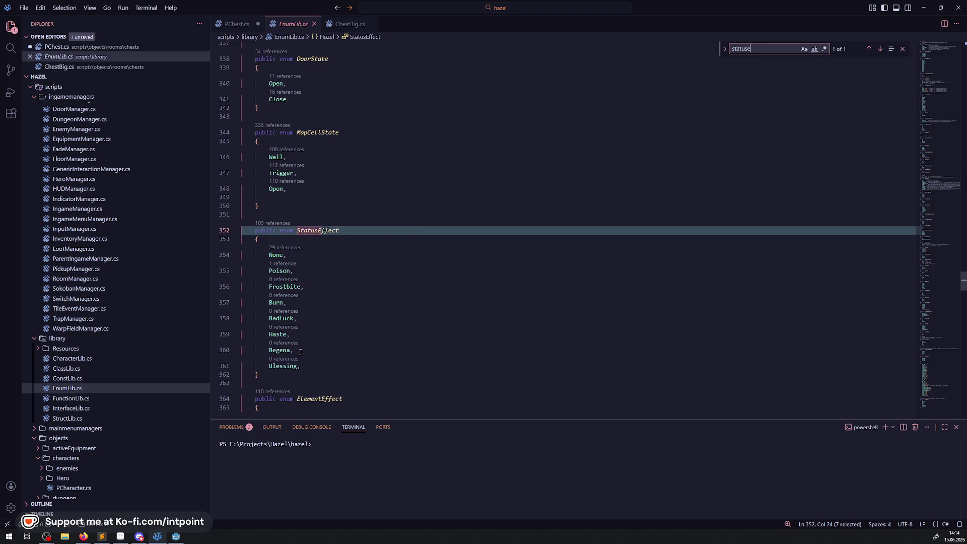
pyautogui.doubleClick(271, 348)
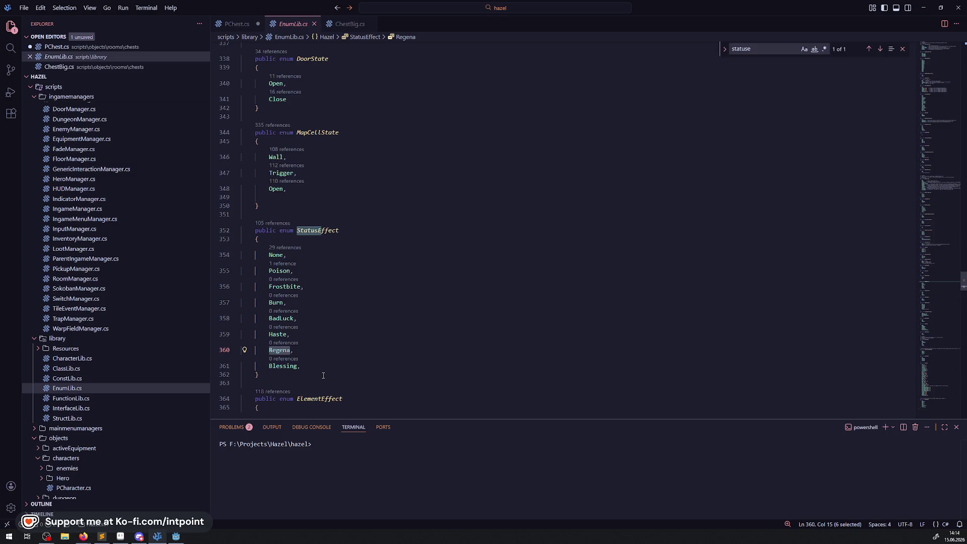
pyautogui.moveTo(289, 355)
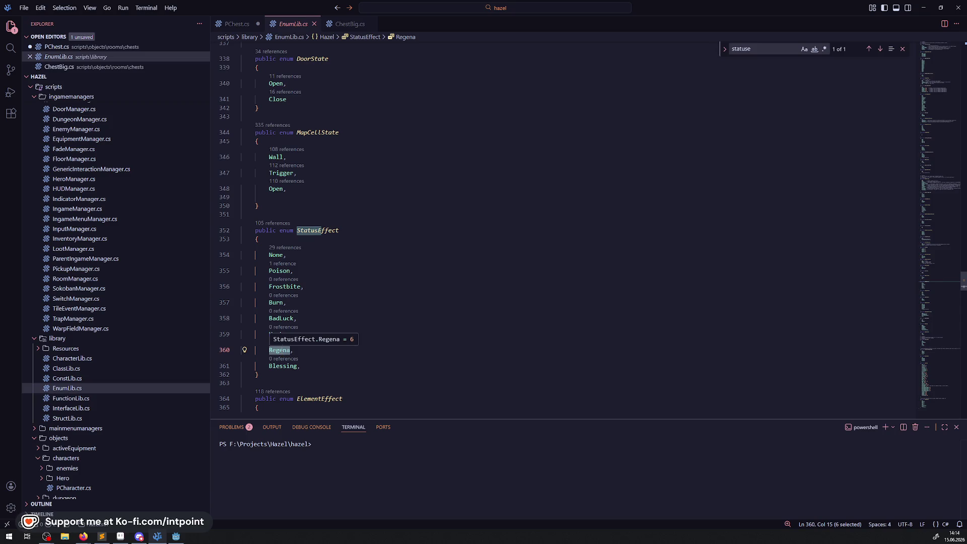
pyautogui.click(282, 318)
# Step: Inspect the Haste, BadLuck and Blessing entries of the StatusEffect enum
pyautogui.doubleClick(277, 334)
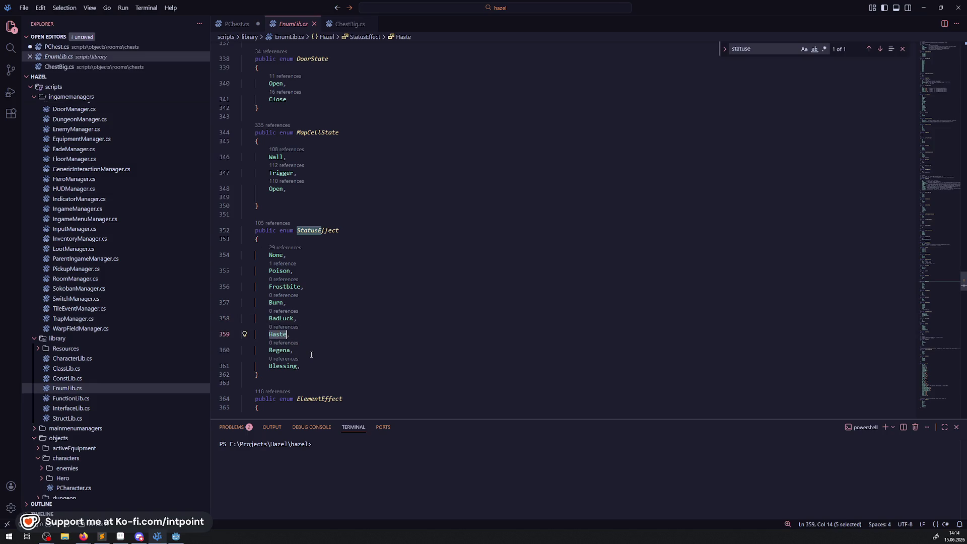
pyautogui.doubleClick(290, 317)
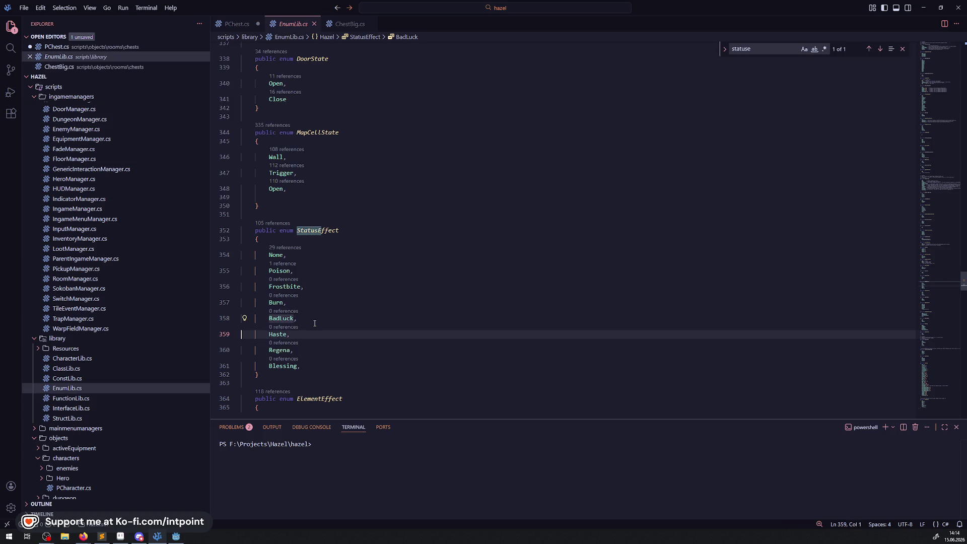
pyautogui.moveTo(326, 322); pyautogui.dragTo(243, 318)
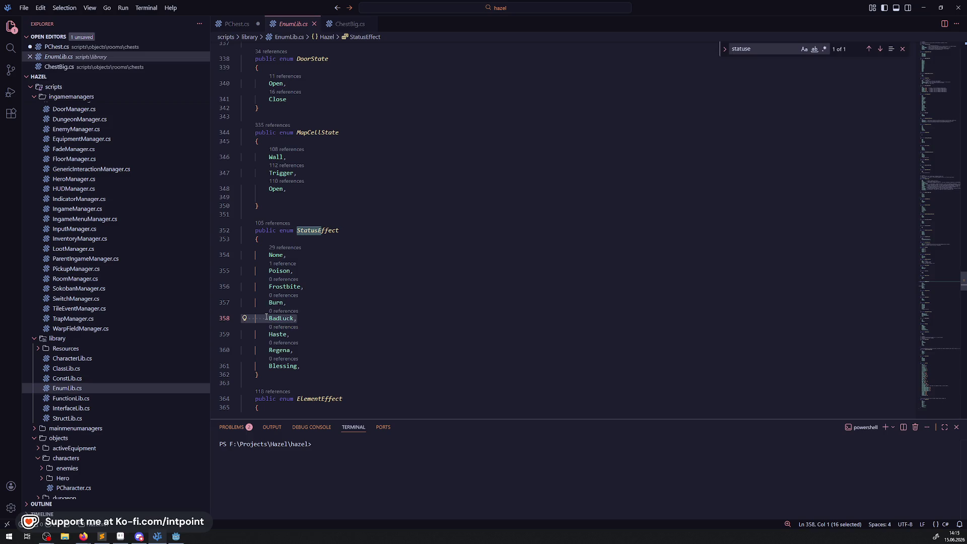
pyautogui.click(308, 303)
pyautogui.moveTo(318, 321); pyautogui.dragTo(253, 318)
pyautogui.moveTo(327, 373); pyautogui.dragTo(252, 367)
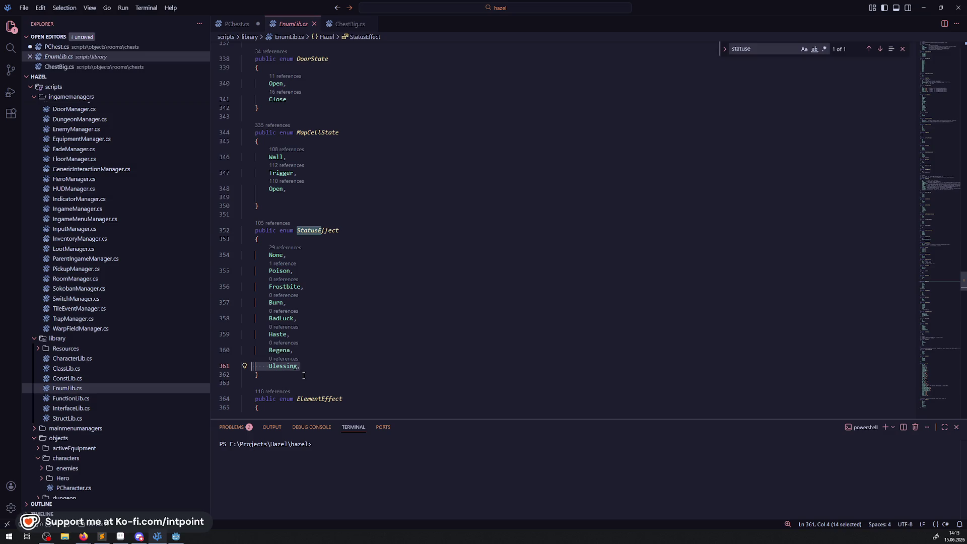
# Step: Inspect the Frostbite, Burn and Poison values of the StatusEffect enum
pyautogui.click(313, 285)
pyautogui.moveTo(293, 303); pyautogui.dragTo(258, 287)
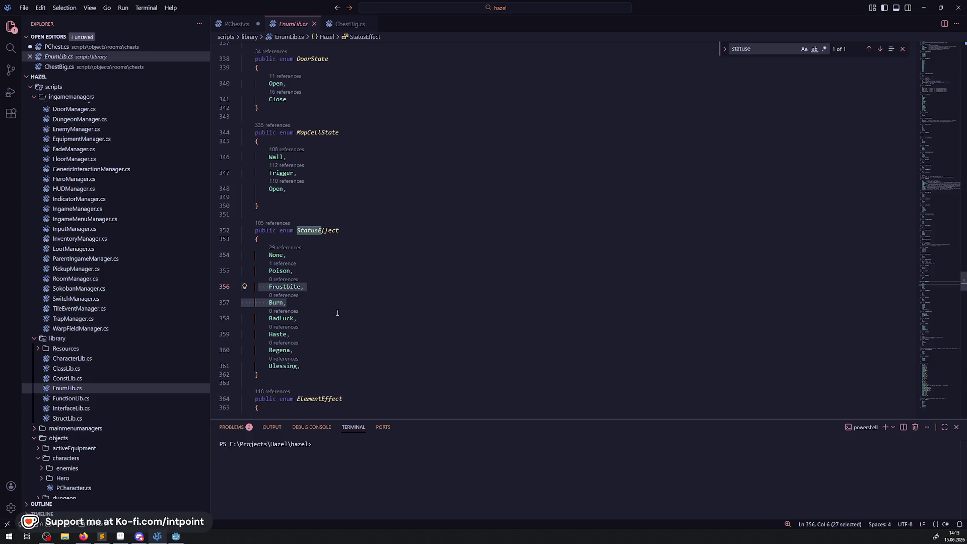
pyautogui.click(338, 313)
pyautogui.doubleClick(284, 286)
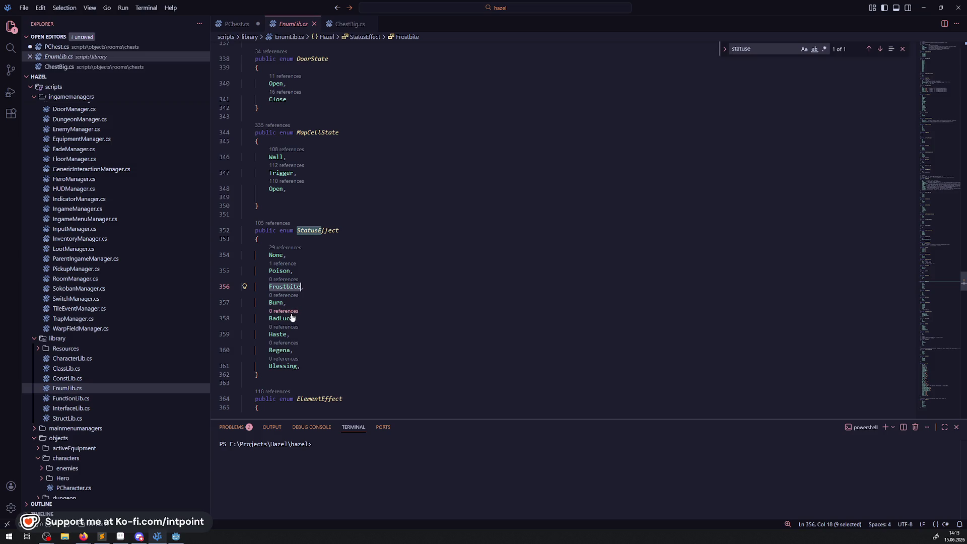
pyautogui.doubleClick(276, 303)
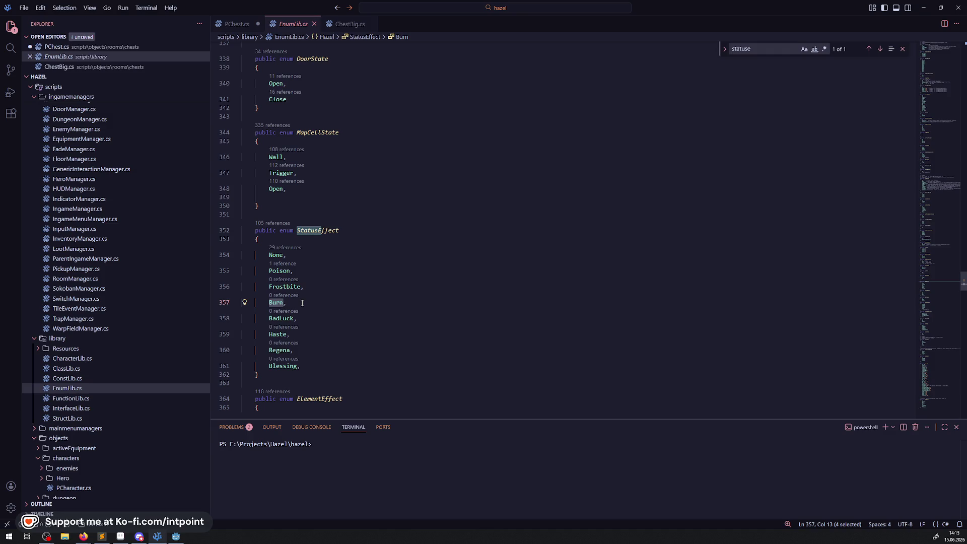
pyautogui.click(277, 272)
pyautogui.doubleClick(277, 271)
pyautogui.moveTo(281, 273)
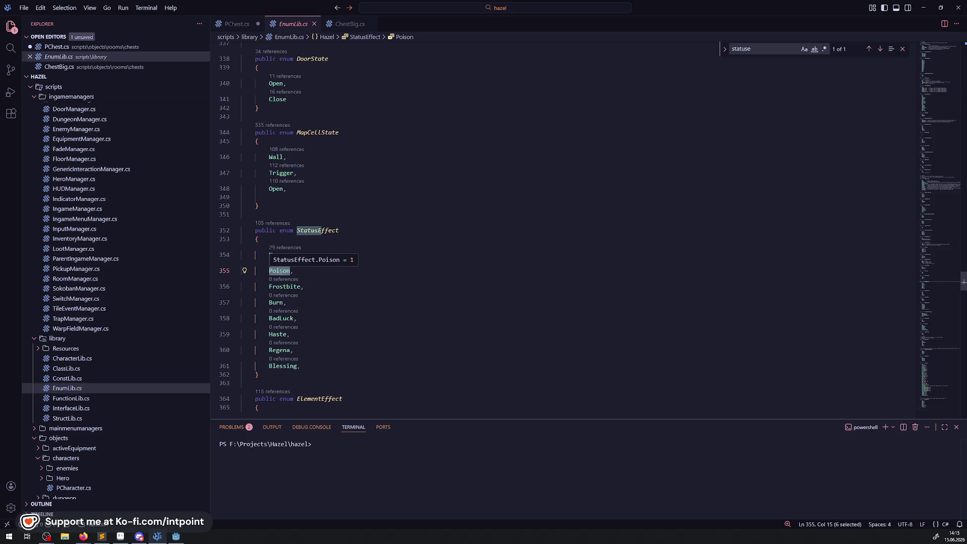
pyautogui.click(315, 286)
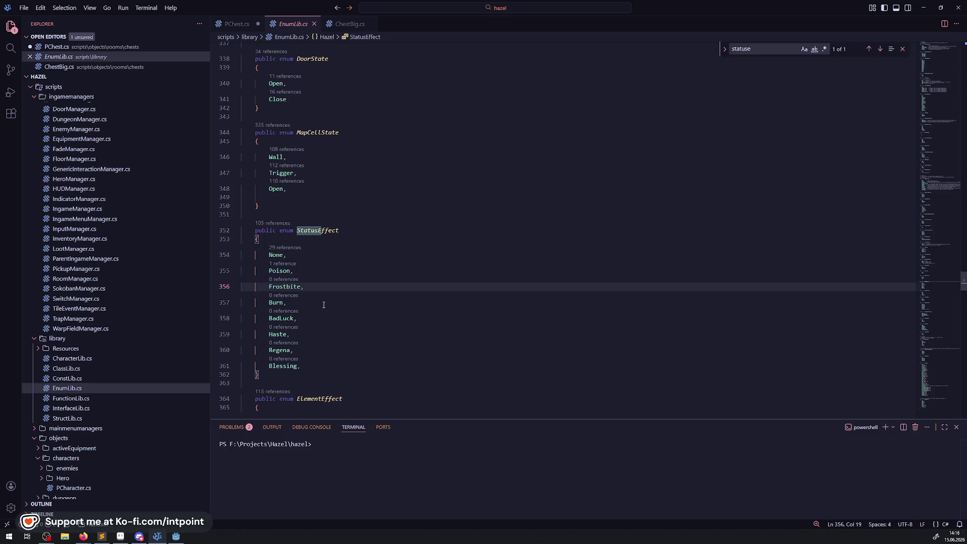
# Step: Select the StatusEffect enum name, then return to the PChest.cs tab
pyautogui.doubleClick(326, 230)
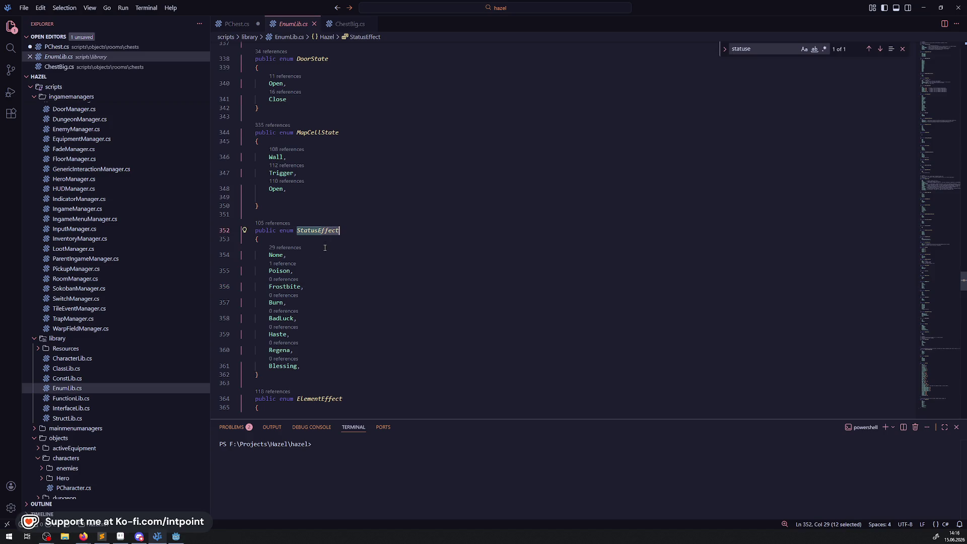
pyautogui.click(237, 24)
pyautogui.click(488, 263)
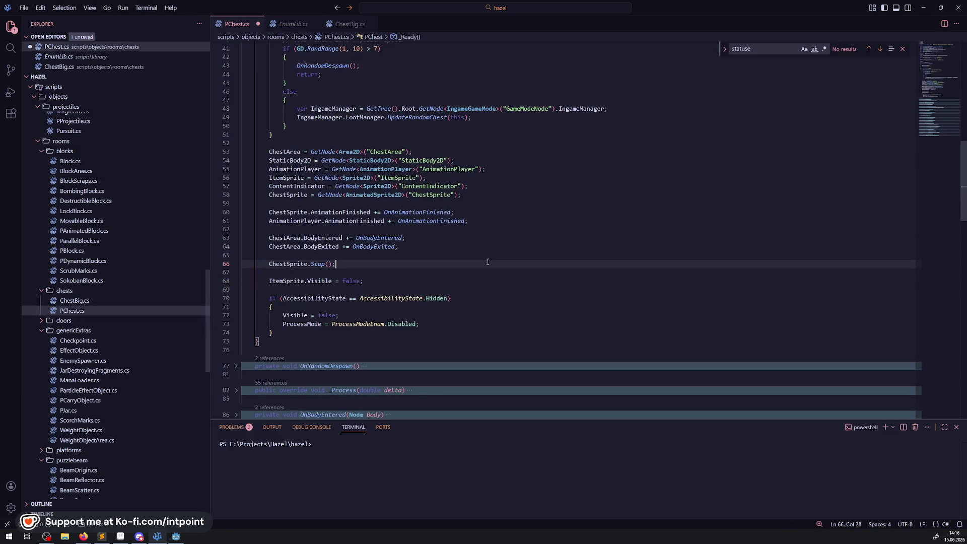
# Step: Save PChest.cs with Ctrl+S
pyautogui.hotkey('ctrl', 's')
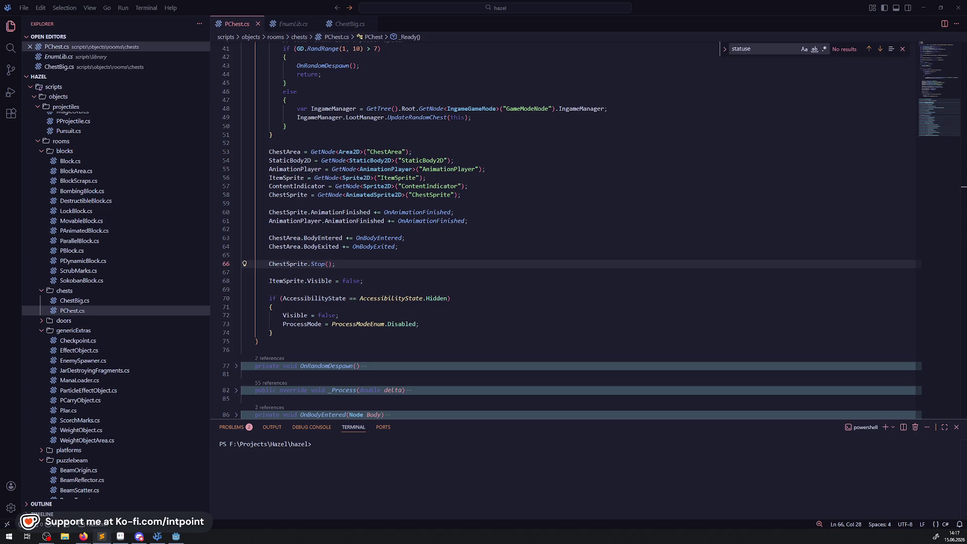
pyautogui.click(340, 262)
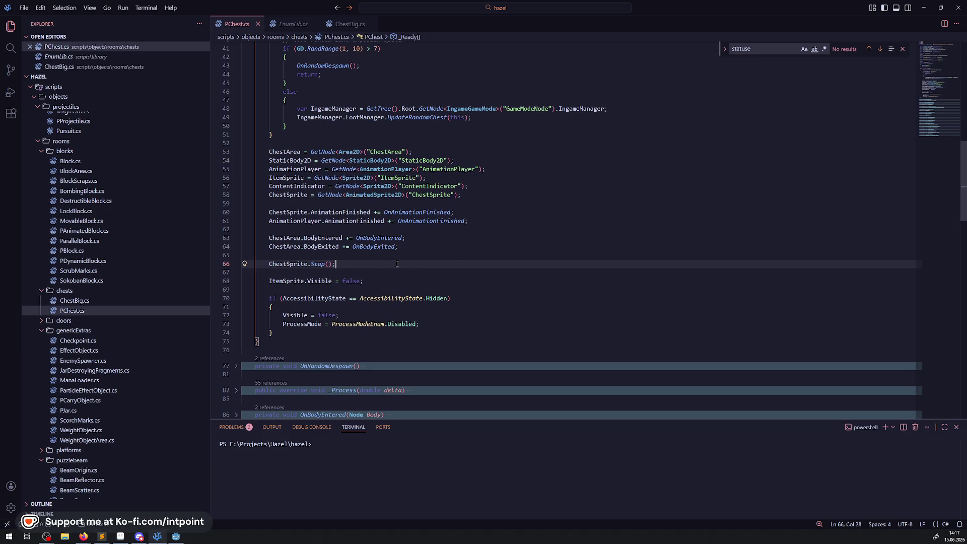
# Step: Unfold OnChestOpen and both OnAnimationFinished methods in PChest.cs, then return to Godot
pyautogui.scroll(-3, 435, 216)
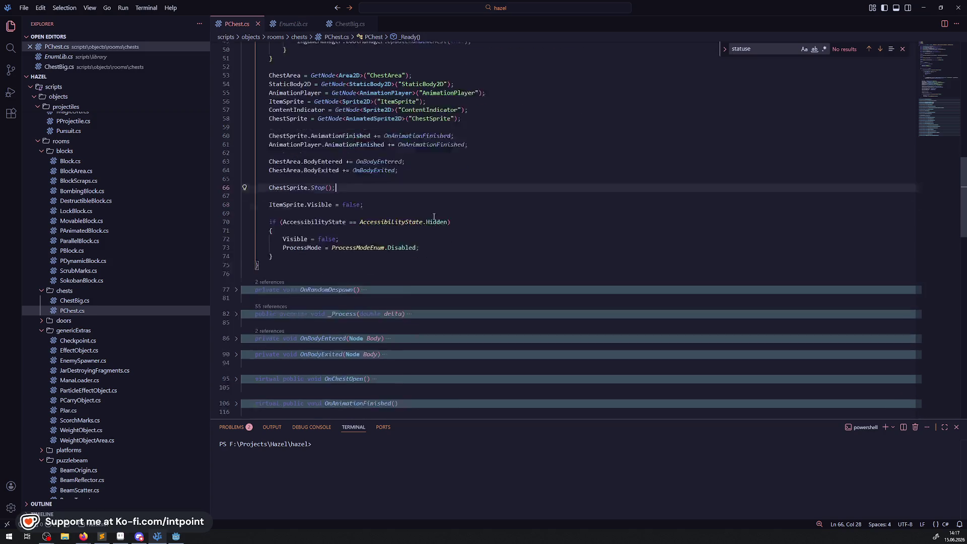
pyautogui.scroll(-7, 413, 205)
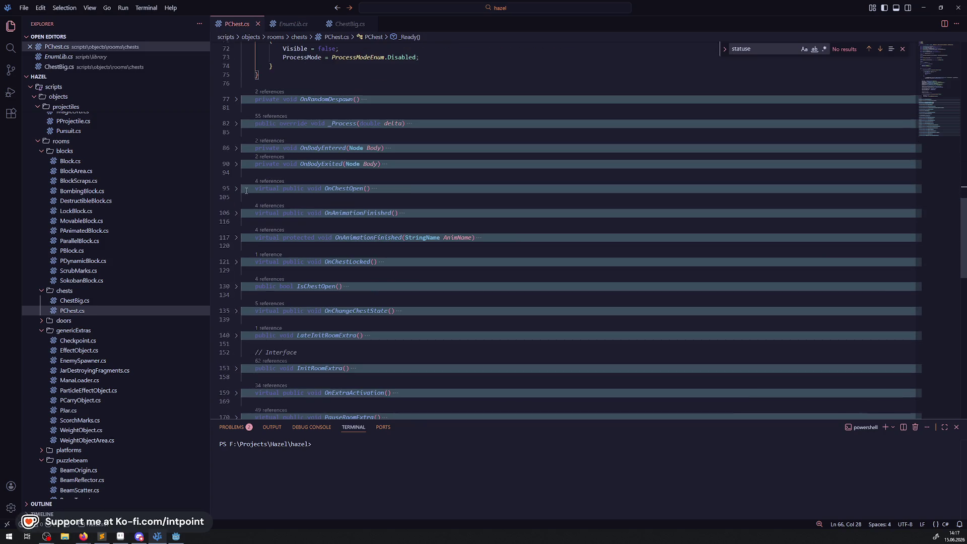
pyautogui.click(235, 188)
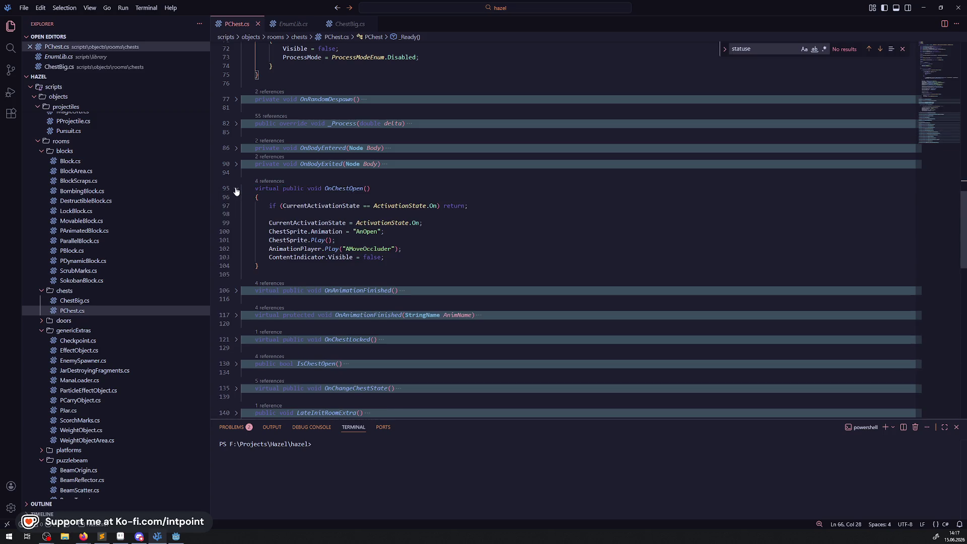
pyautogui.click(346, 189)
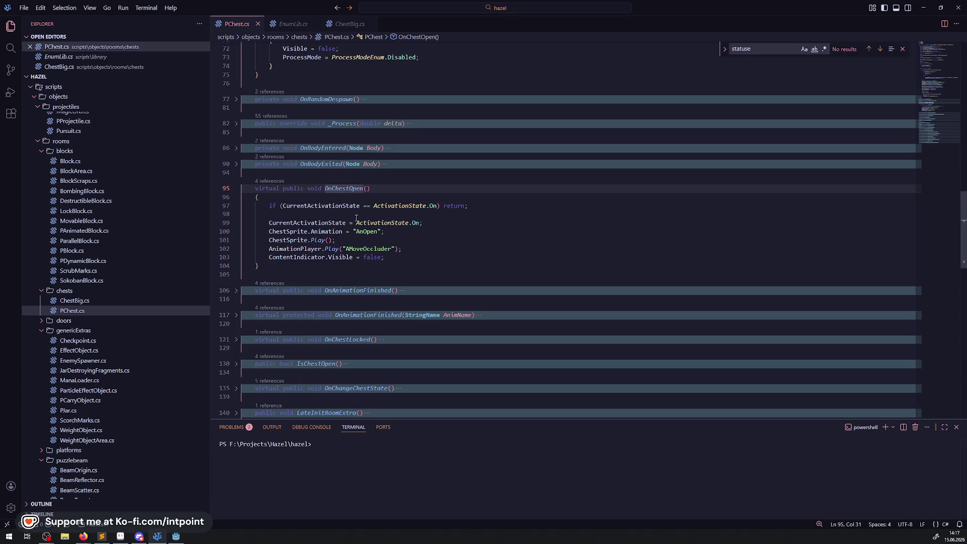
pyautogui.scroll(-2, 356, 218)
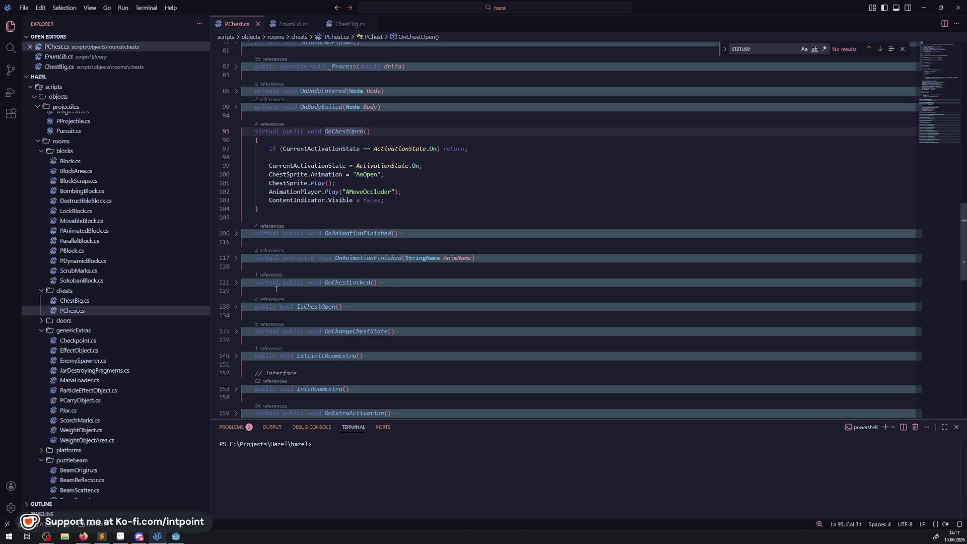
pyautogui.click(236, 258)
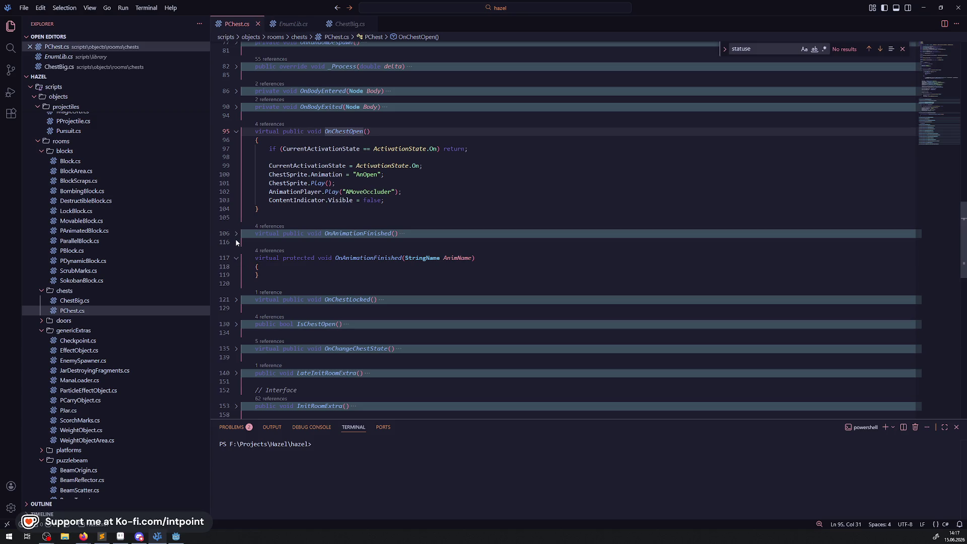
pyautogui.click(236, 235)
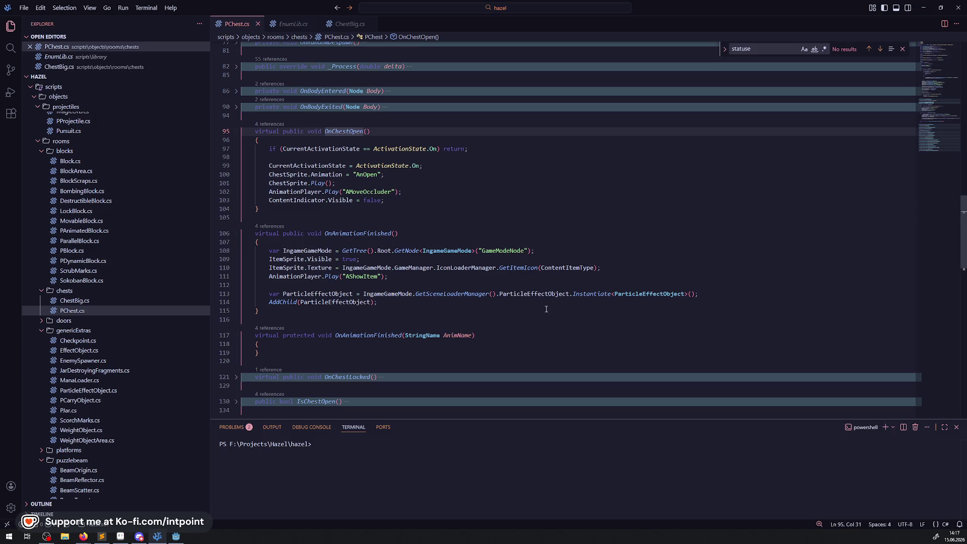
pyautogui.click(515, 268)
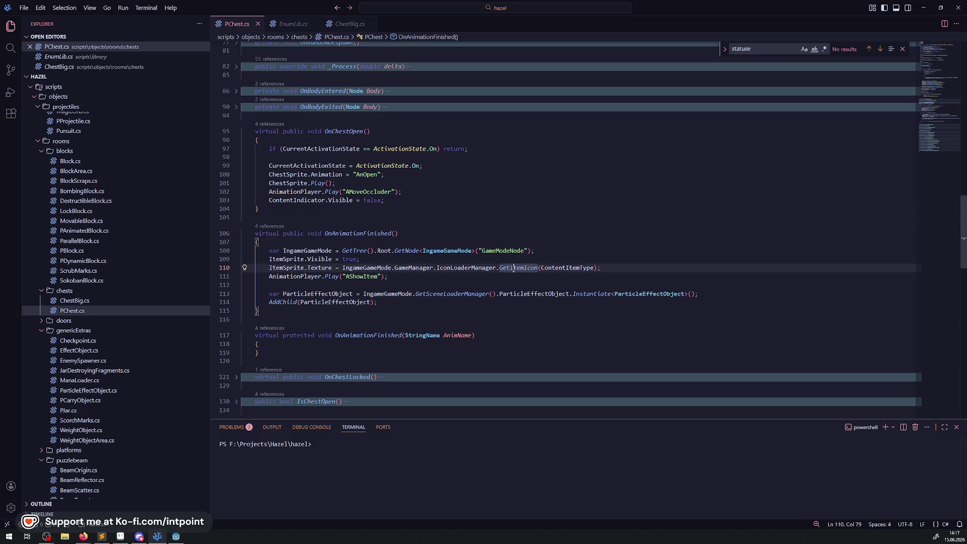
pyautogui.press('Up')
pyautogui.press('Up')
pyautogui.press('Up')
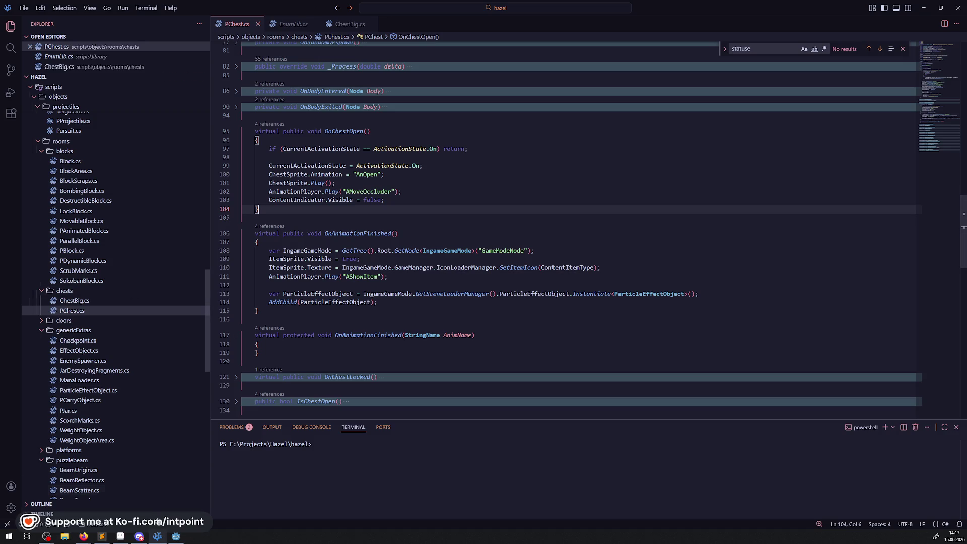
pyautogui.click(175, 536)
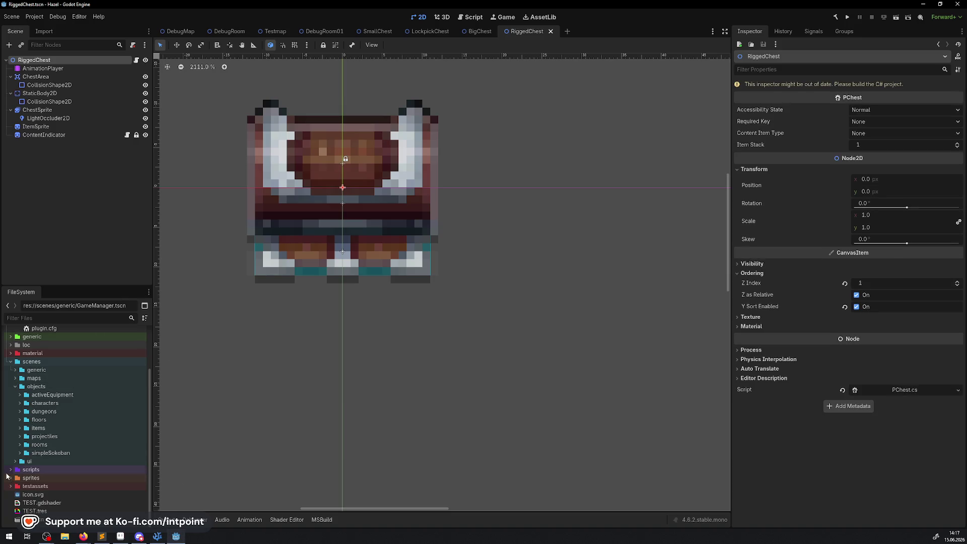
# Step: Tidy the FileSystem dock by collapsing the sprites, map, rooms and verifier folders
pyautogui.doubleClick(31, 477)
pyautogui.doubleClick(34, 503)
pyautogui.scroll(-4, 71, 428)
pyautogui.doubleClick(71, 428)
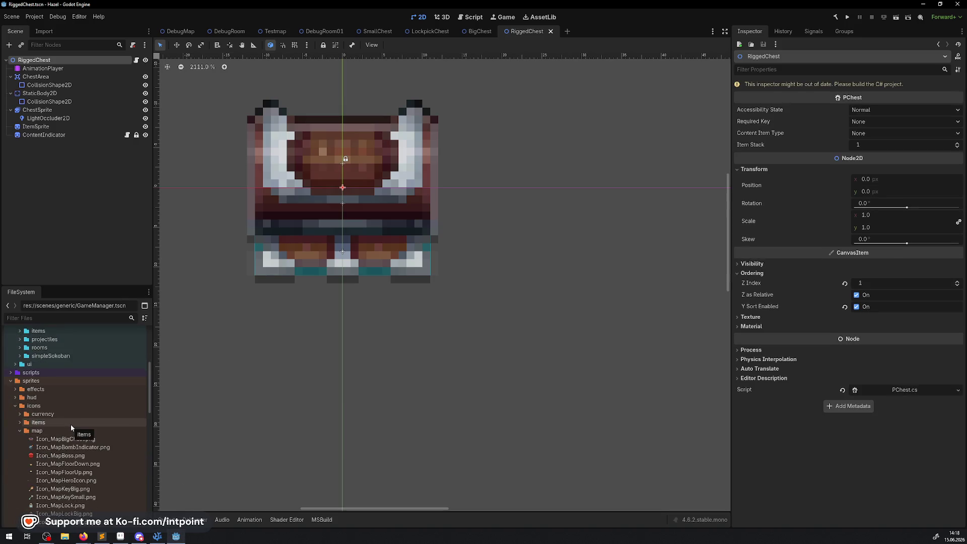
pyautogui.scroll(-3, 71, 429)
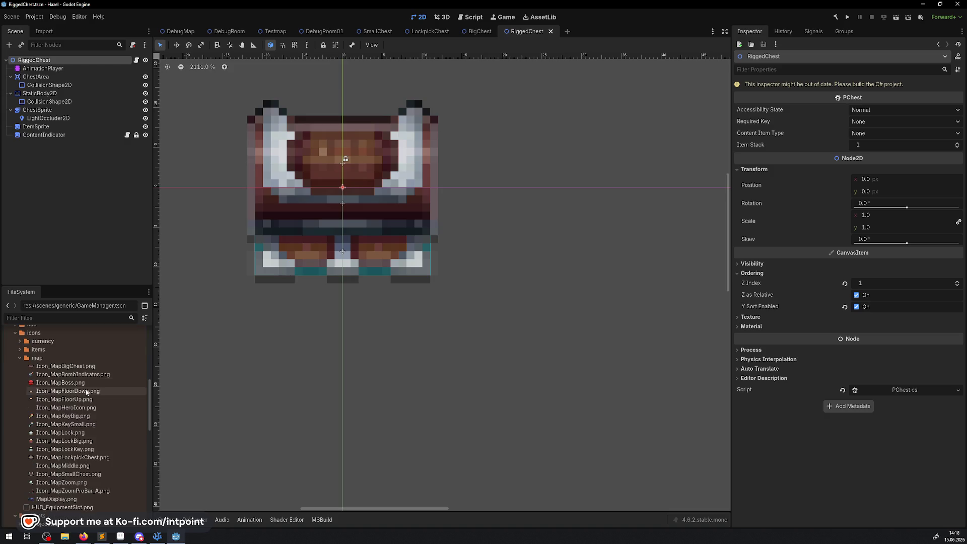
pyautogui.click(20, 357)
pyautogui.scroll(2, 16, 346)
pyautogui.click(10, 472)
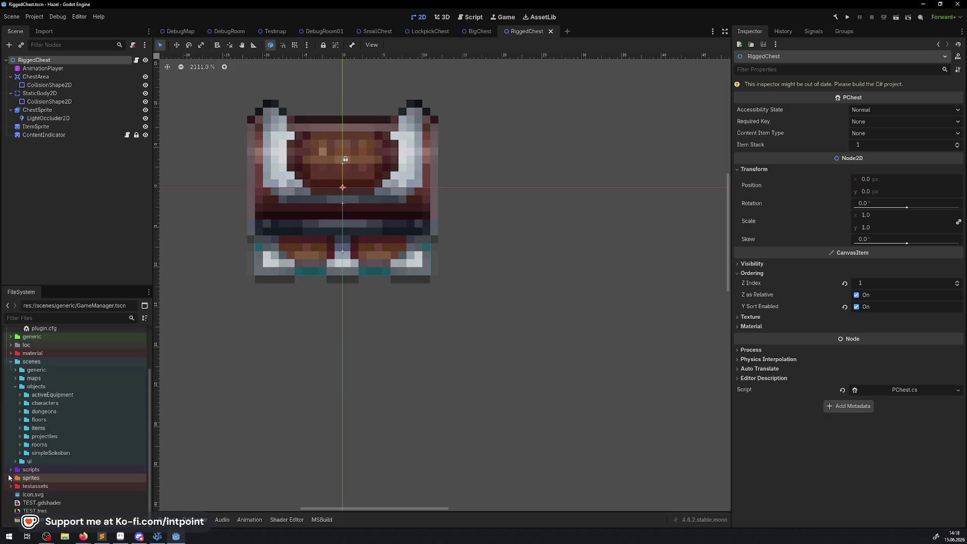
pyautogui.scroll(-4, 10, 472)
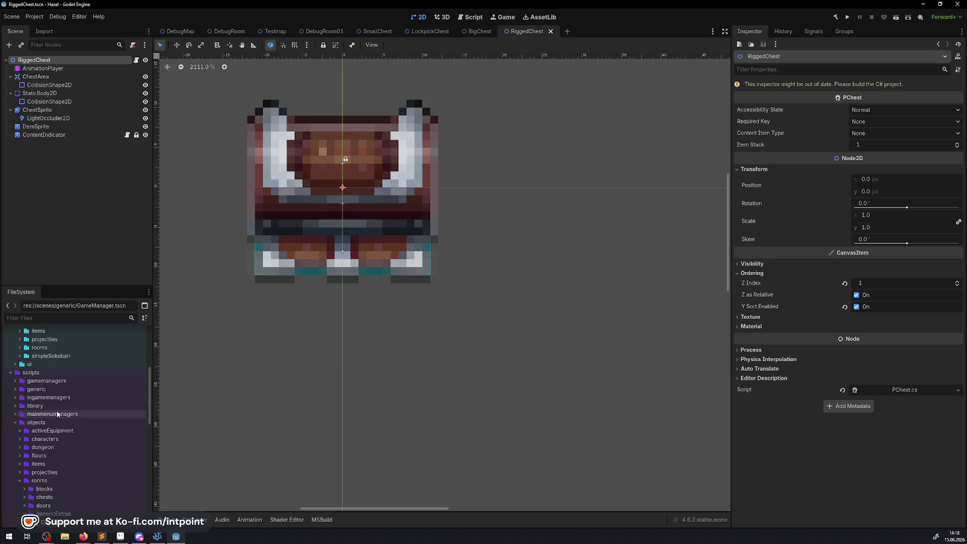
pyautogui.click(21, 483)
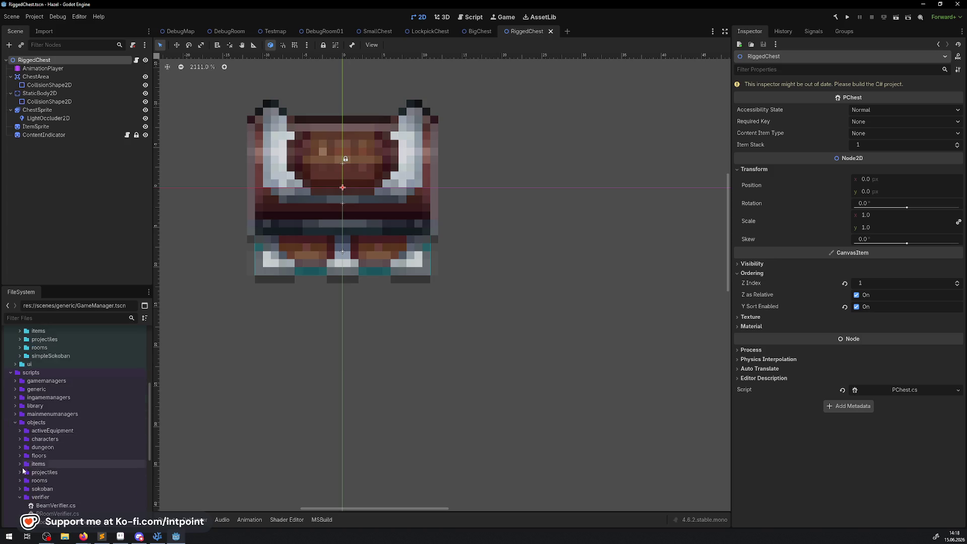
pyautogui.click(20, 498)
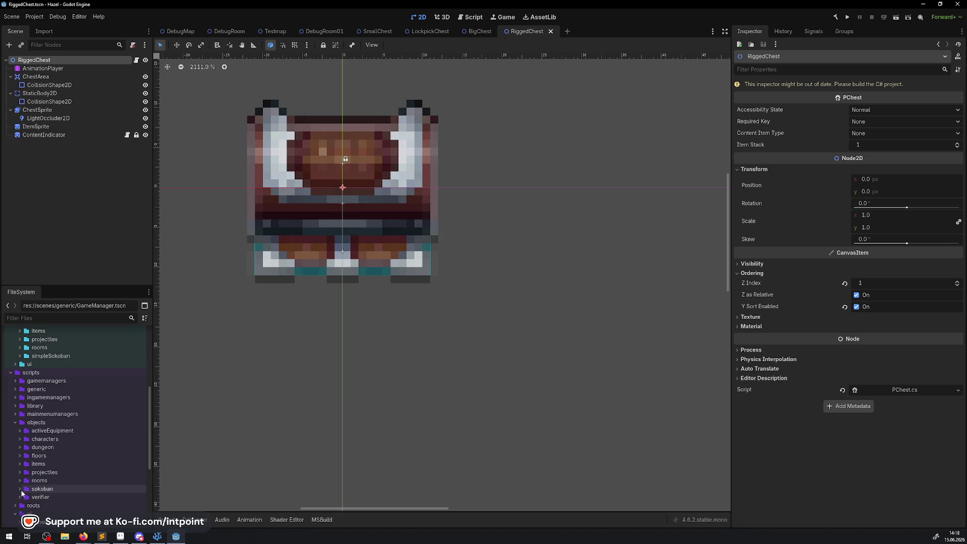
# Step: Expand scripts/objects/rooms/chests and start a new script in the chests folder
pyautogui.click(20, 481)
pyautogui.scroll(-4, 22, 433)
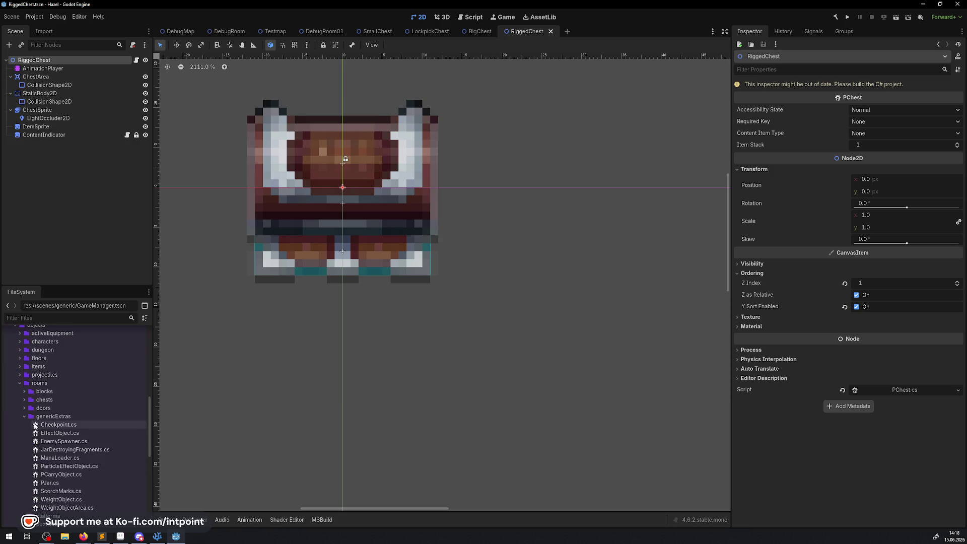
pyautogui.click(24, 416)
pyautogui.click(25, 399)
pyautogui.click(43, 399)
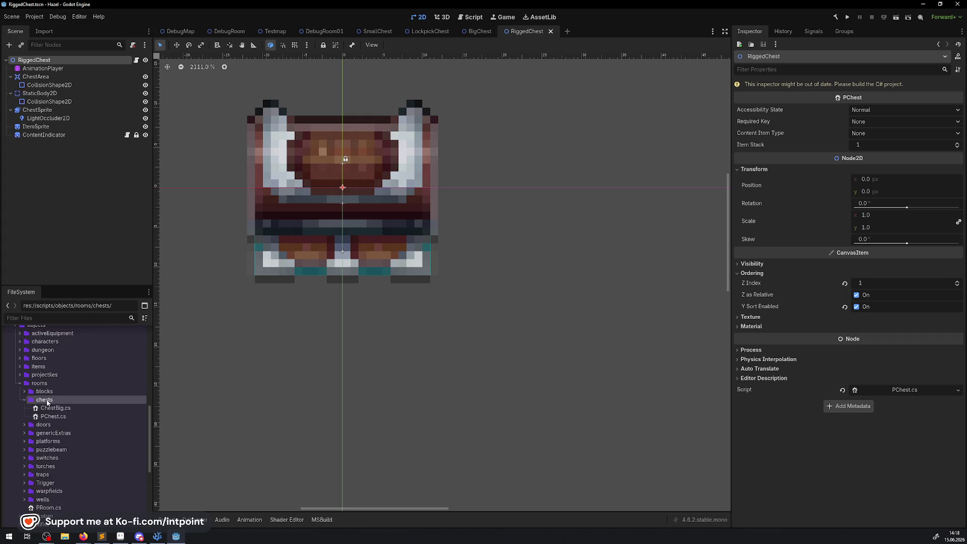
pyautogui.rightClick(44, 400)
pyautogui.moveTo(101, 394)
pyautogui.click(185, 414)
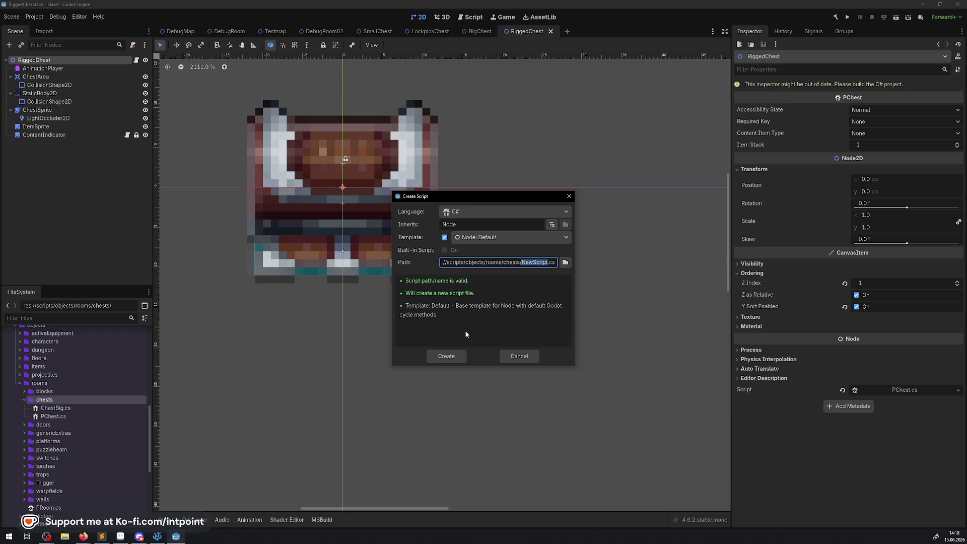
# Step: Name the new C# script RiggedChest, make it inherit Node2D, and create it
pyautogui.write('Rig')
pyautogui.write('gedChe')
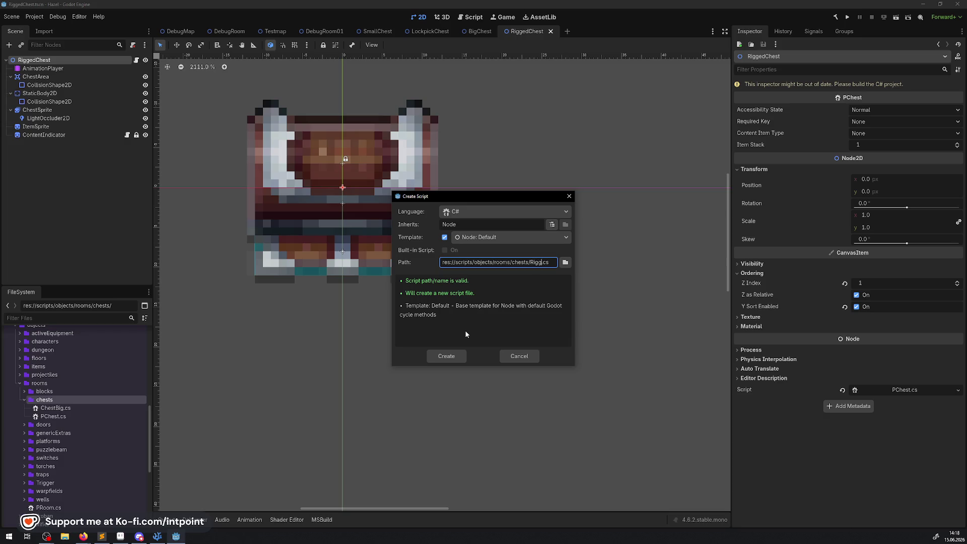
pyautogui.write('st')
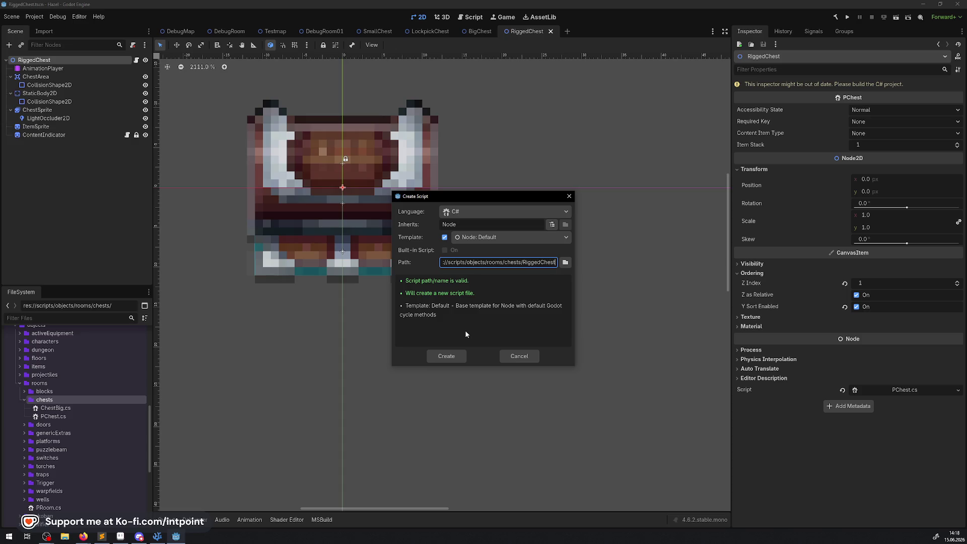
pyautogui.click(552, 227)
pyautogui.write('ches')
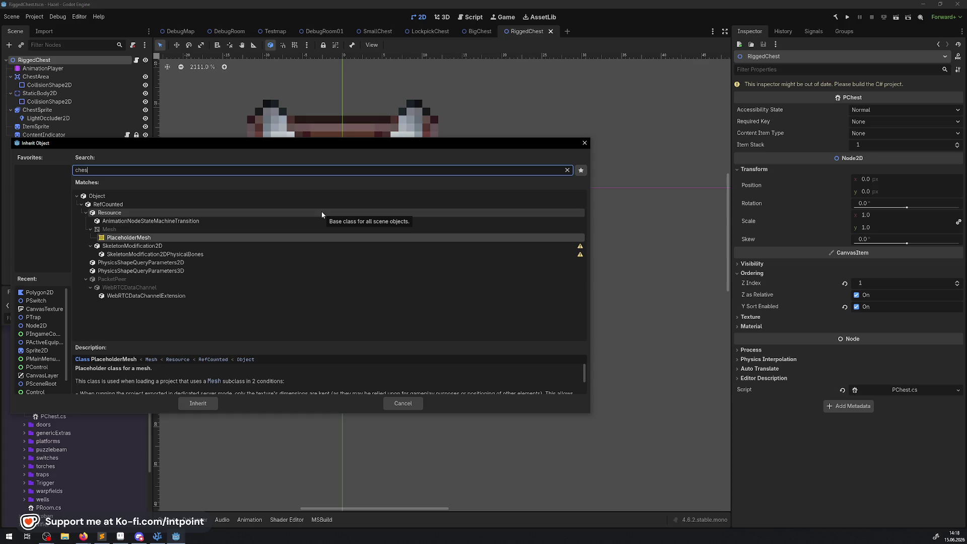
pyautogui.hotkey('ctrl', 'a')
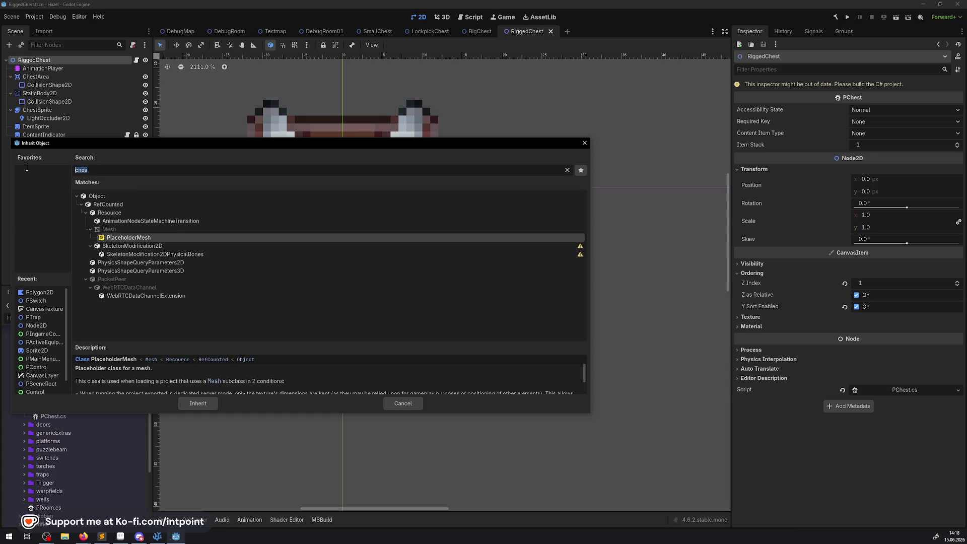
pyautogui.write('Pche')
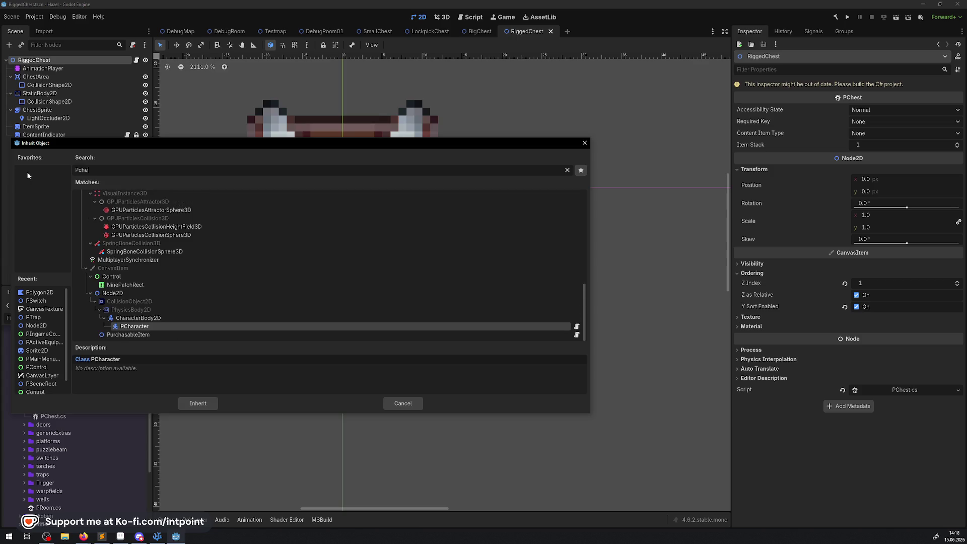
pyautogui.write('s')
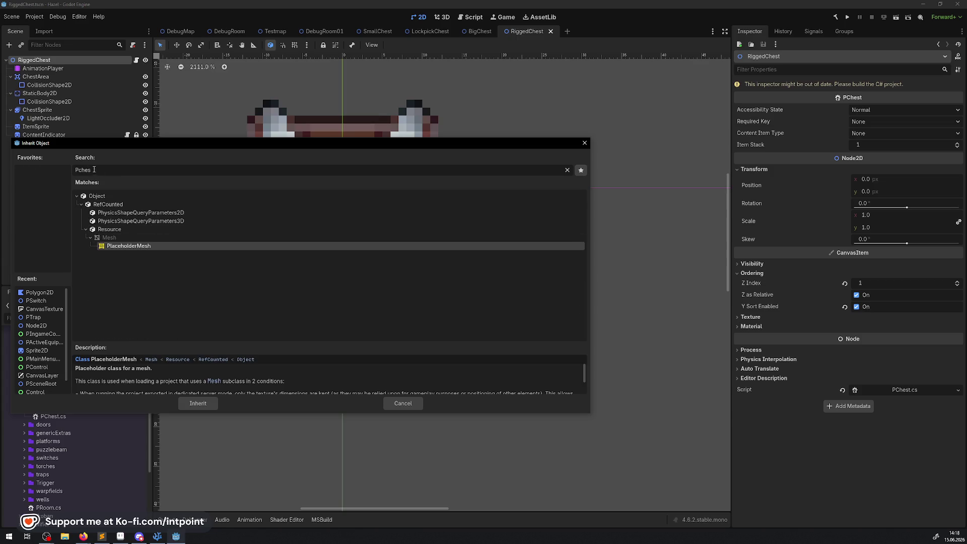
pyautogui.hotkey('ctrl', 'a')
pyautogui.press('BackSpace')
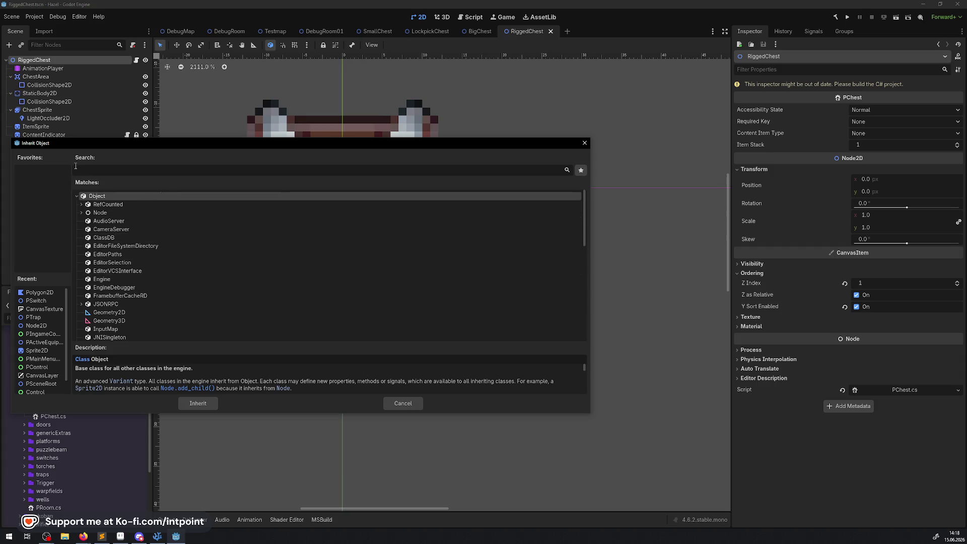
pyautogui.write('node')
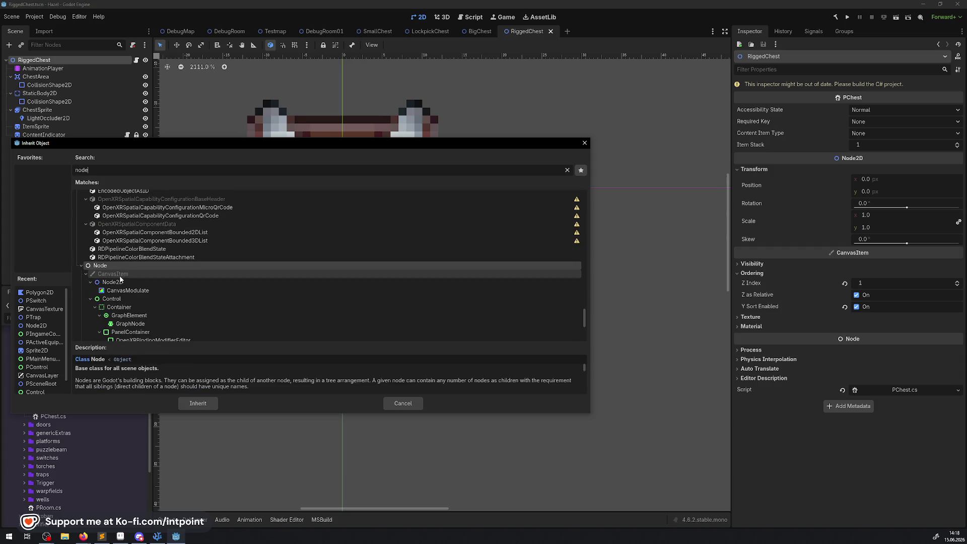
pyautogui.doubleClick(112, 282)
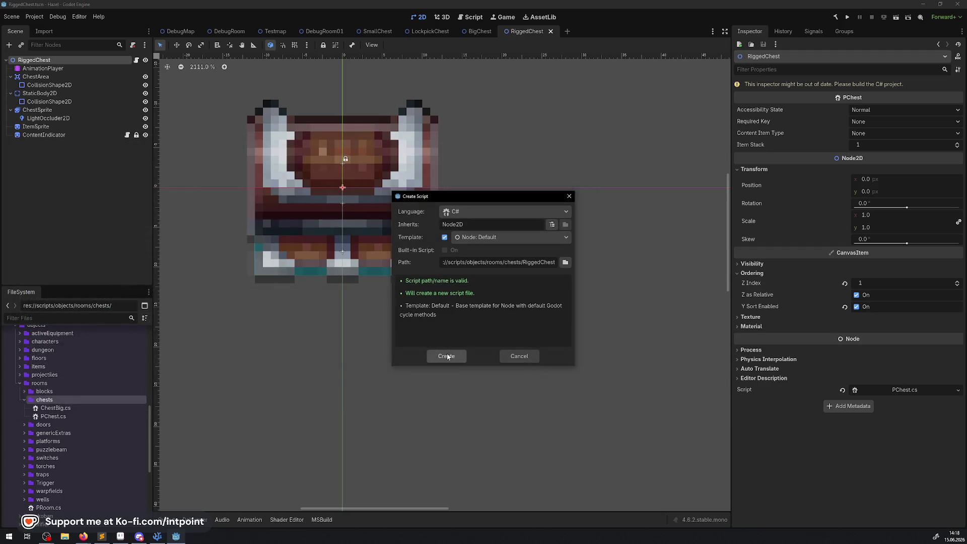
pyautogui.click(448, 357)
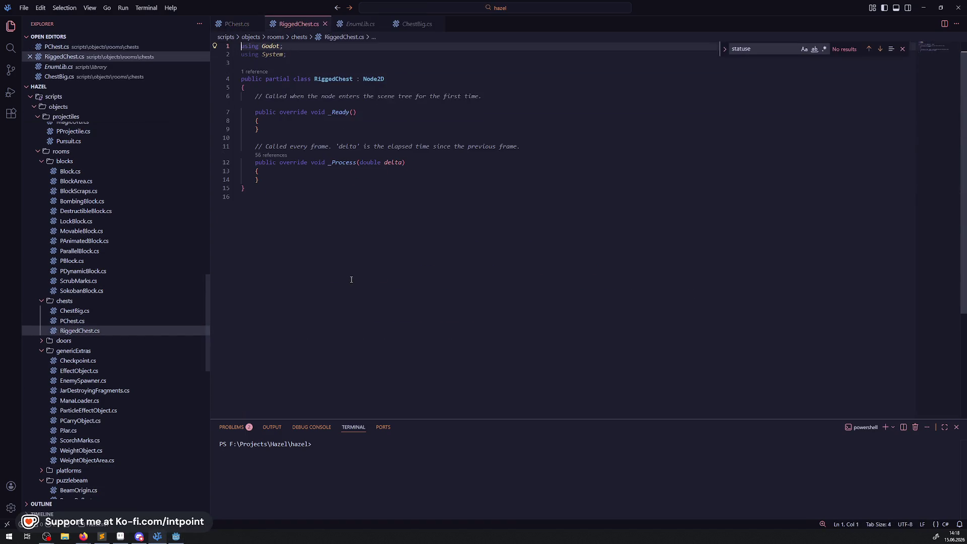
# Step: Copy the Node2D base class name from PChest.cs and paste it over RiggedChest's base class
pyautogui.click(234, 24)
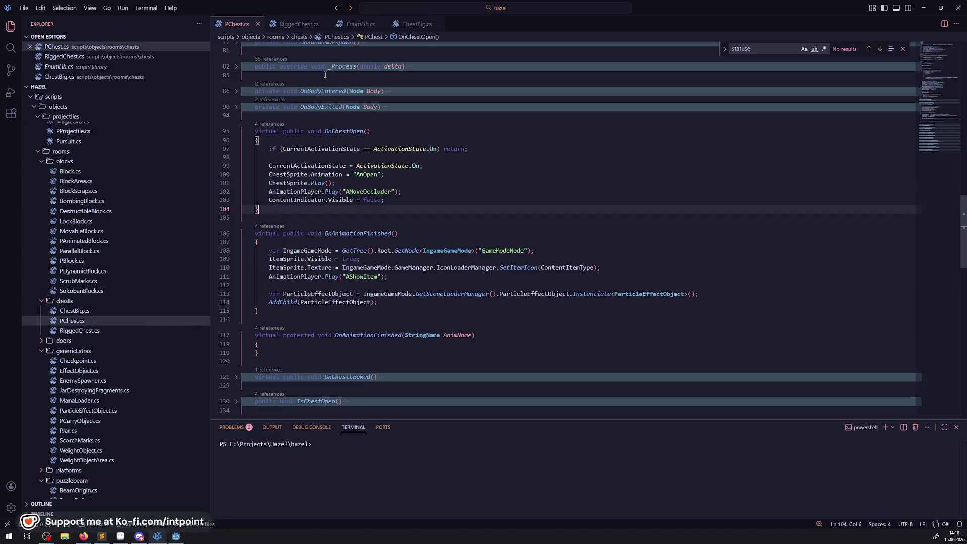
pyautogui.scroll(15, 325, 75)
pyautogui.doubleClick(356, 102)
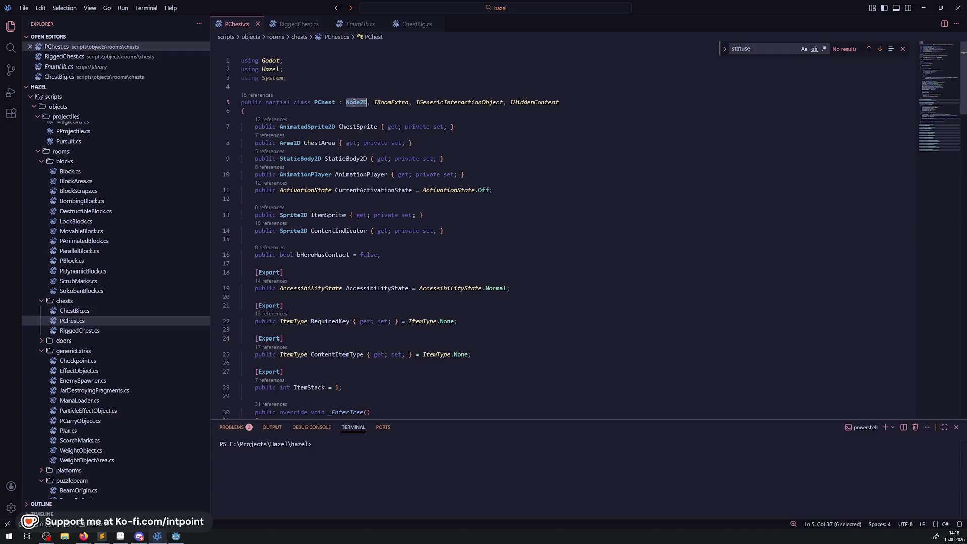
pyautogui.hotkey('ctrl', 'c')
pyautogui.click(298, 24)
pyautogui.doubleClick(373, 79)
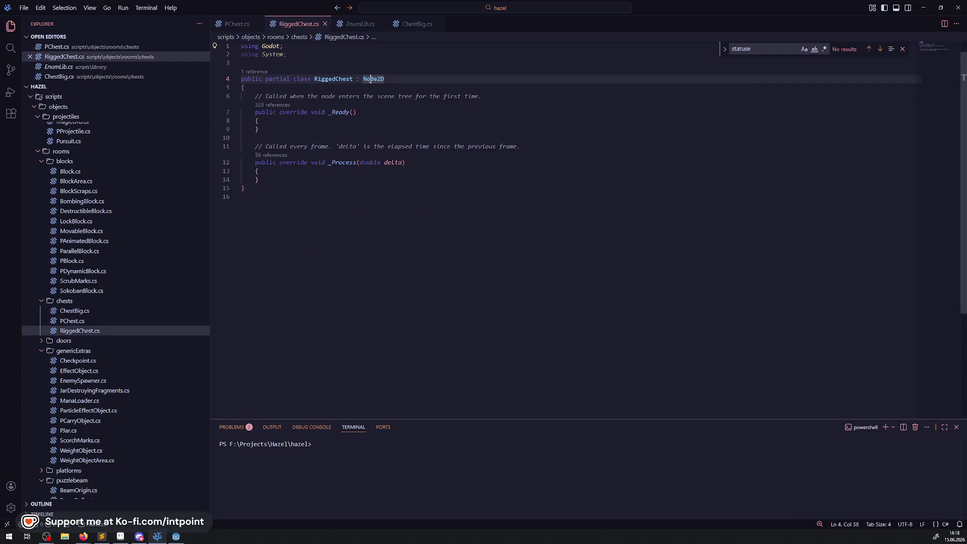
pyautogui.hotkey('ctrl', 'v')
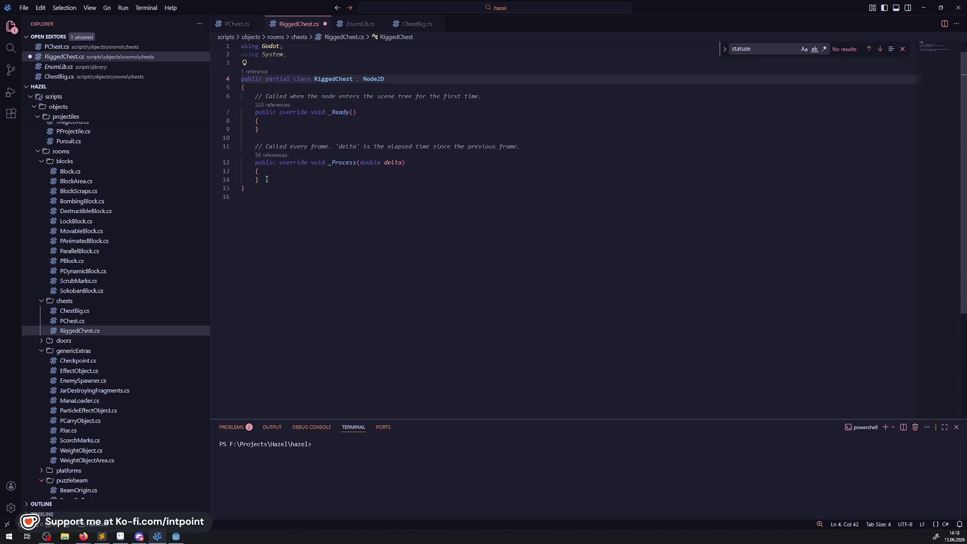
# Step: Delete the _Process method and the template comment above _Ready, leaving a blank line
pyautogui.moveTo(267, 180); pyautogui.dragTo(261, 130)
pyautogui.press('BackSpace')
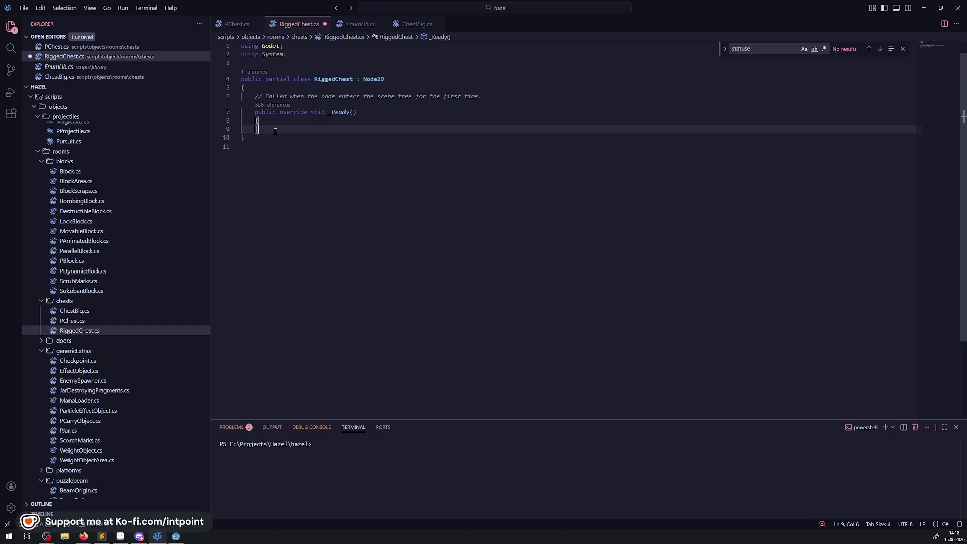
pyautogui.moveTo(483, 97); pyautogui.dragTo(221, 97)
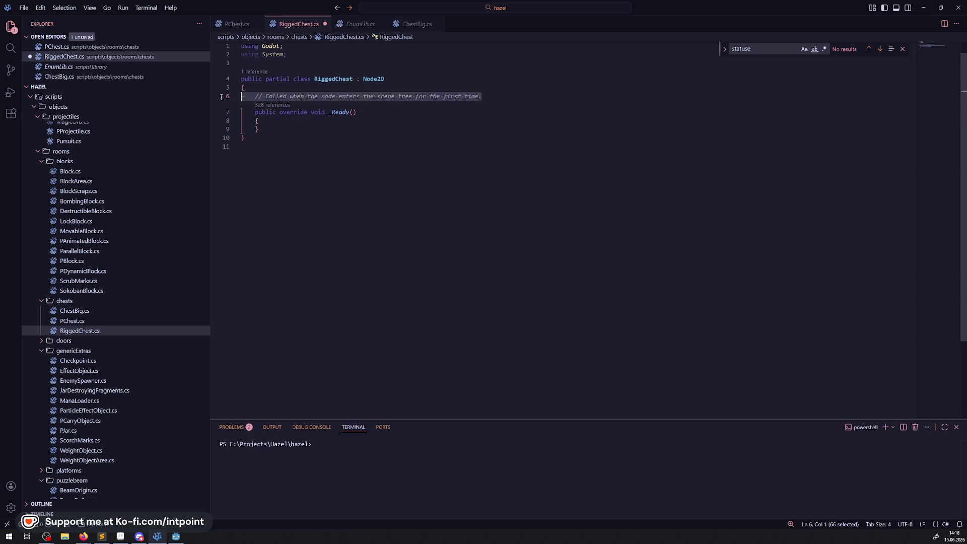
pyautogui.press('BackSpace')
pyautogui.press('Return')
pyautogui.press('Return')
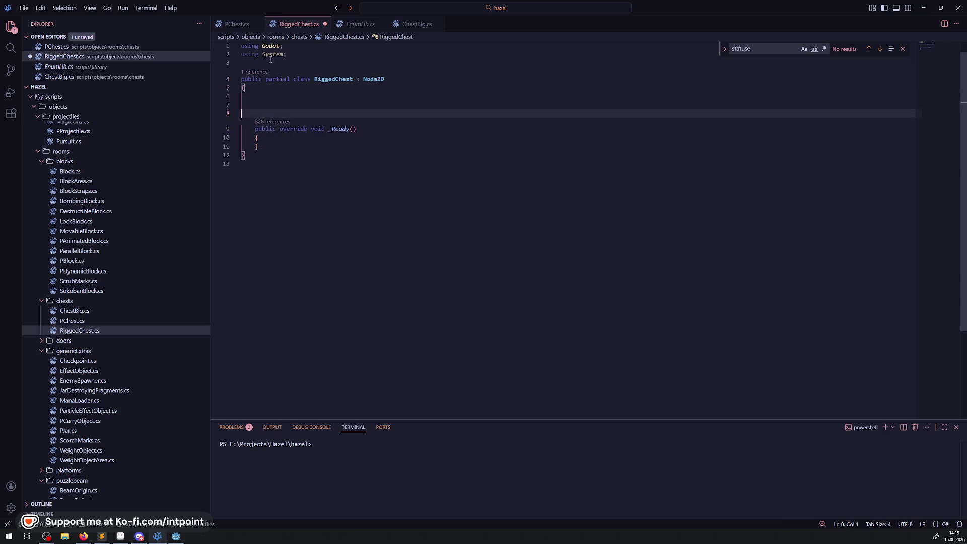
# Step: Add 'using Hazel;' on a new line below 'using Godot;'
pyautogui.click(290, 45)
pyautogui.press('Return')
pyautogui.write('using H')
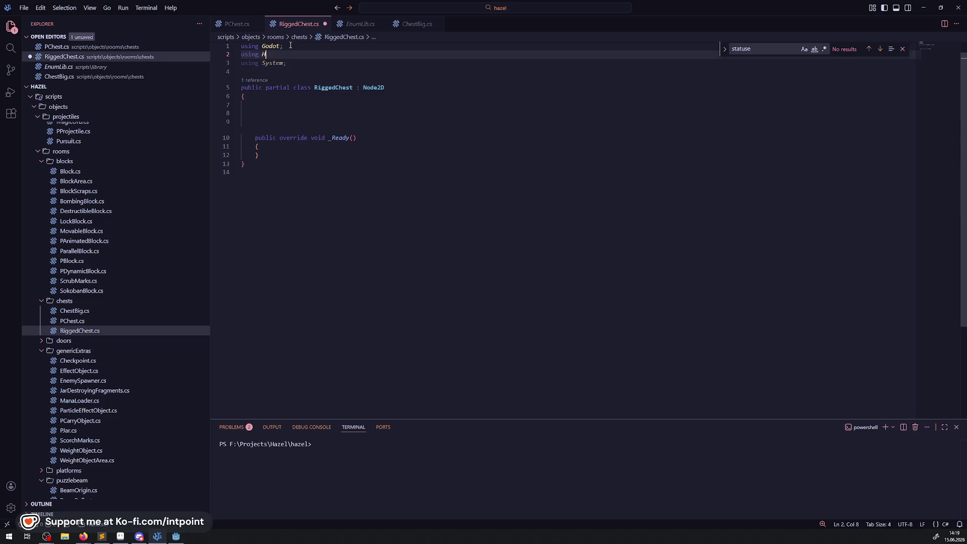
pyautogui.write('azel;')
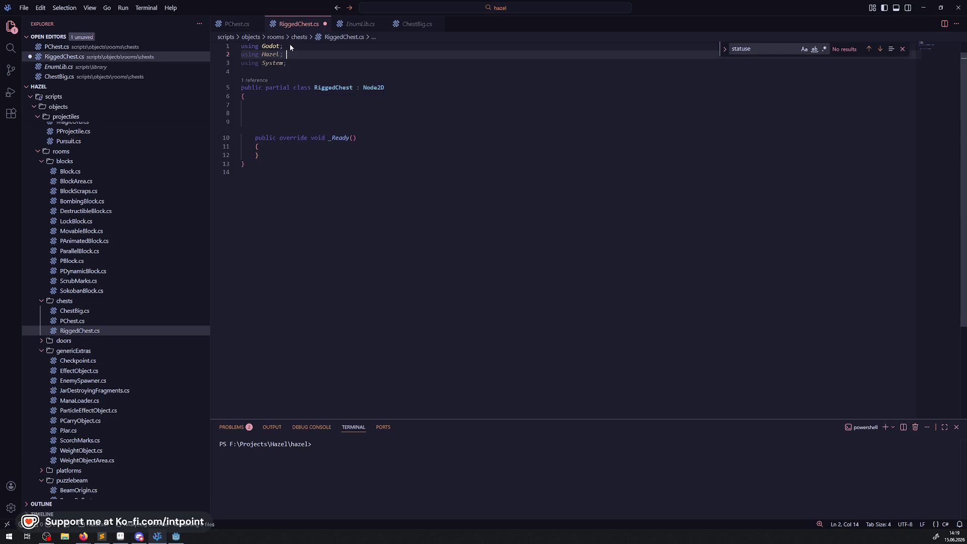
# Step: Declare 'private StatusEffect NegativeEffect = StatusEffect.None;' inside the RiggedChest class
pyautogui.click(279, 106)
pyautogui.write('private ')
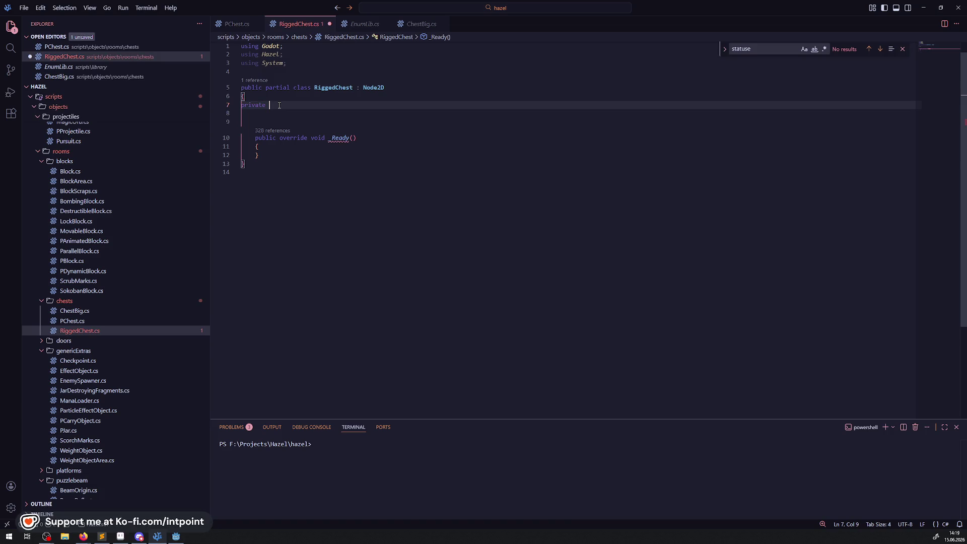
pyautogui.write('Status')
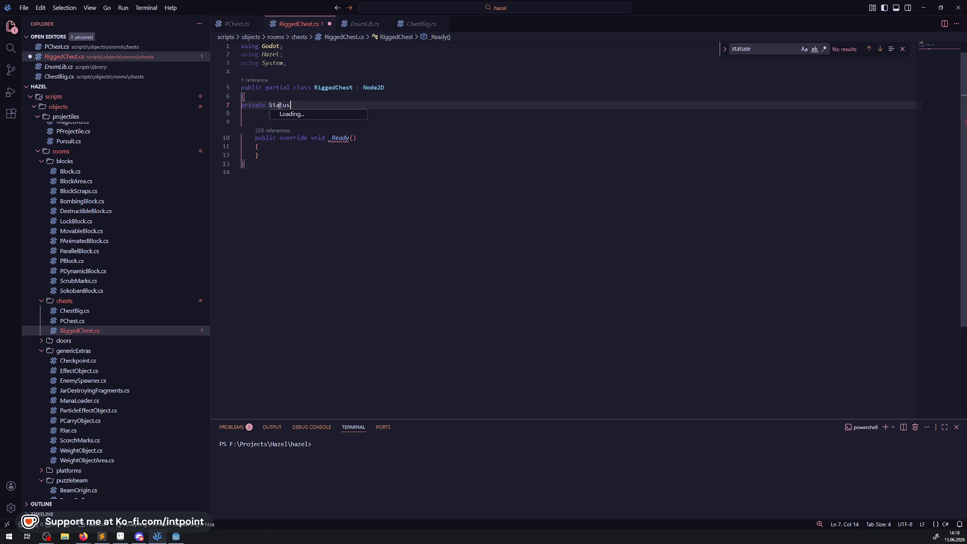
pyautogui.write('Effect')
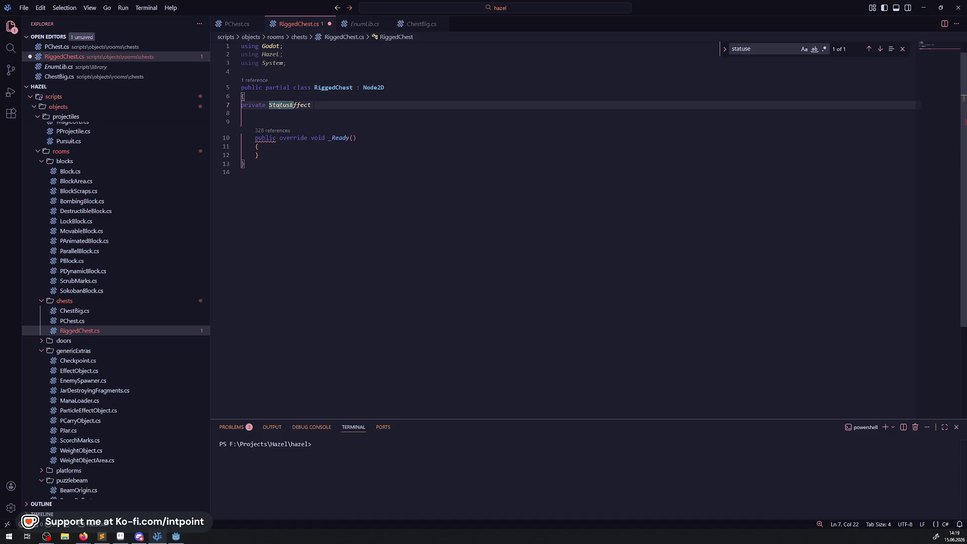
pyautogui.write(' NegativeE')
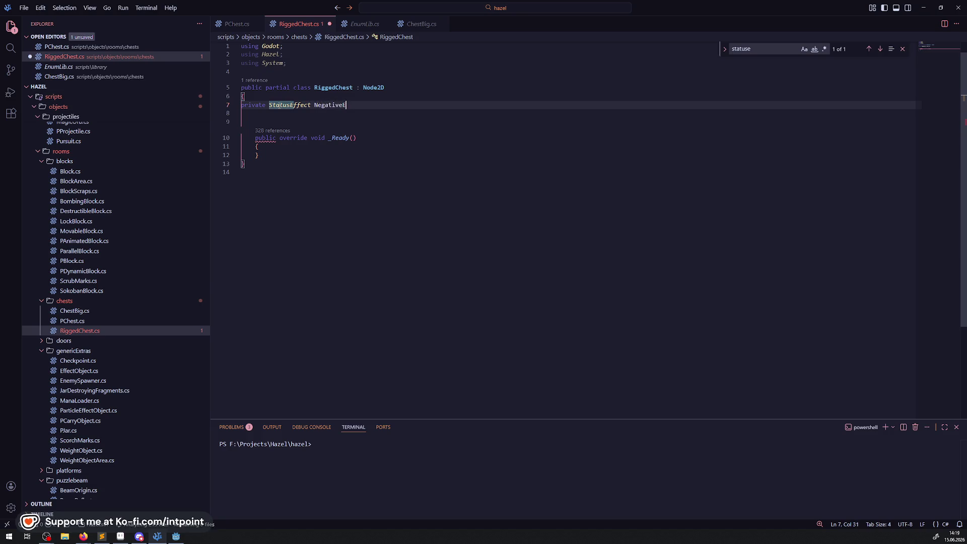
pyautogui.write('ffect ')
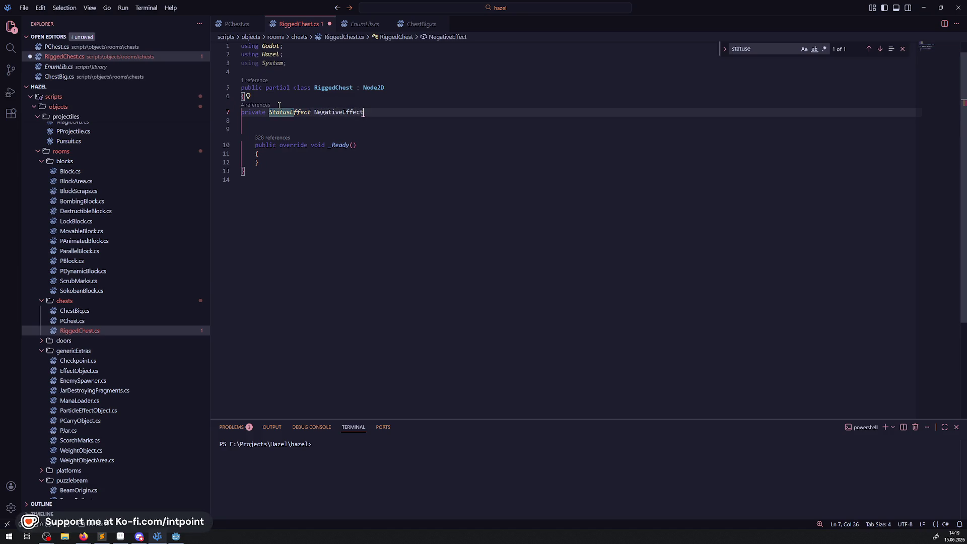
pyautogui.write('=')
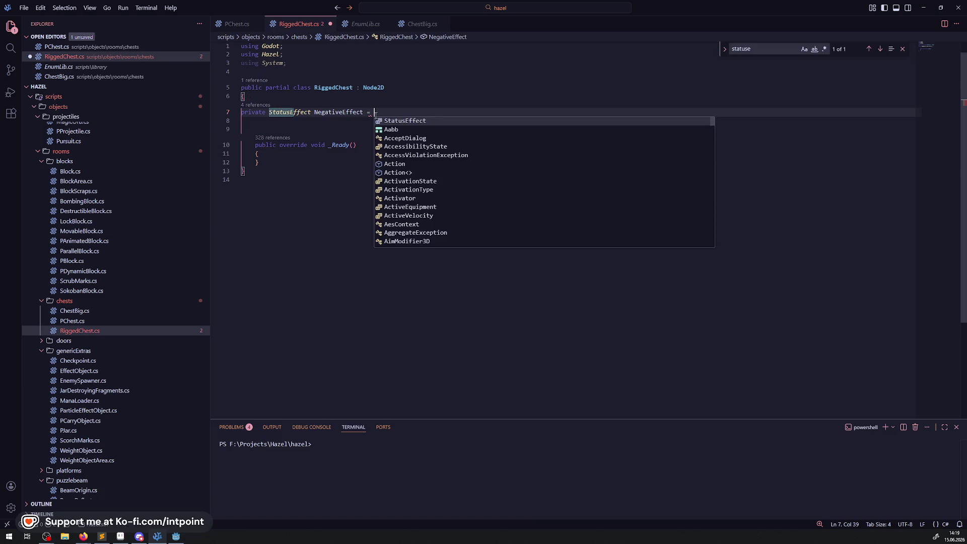
pyautogui.click(423, 122)
pyautogui.write('.')
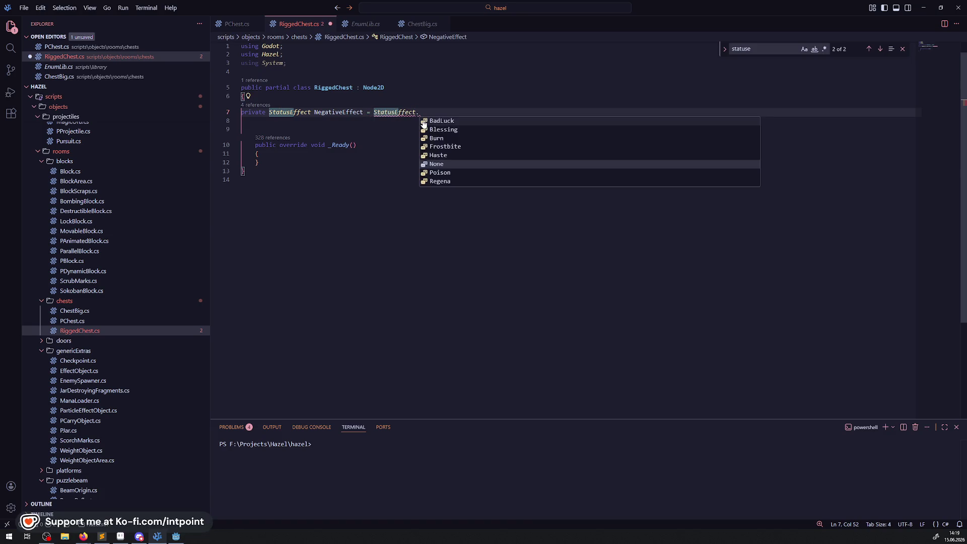
pyautogui.press('Return')
pyautogui.write(';')
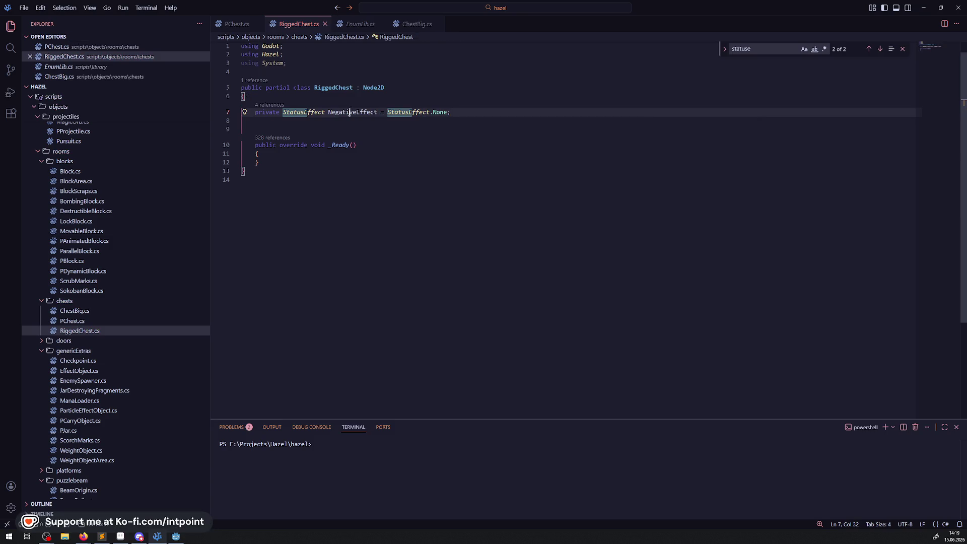
pyautogui.click(472, 111)
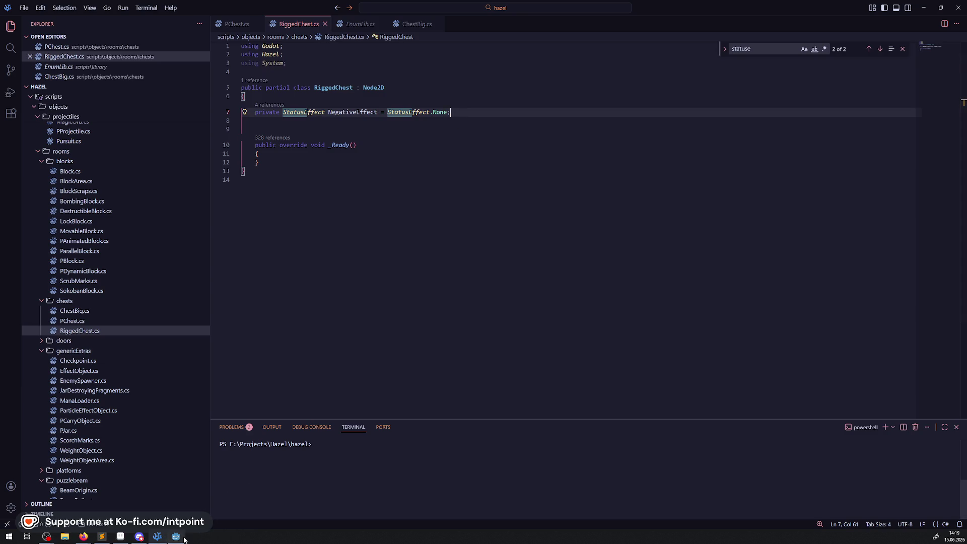
pyautogui.hotkey('alt', 'Tab')
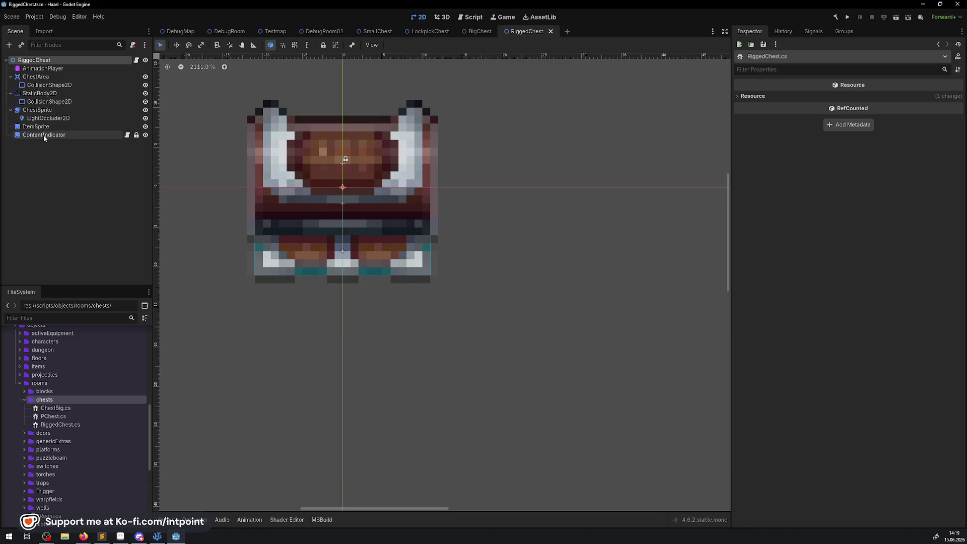
pyautogui.click(38, 110)
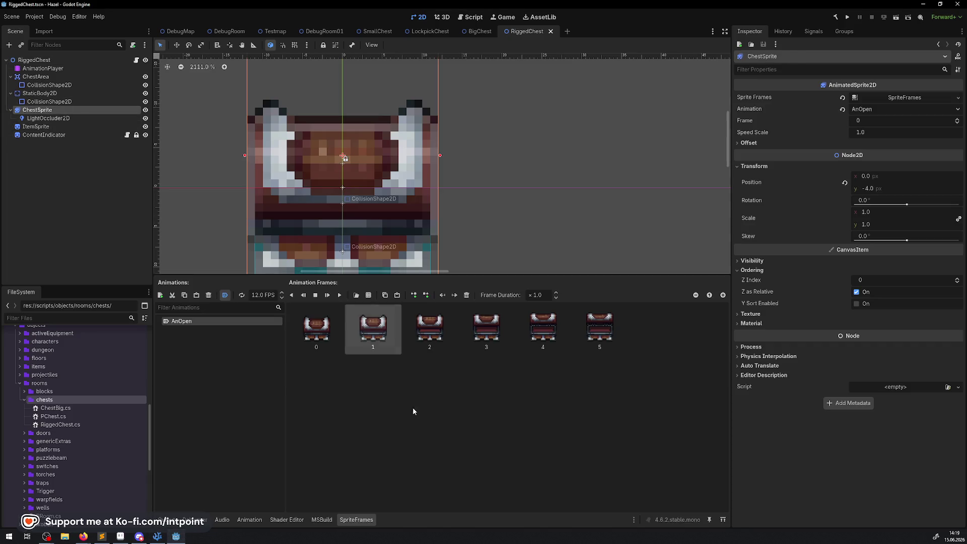
pyautogui.click(339, 294)
pyautogui.moveTo(338, 246); pyautogui.dragTo(359, 209)
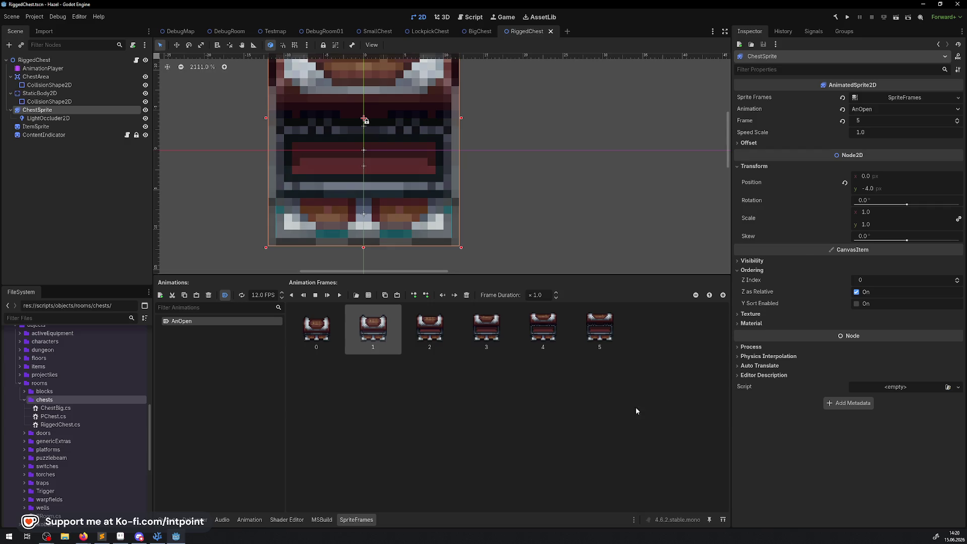
pyautogui.click(157, 536)
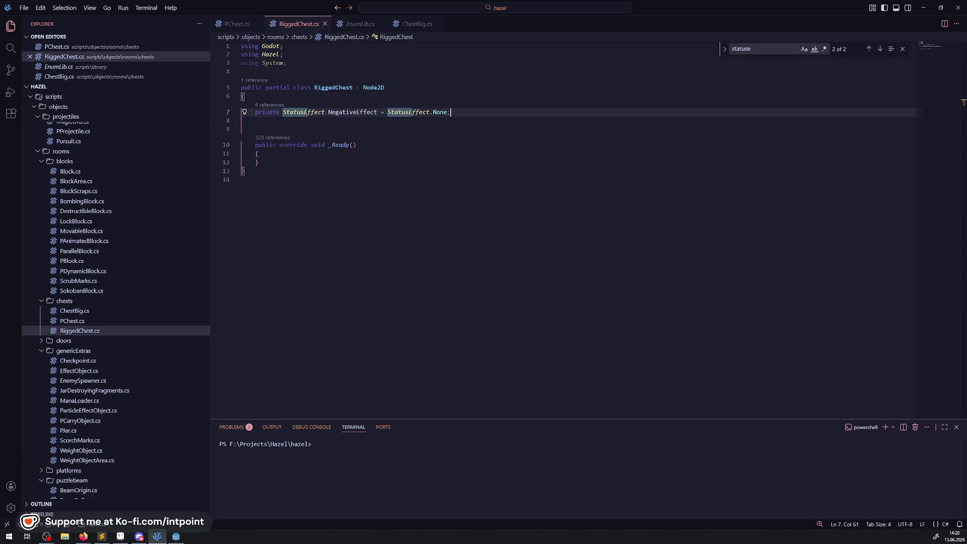
pyautogui.click(354, 196)
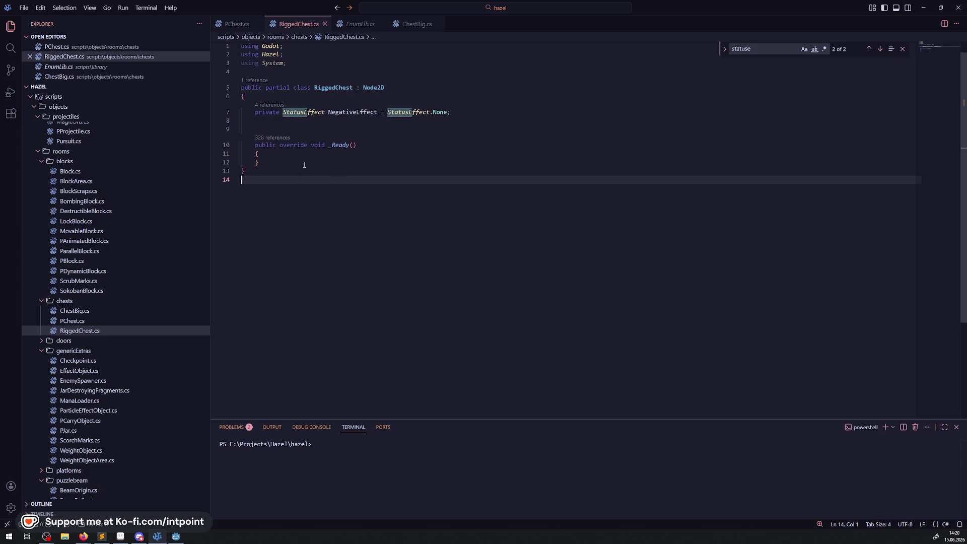
pyautogui.click(287, 129)
pyautogui.press('BackSpace')
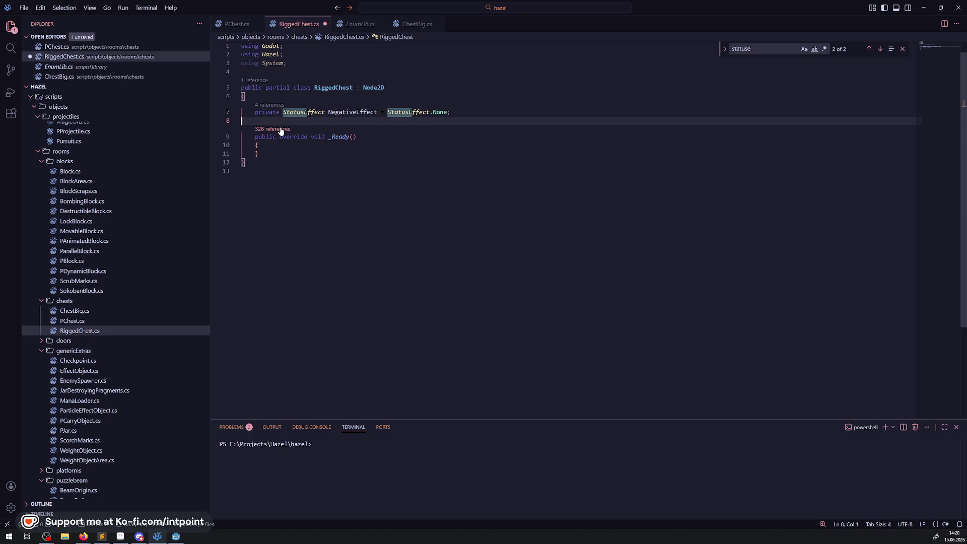
# Step: Switch to PChest.cs, scroll to _Ready and select its accessibility if-block
pyautogui.click(242, 21)
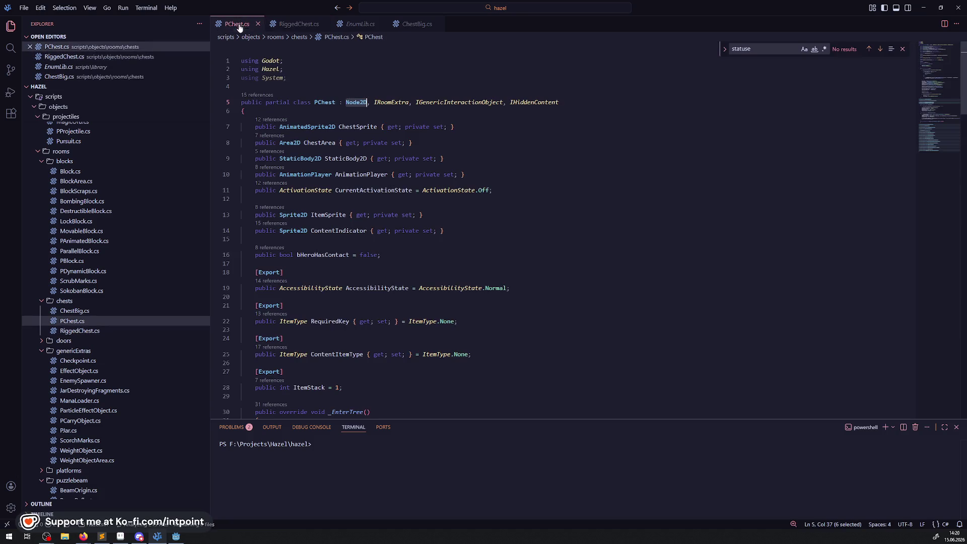
pyautogui.scroll(-5, 347, 195)
pyautogui.scroll(-2, 349, 194)
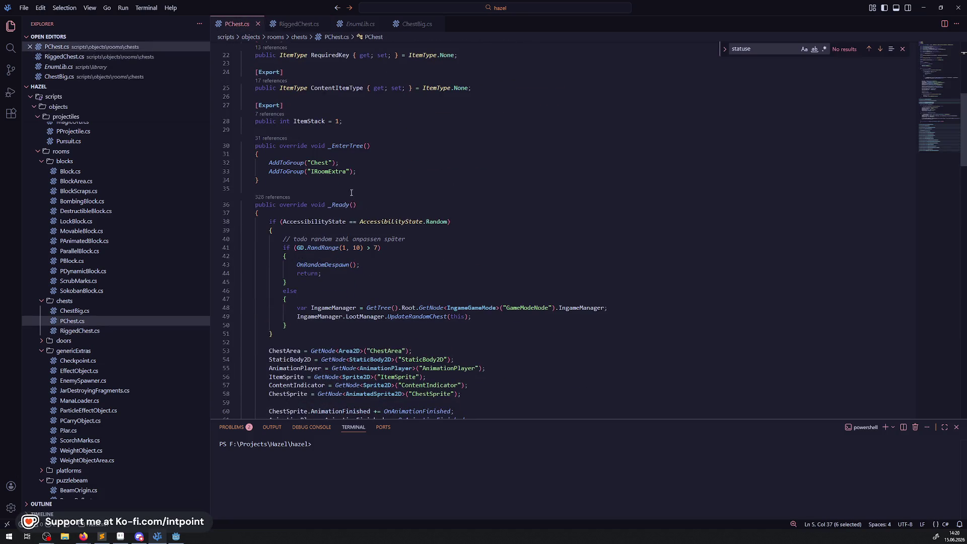
pyautogui.scroll(-3, 318, 215)
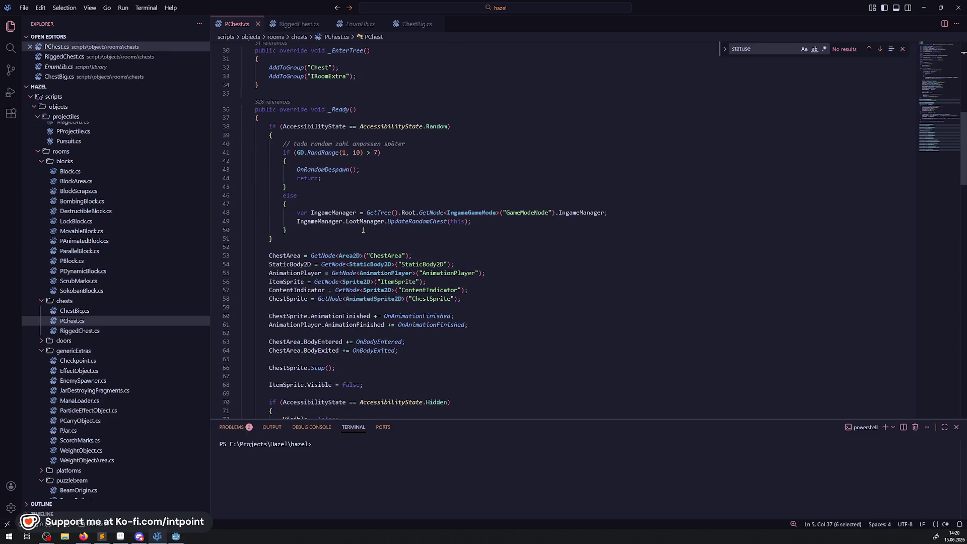
pyautogui.scroll(-2, 360, 231)
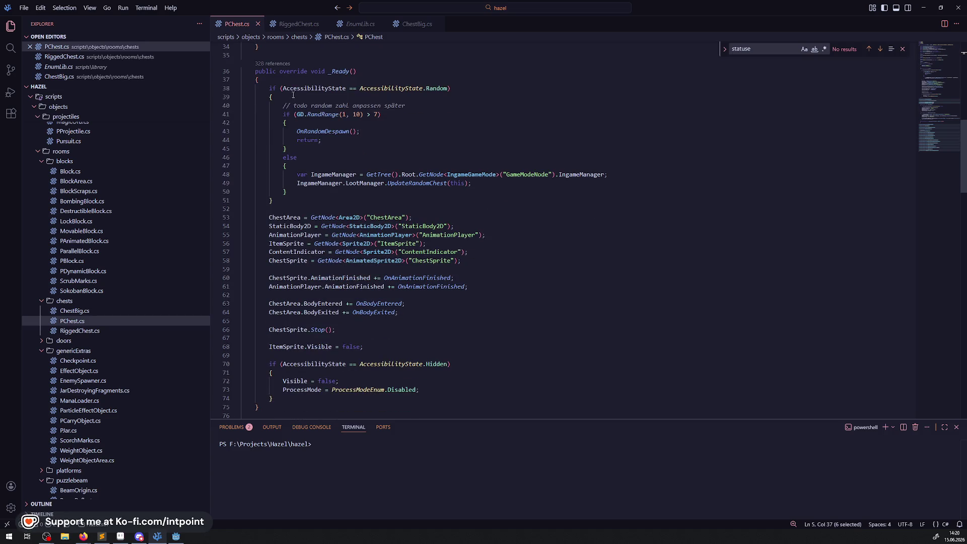
pyautogui.moveTo(258, 80); pyautogui.dragTo(432, 206)
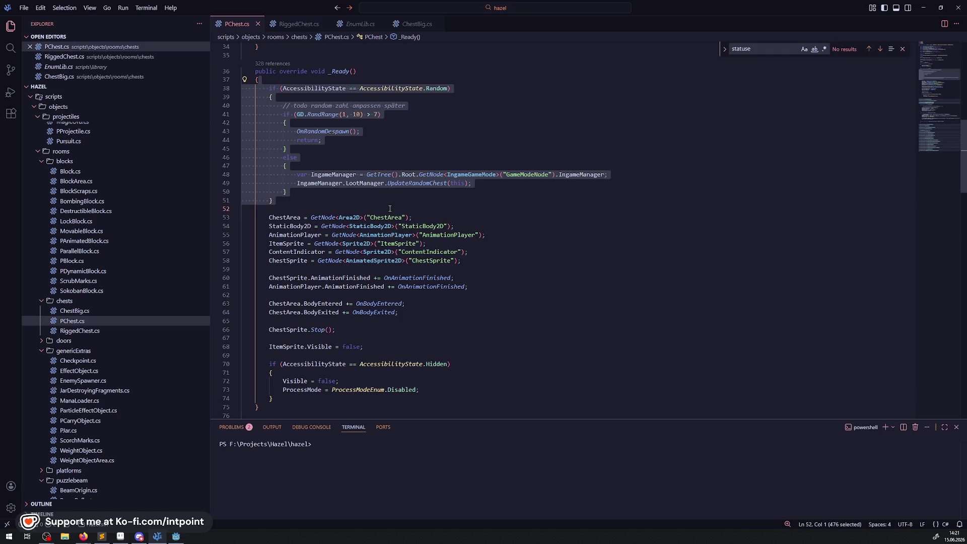
# Step: Scroll PChest.cs past OnChestOpen and select the whole OnAnimationFinished method, then return to RiggedChest.cs
pyautogui.click(512, 230)
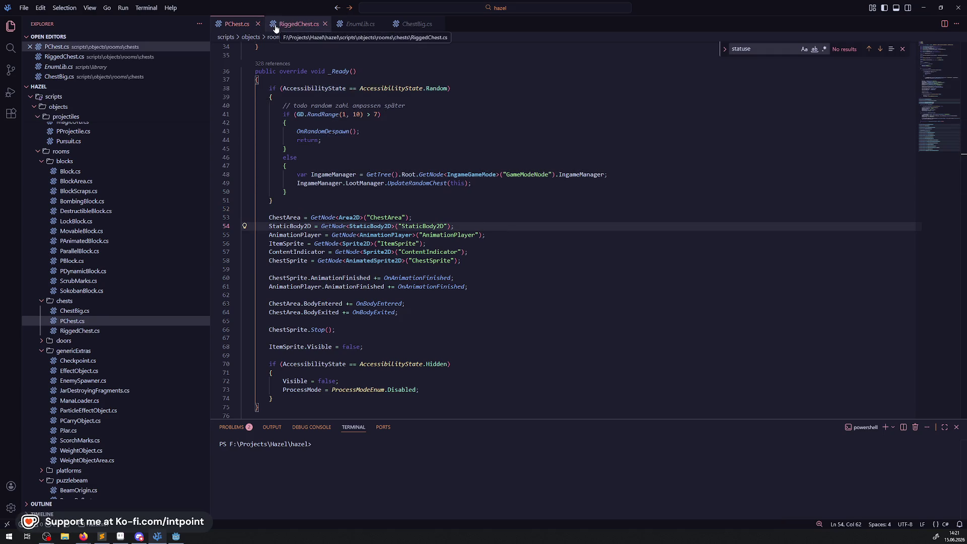
pyautogui.scroll(-10, 438, 261)
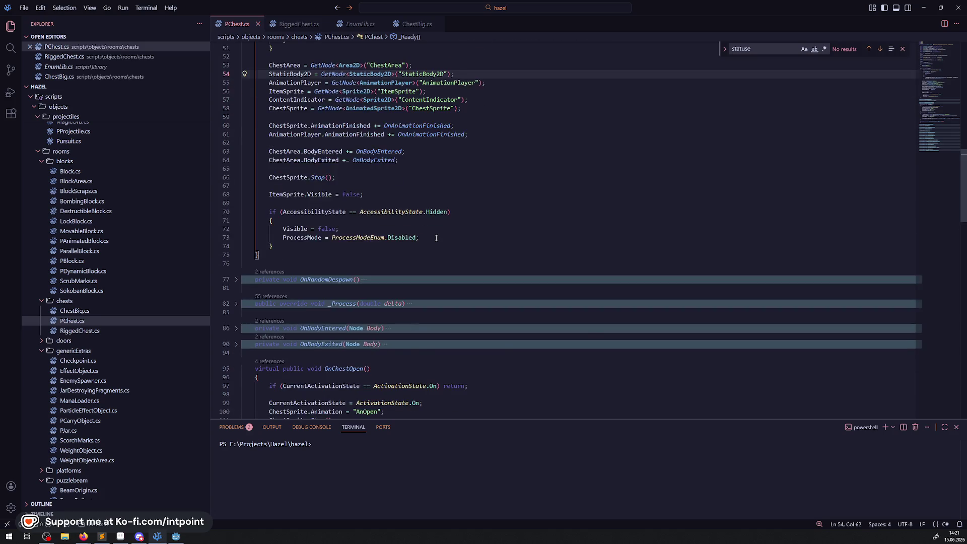
pyautogui.click(428, 306)
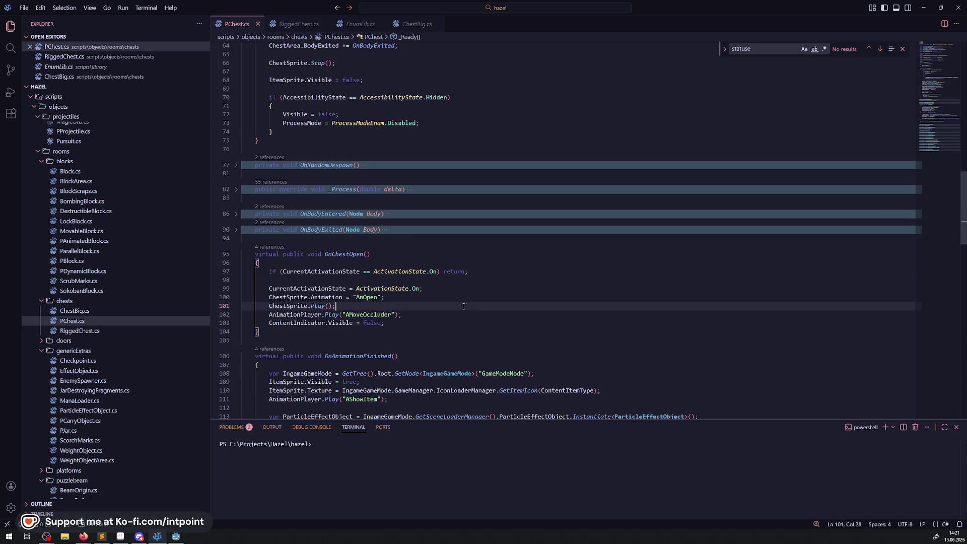
pyautogui.click(428, 332)
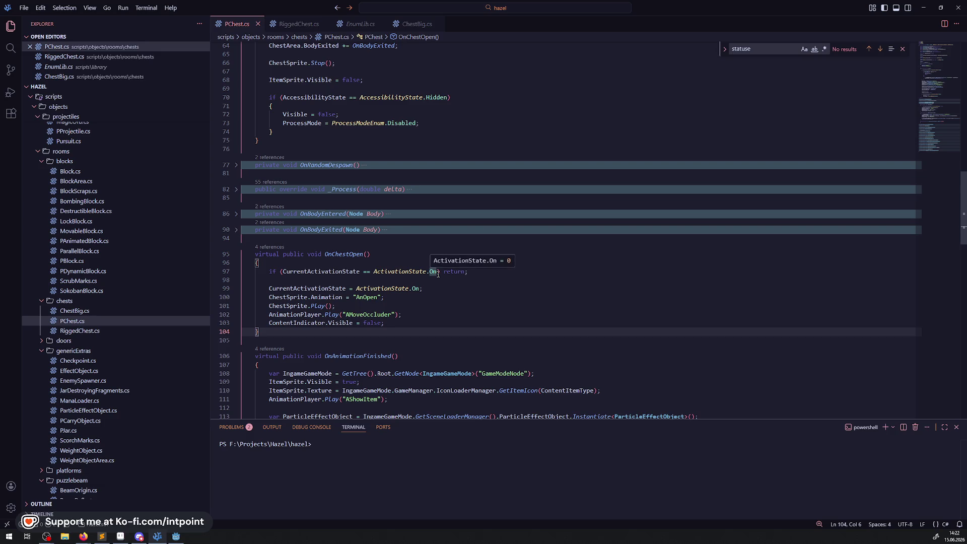
pyautogui.scroll(-3, 438, 272)
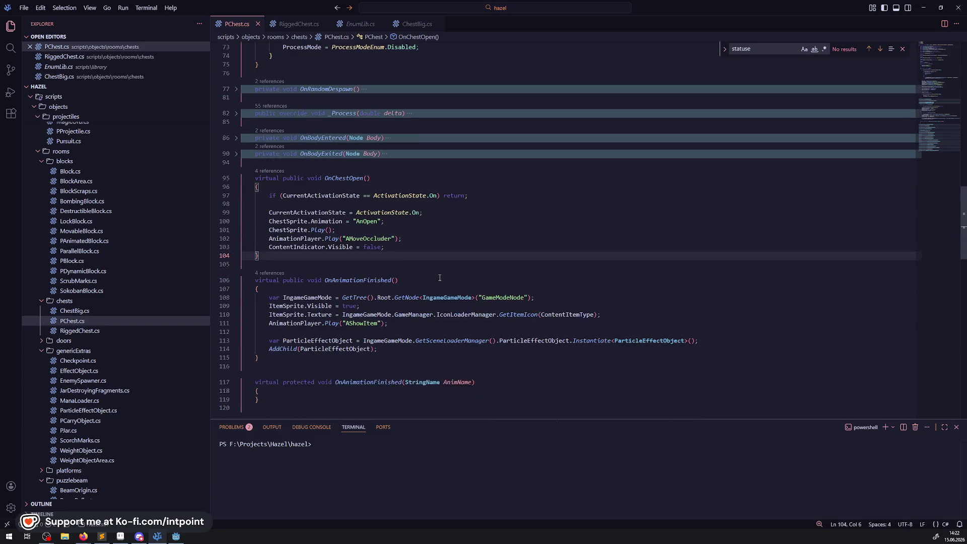
pyautogui.scroll(-4, 438, 272)
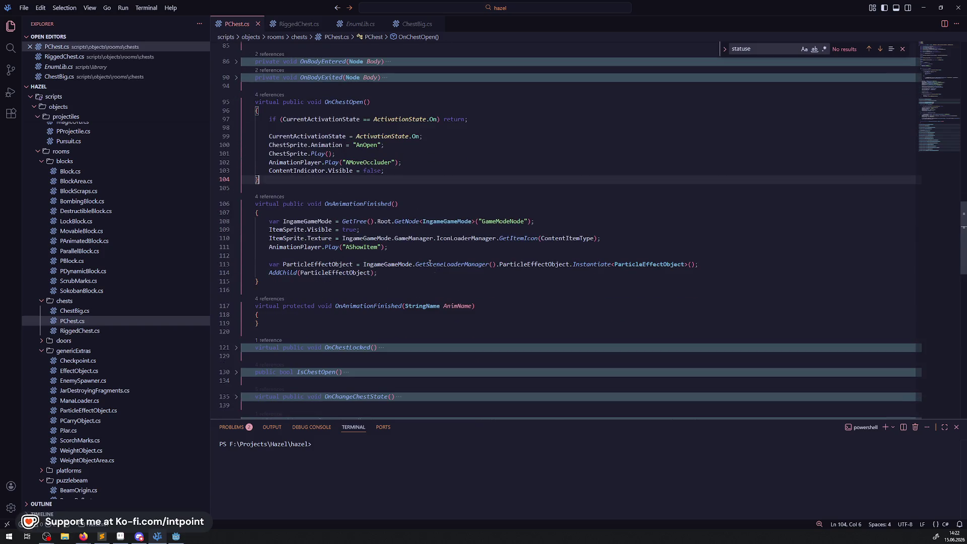
pyautogui.doubleClick(339, 102)
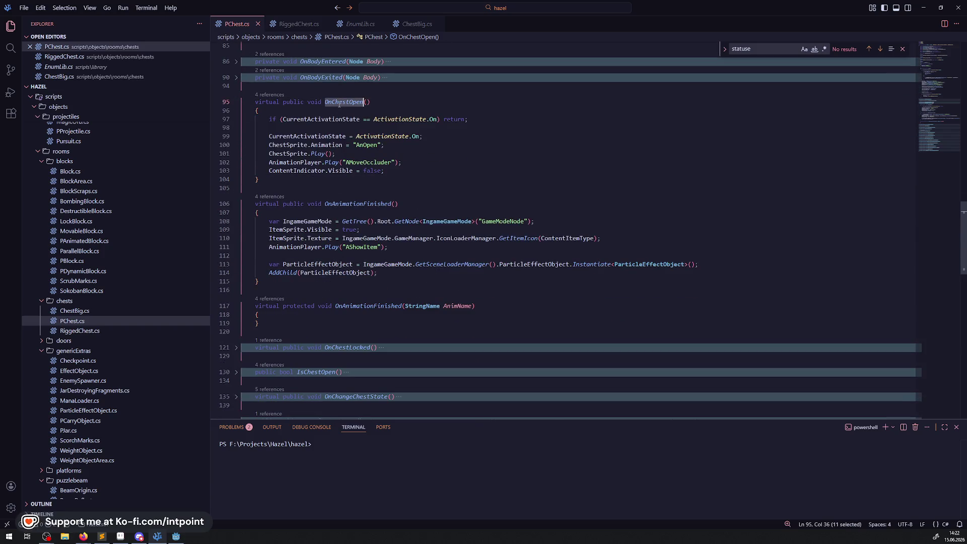
pyautogui.doubleClick(347, 203)
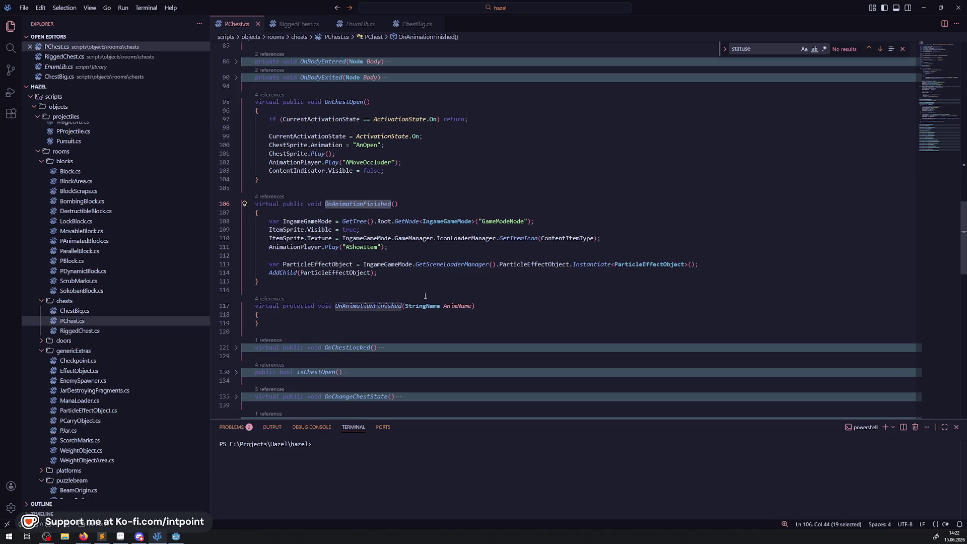
pyautogui.moveTo(295, 287)
pyautogui.mouseDown()
pyautogui.moveTo(267, 275)
pyautogui.moveTo(242, 204)
pyautogui.mouseUp()
pyautogui.hotkey('ctrl', 'c')
pyautogui.click(299, 25)
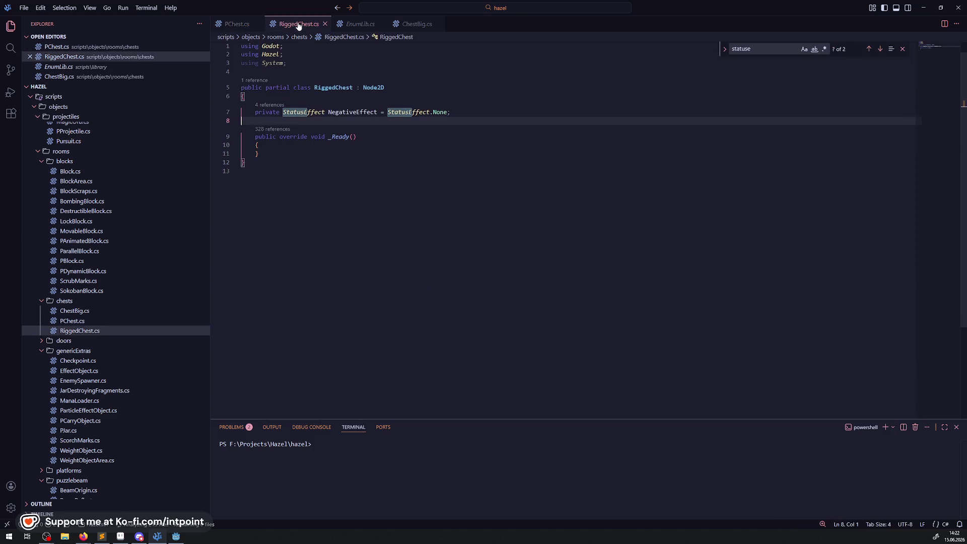
# Step: Paste OnAnimationFinished below _Ready, add a '// todo' comment line, and save RiggedChest.cs
pyautogui.click(276, 155)
pyautogui.press('Return')
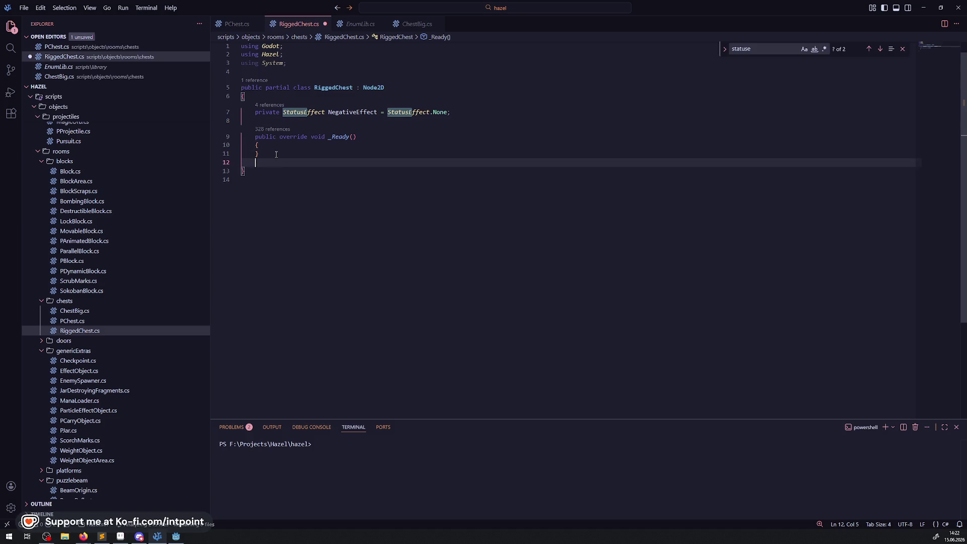
pyautogui.hotkey('ctrl', 'v')
pyautogui.click(276, 155)
pyautogui.press('Return')
pyautogui.write('// ')
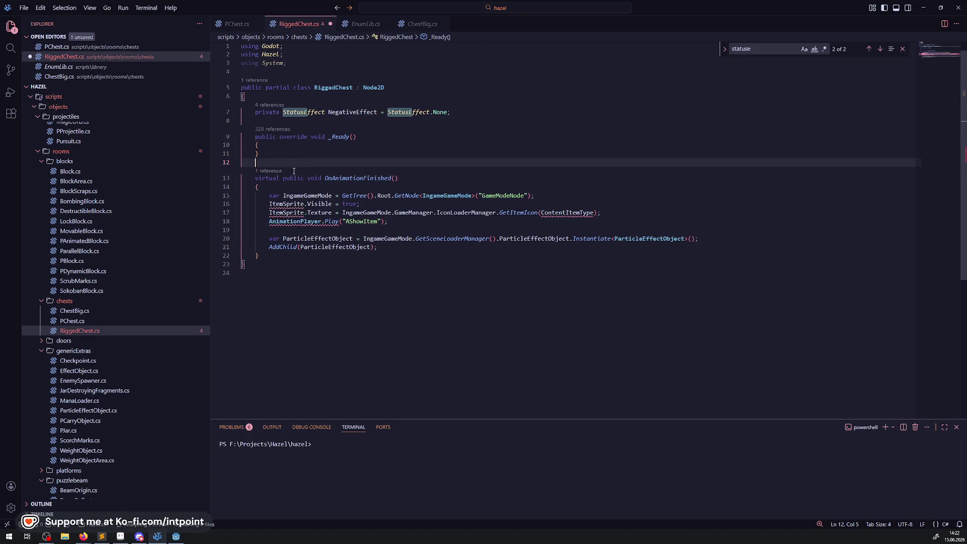
pyautogui.write('todo')
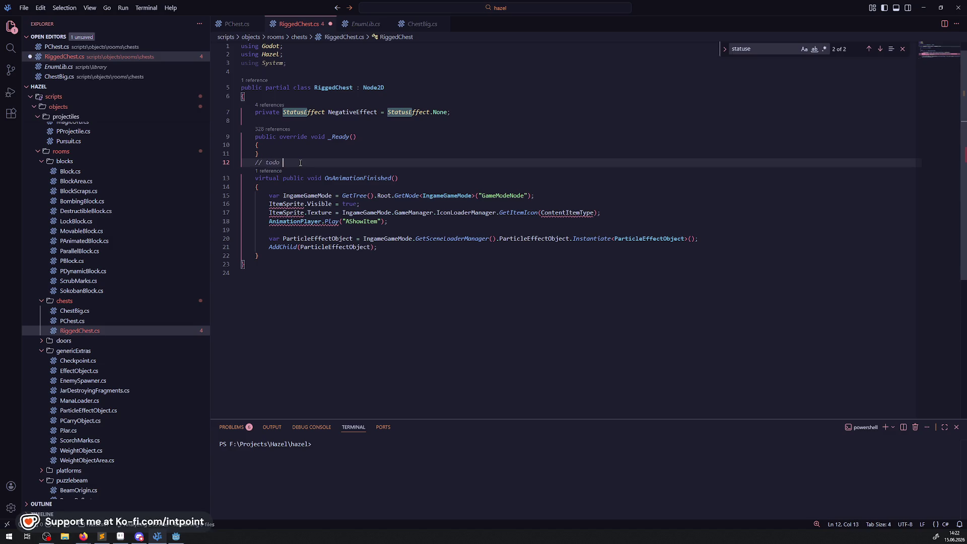
pyautogui.hotkey('ctrl', 's')
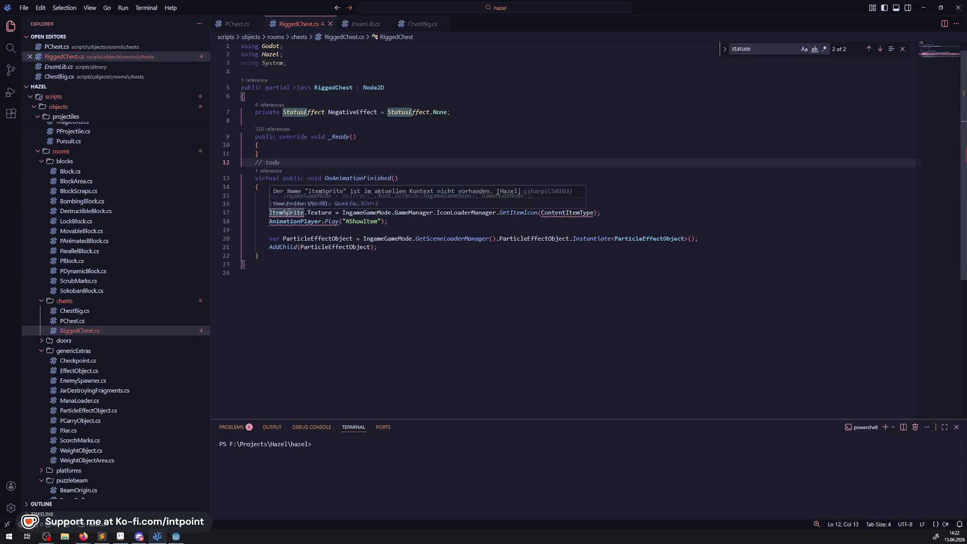
# Step: Compare the class declarations in PChest.cs and ChestBig.cs with RiggedChest's Node2D base type
pyautogui.click(254, 29)
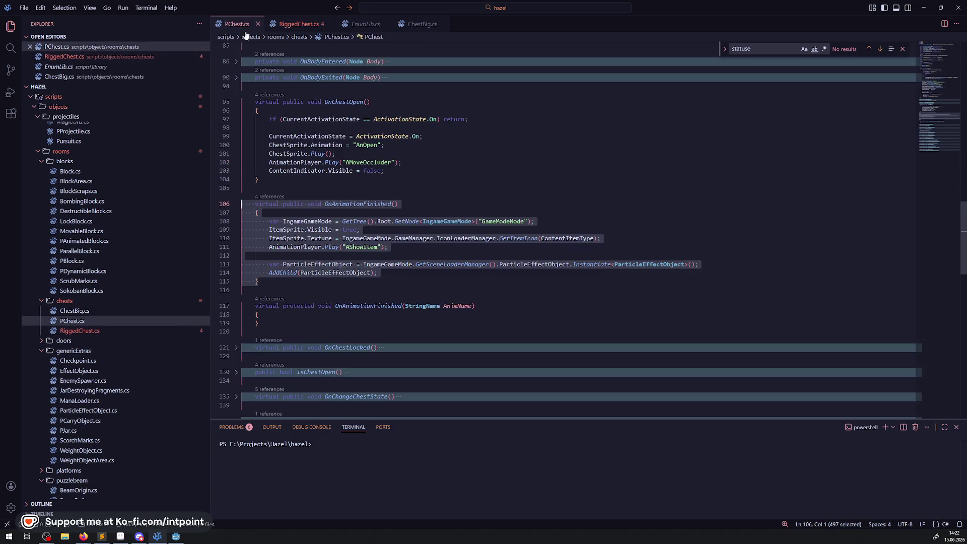
pyautogui.scroll(20, 367, 235)
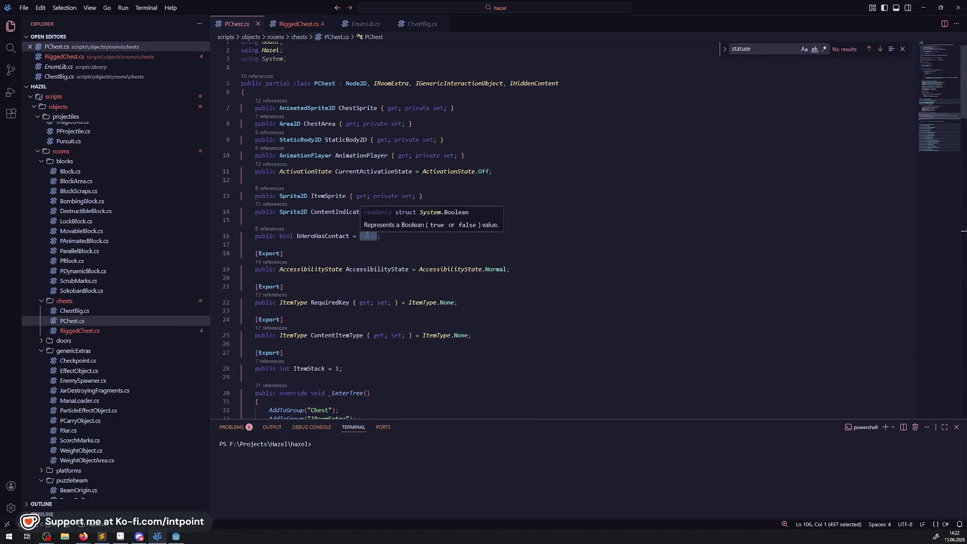
pyautogui.scroll(-2, 363, 315)
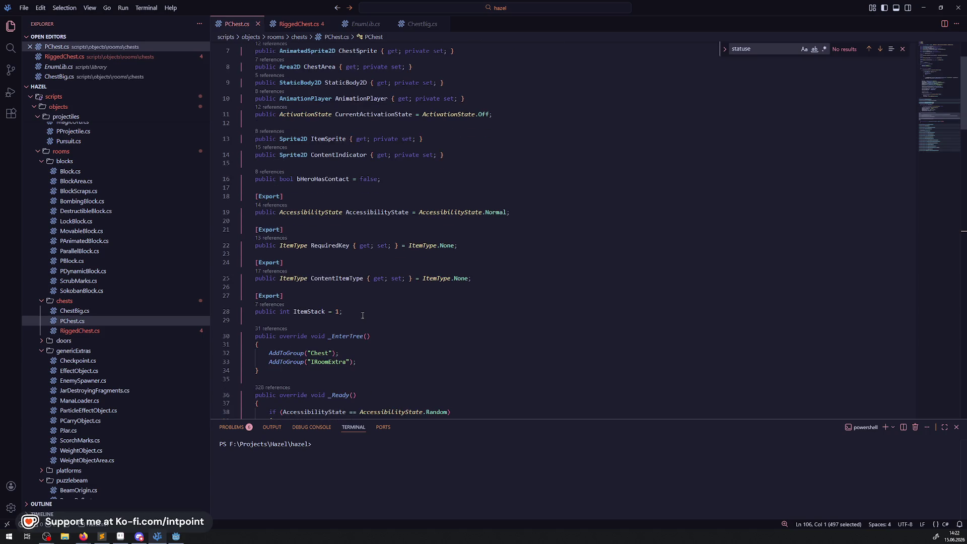
pyautogui.scroll(3, 363, 315)
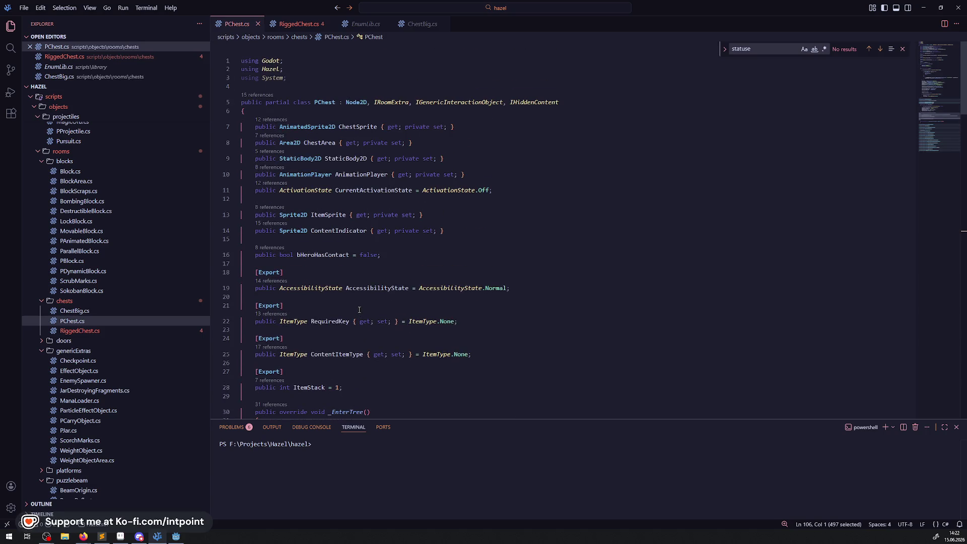
pyautogui.hotkey('ctrl', 'Tab')
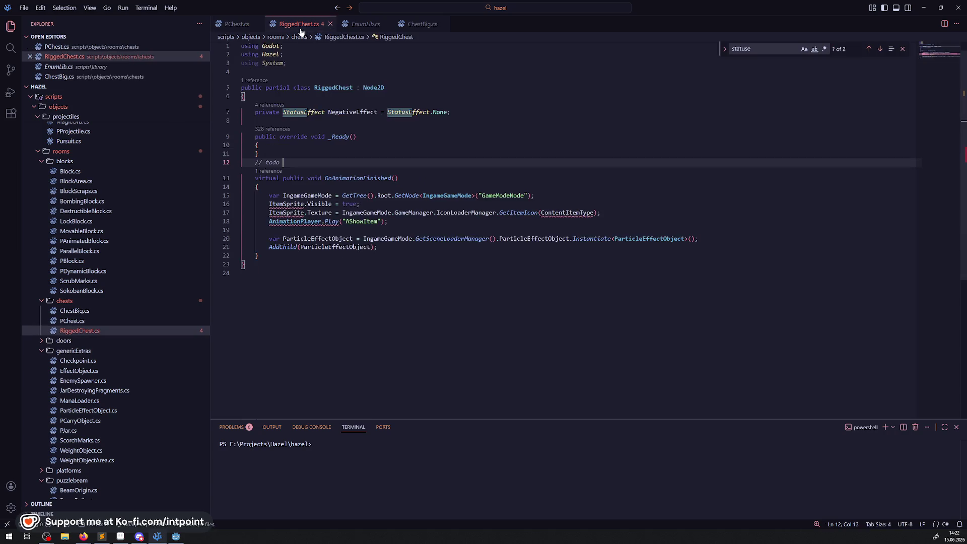
pyautogui.click(236, 24)
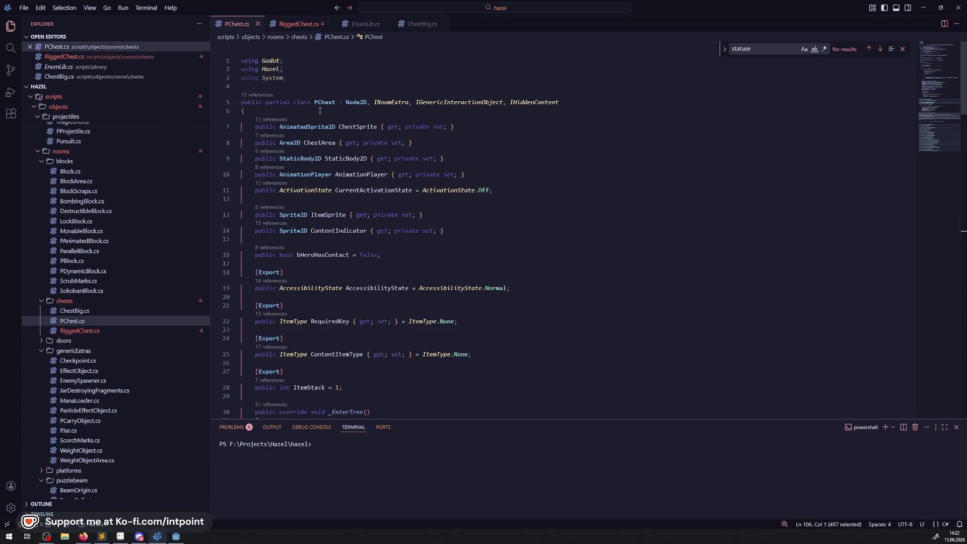
pyautogui.hotkey('ctrl', 'Tab')
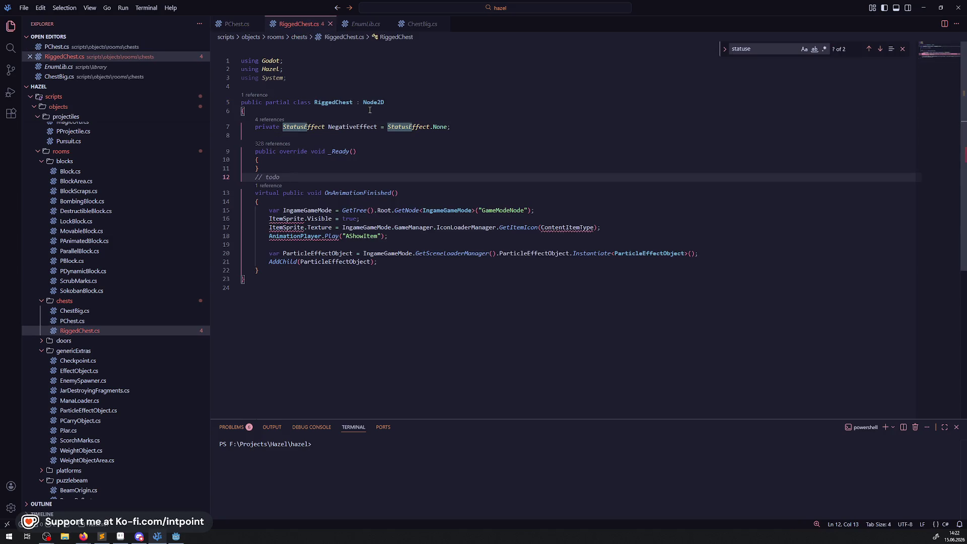
pyautogui.click(372, 102)
pyautogui.write('PChest')
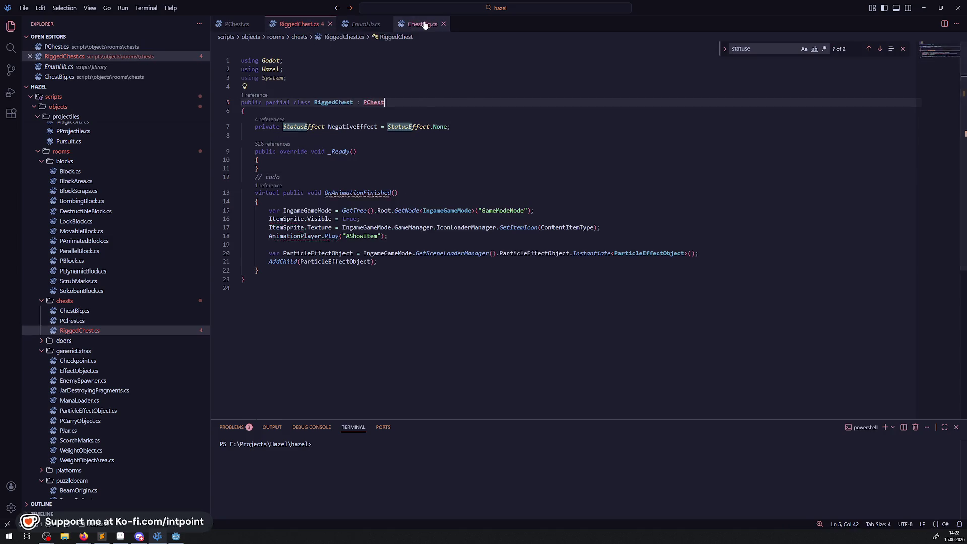
pyautogui.click(421, 24)
pyautogui.scroll(7, 375, 128)
pyautogui.click(299, 23)
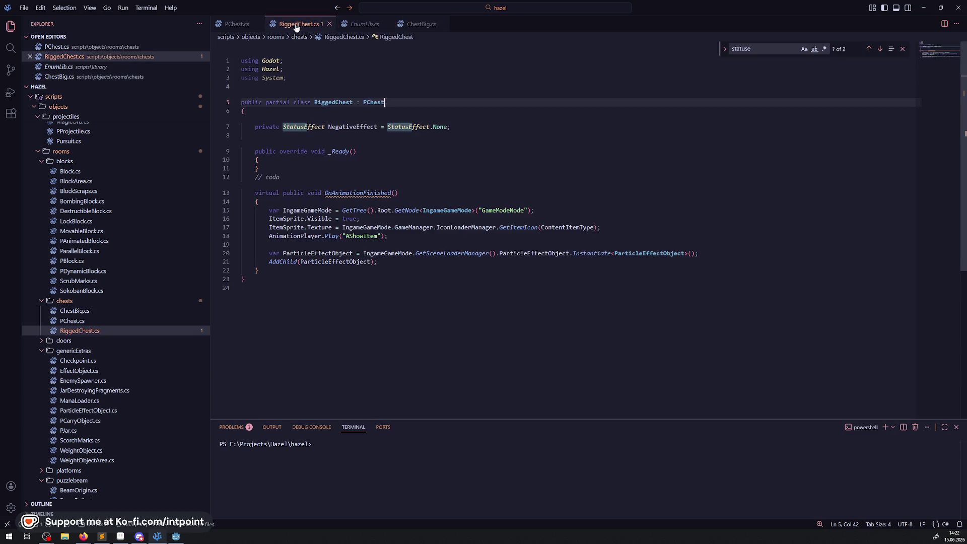
# Step: Replace 'virtual' with 'override' in the pasted OnAnimationFinished signature and save
pyautogui.doubleClick(266, 193)
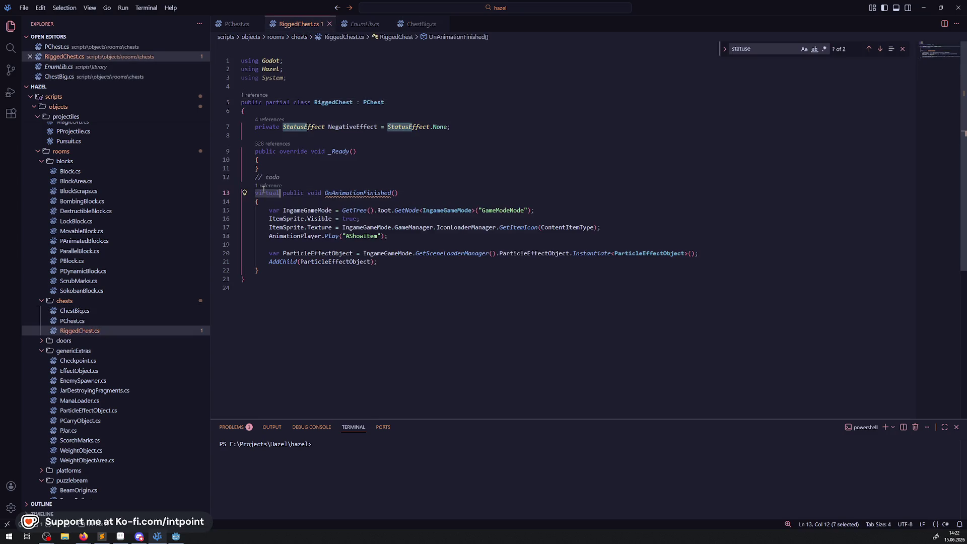
pyautogui.press('BackSpace')
pyautogui.click(282, 194)
pyautogui.write('override')
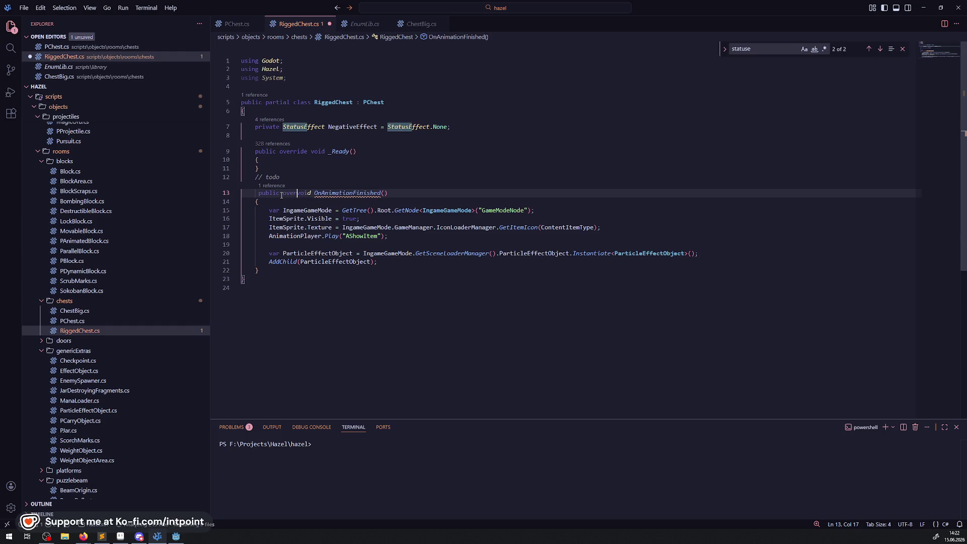
pyautogui.hotkey('ctrl', 's')
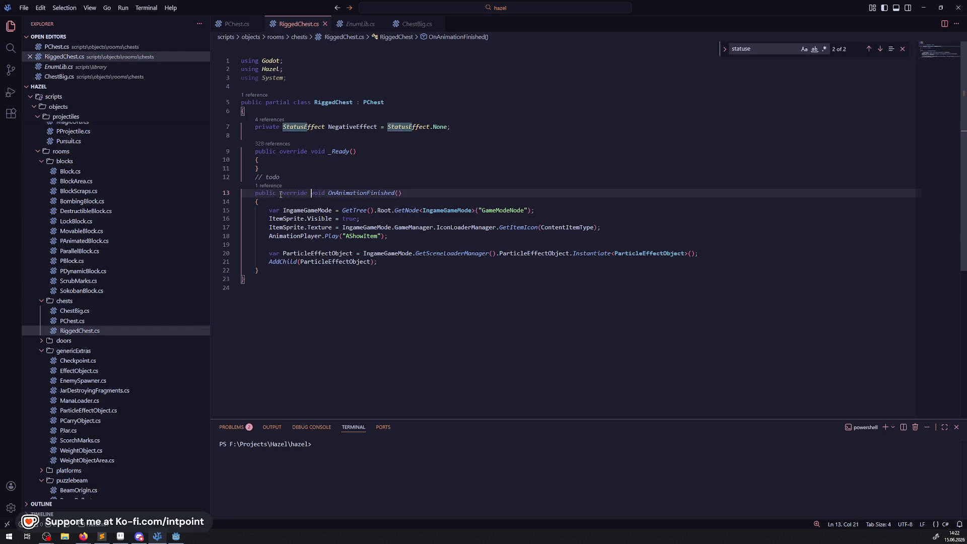
# Step: Insert a blank line after the _Ready method in RiggedChest.cs
pyautogui.click(271, 170)
pyautogui.press('Return')
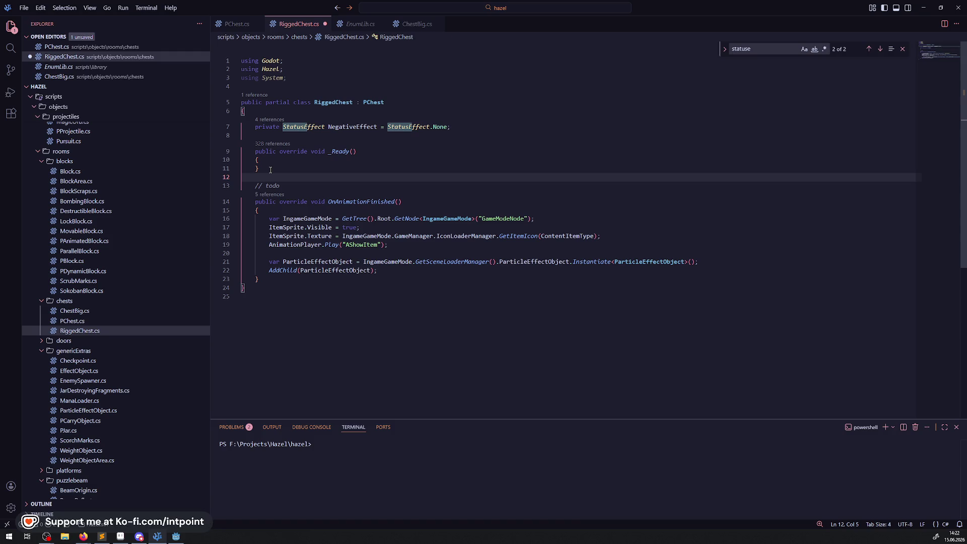
pyautogui.click(237, 23)
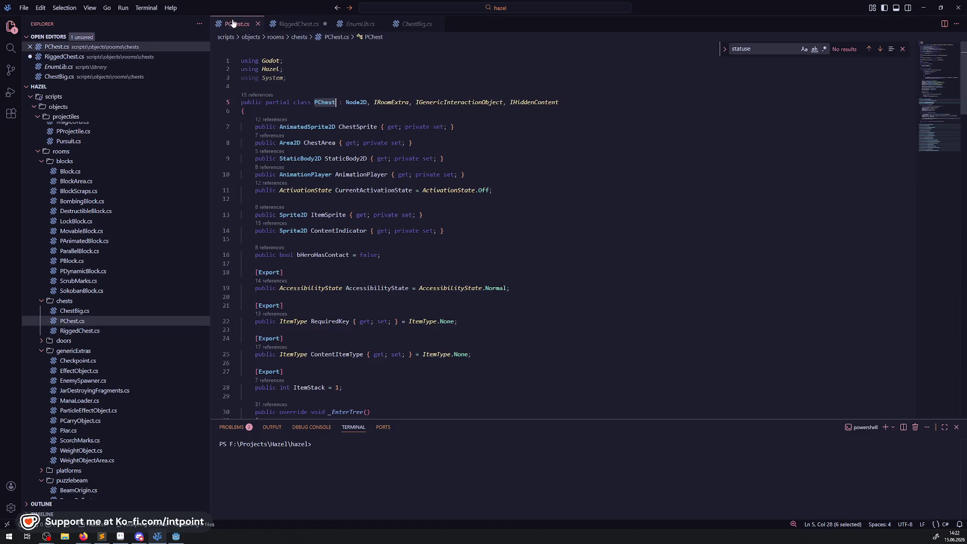
# Step: Unfold the OnRandomDespawn, IsChestOpen and OnChestLocked methods in PChest.cs
pyautogui.scroll(-6, 390, 239)
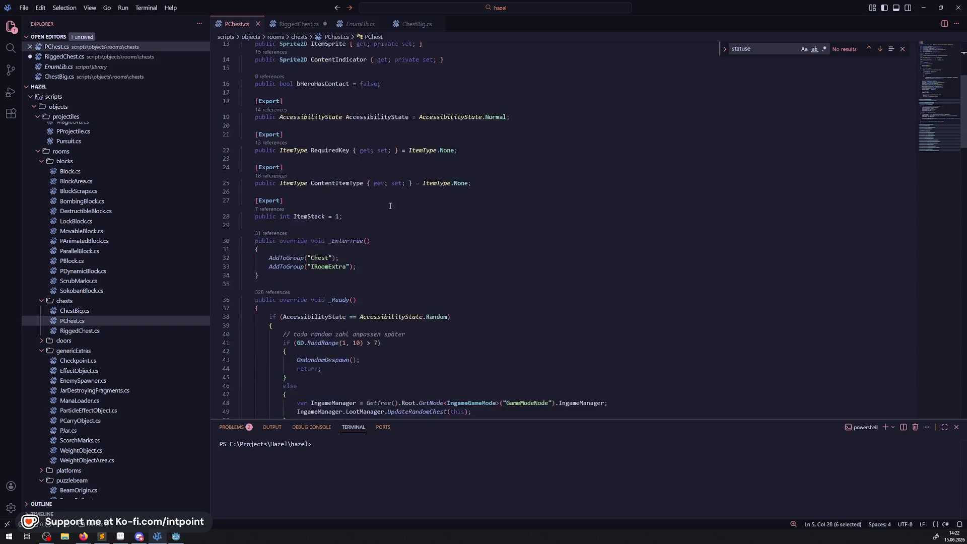
pyautogui.scroll(-15, 386, 260)
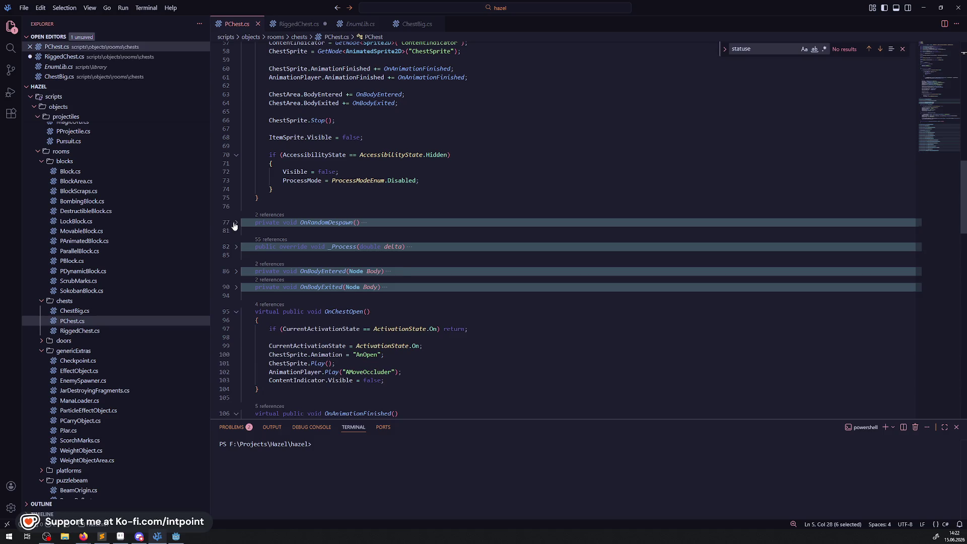
pyautogui.click(236, 223)
pyautogui.click(342, 239)
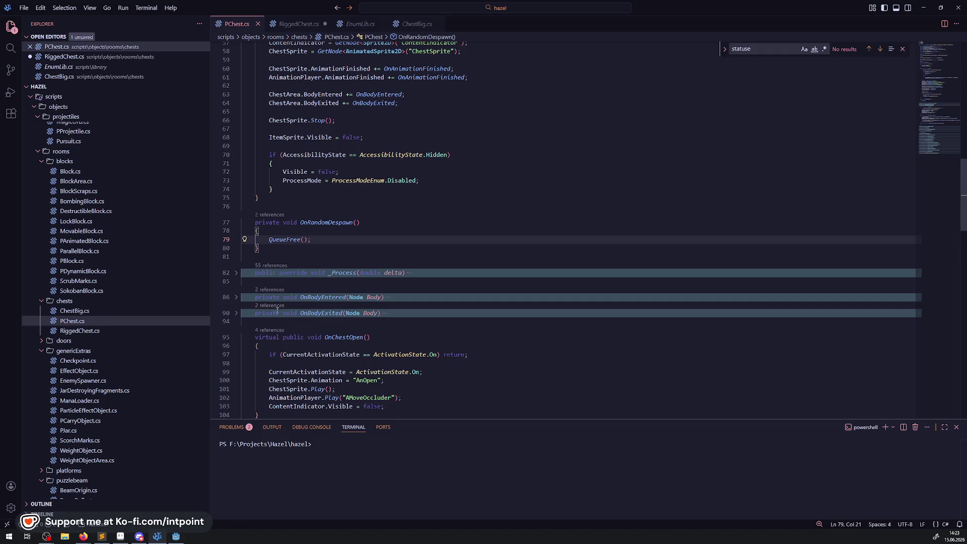
pyautogui.scroll(-5, 351, 226)
pyautogui.scroll(-3, 351, 226)
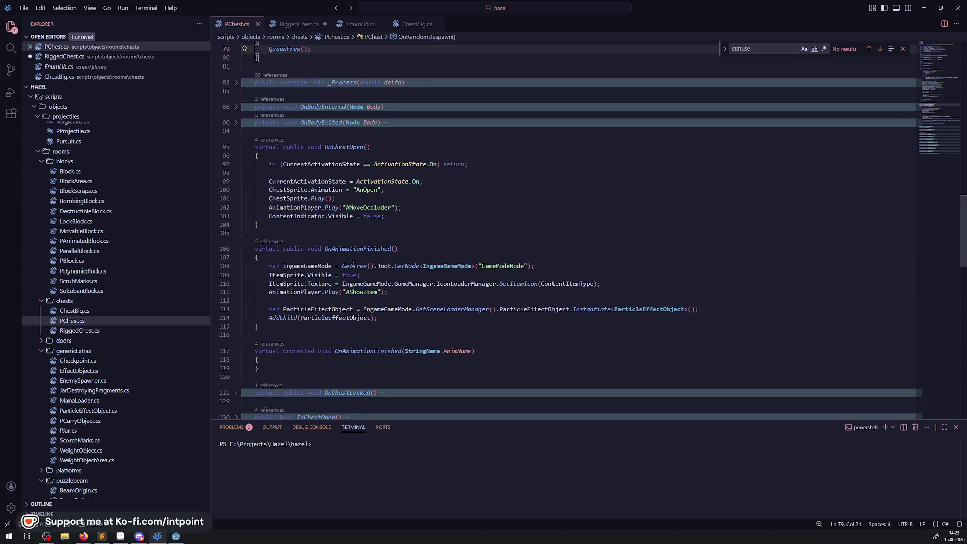
pyautogui.scroll(-5, 352, 264)
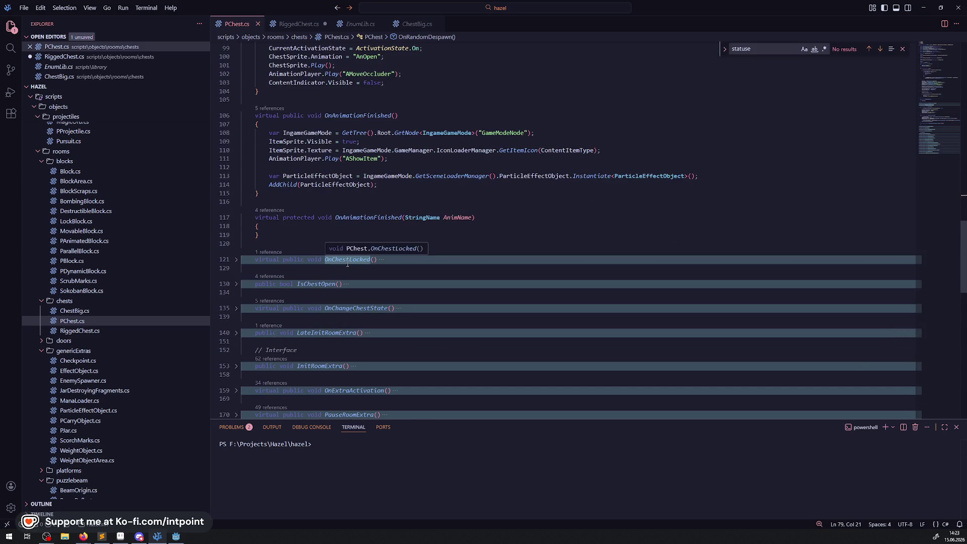
pyautogui.click(237, 285)
pyautogui.click(236, 262)
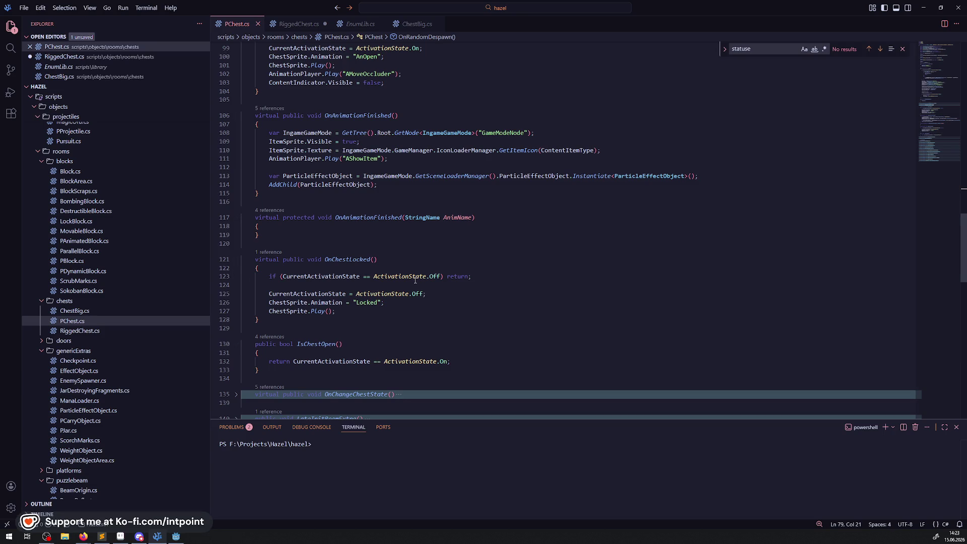
# Step: Unfold LateInitRoomExtra and OnChangeChestState, then open LootManager.cs from the Explorer
pyautogui.scroll(-3, 251, 271)
pyautogui.click(236, 324)
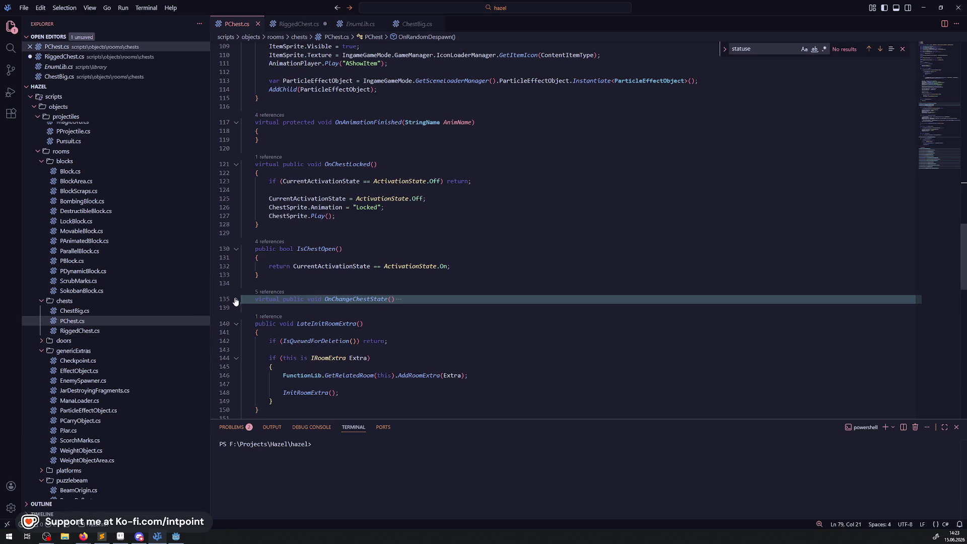
pyautogui.click(238, 300)
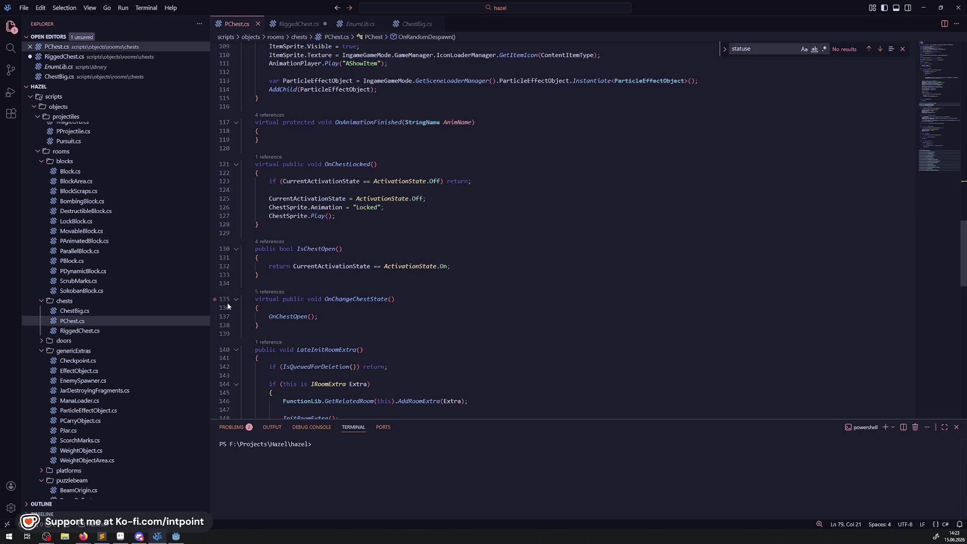
pyautogui.scroll(-6, 432, 219)
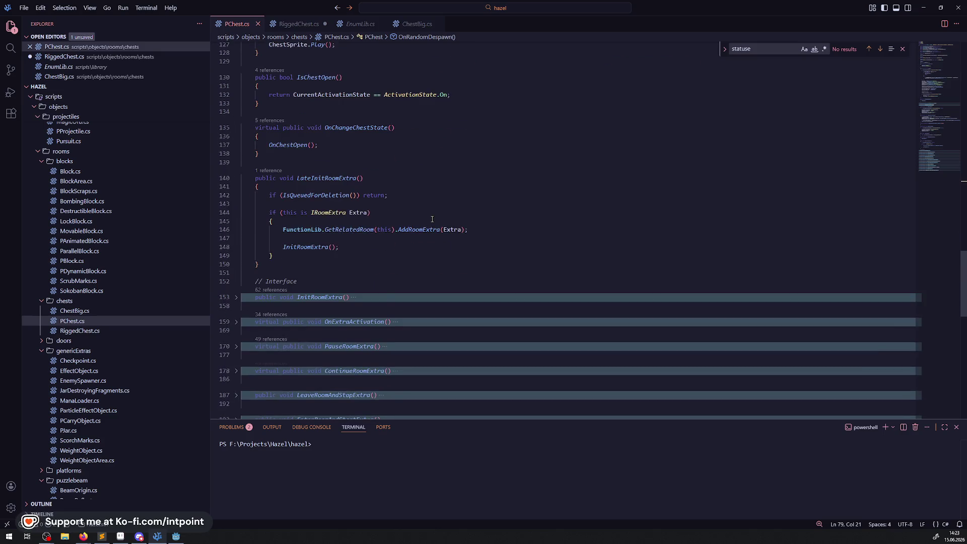
pyautogui.scroll(-8, 432, 219)
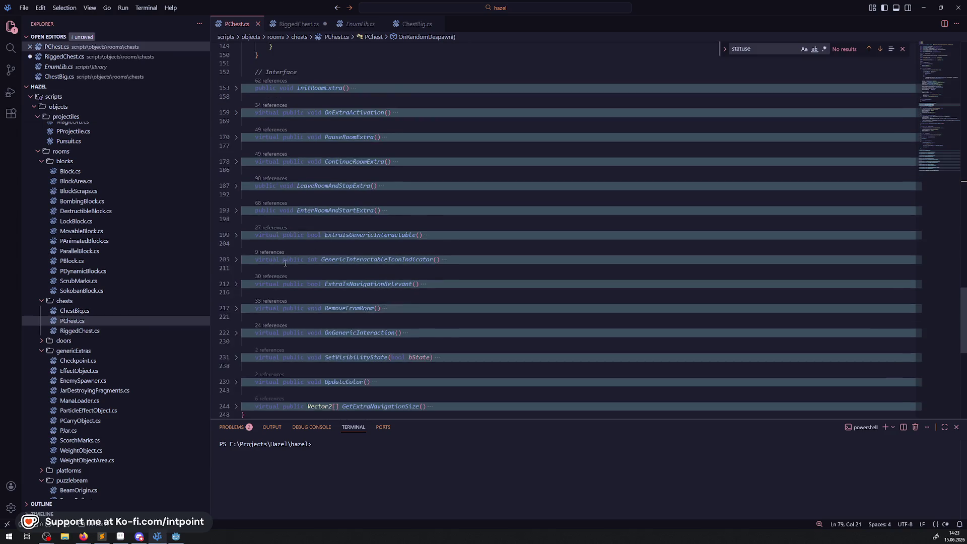
pyautogui.scroll(-2, 285, 263)
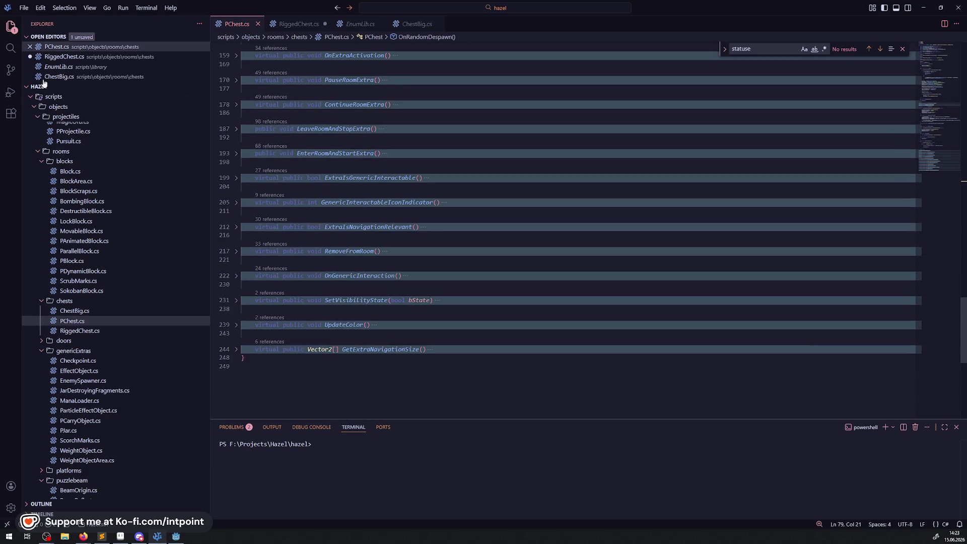
pyautogui.scroll(15, 95, 203)
pyautogui.scroll(-1, 126, 251)
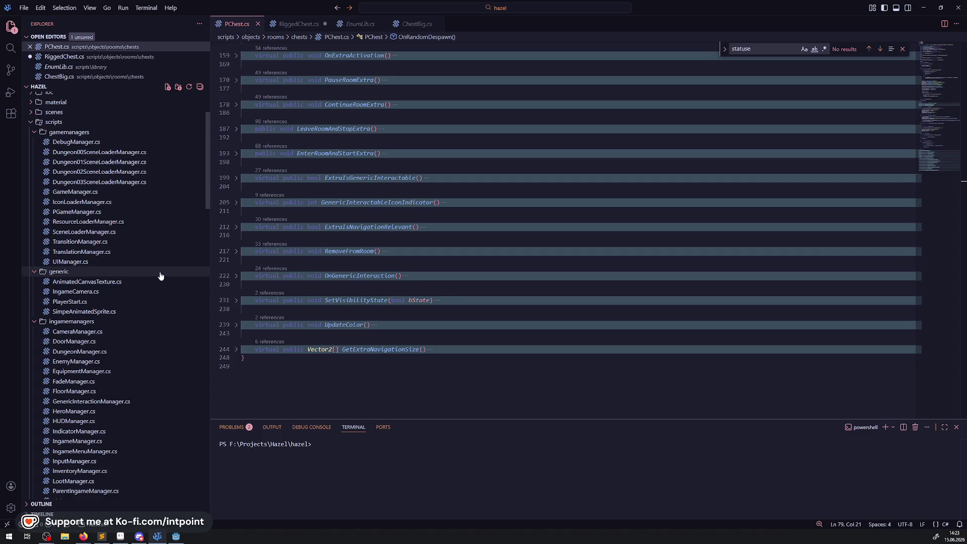
pyautogui.scroll(-4, 160, 276)
pyautogui.click(76, 367)
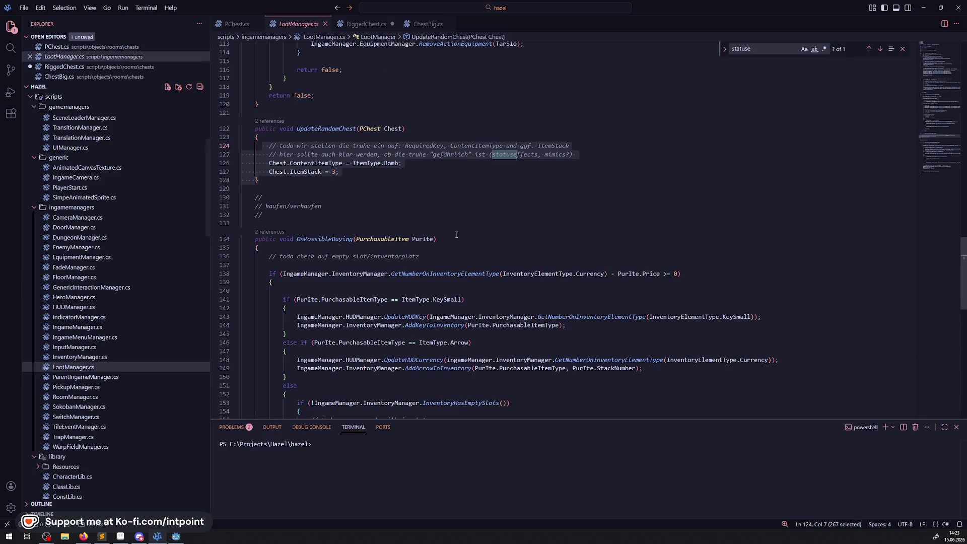
# Step: Find the references to LootItemFromChest and open the Lockpick.cs call site
pyautogui.scroll(-10, 358, 225)
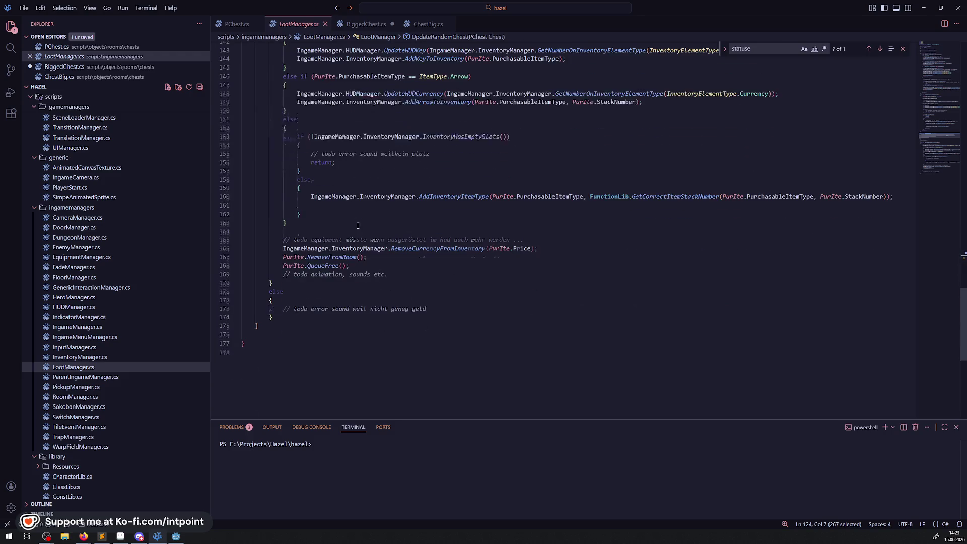
pyautogui.scroll(20, 360, 235)
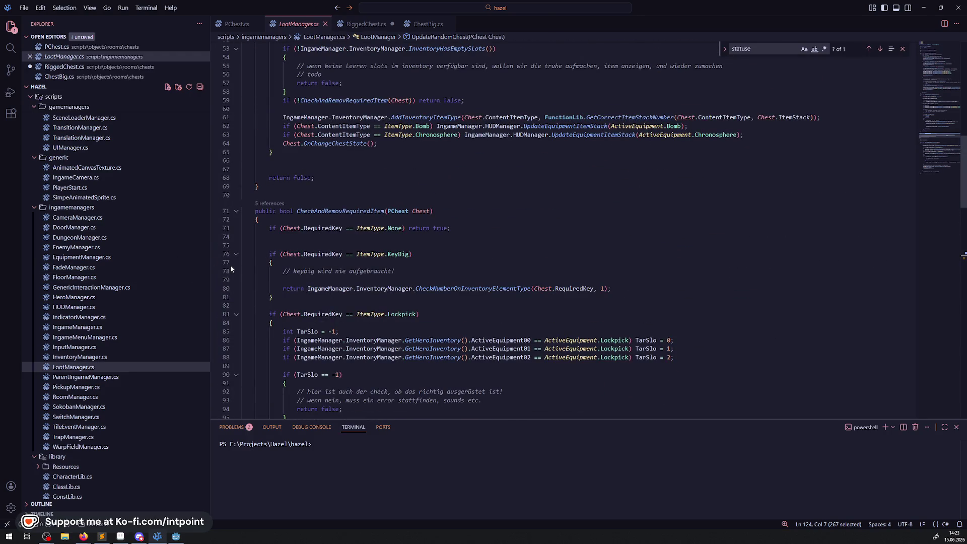
pyautogui.scroll(10, 363, 262)
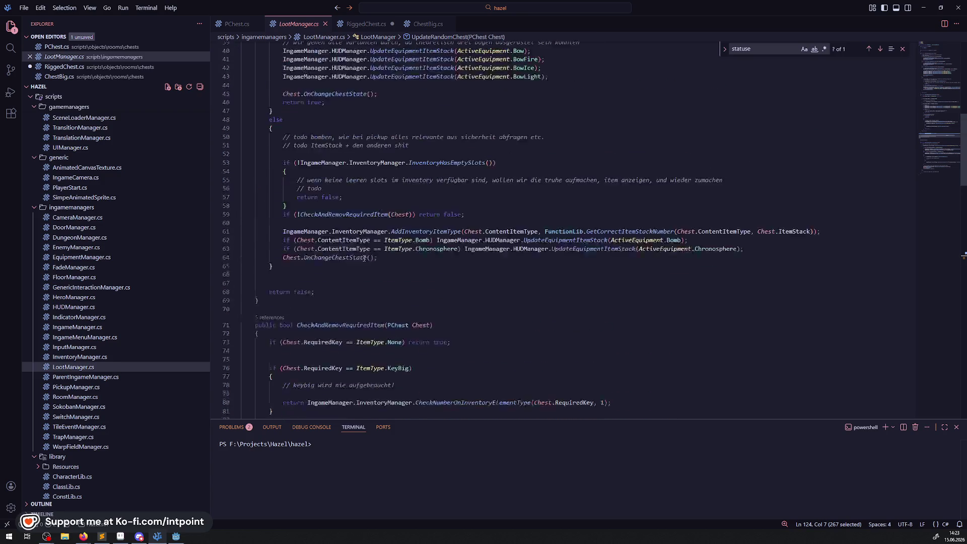
pyautogui.scroll(7, 363, 261)
pyautogui.click(325, 206)
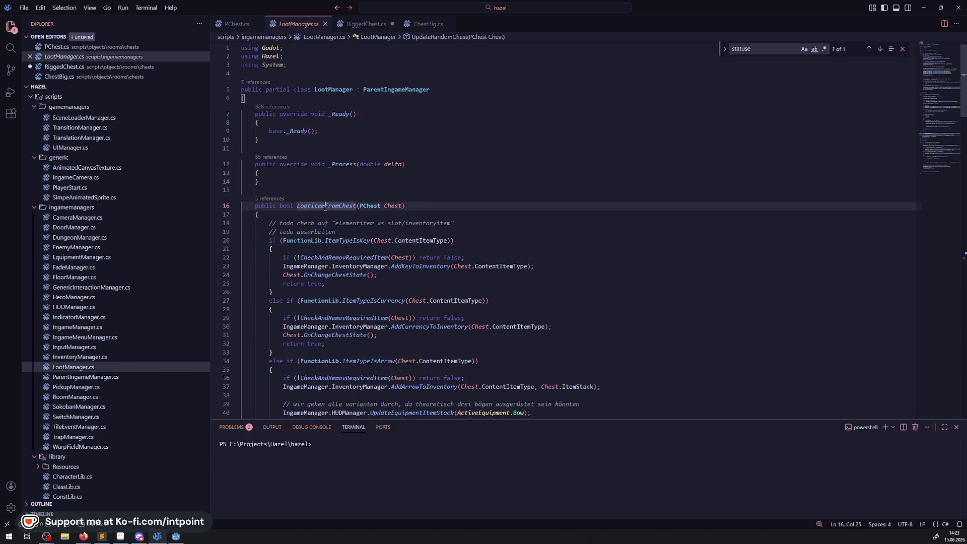
pyautogui.click(270, 199)
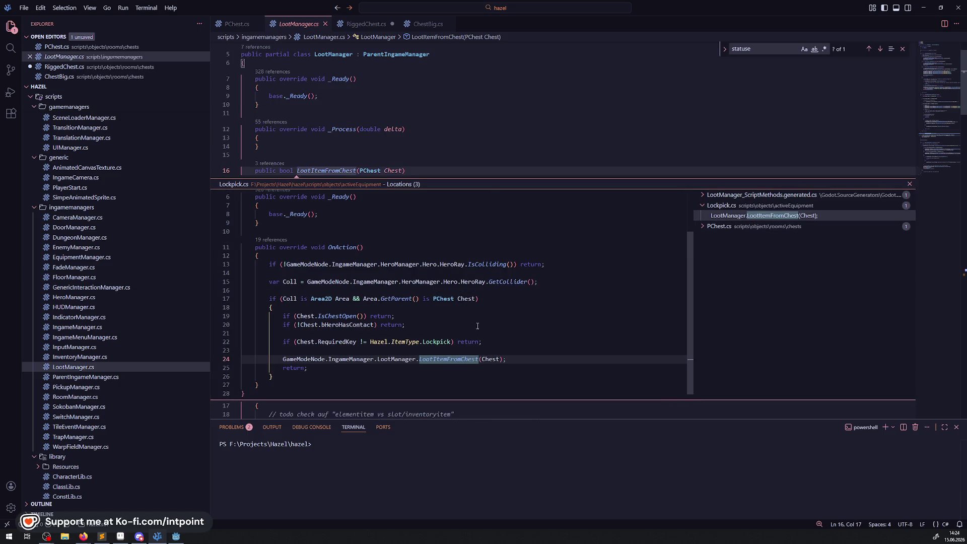
pyautogui.doubleClick(479, 342)
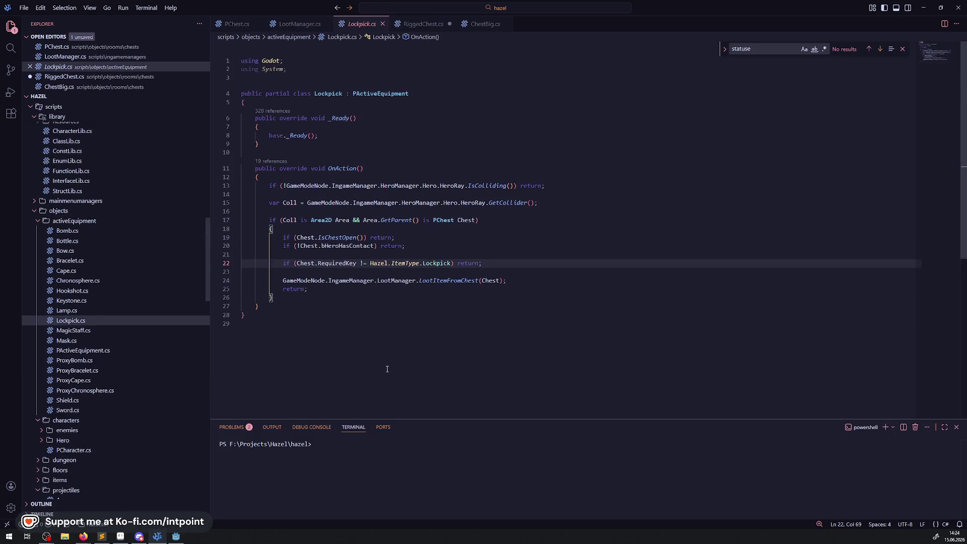
pyautogui.moveTo(367, 246)
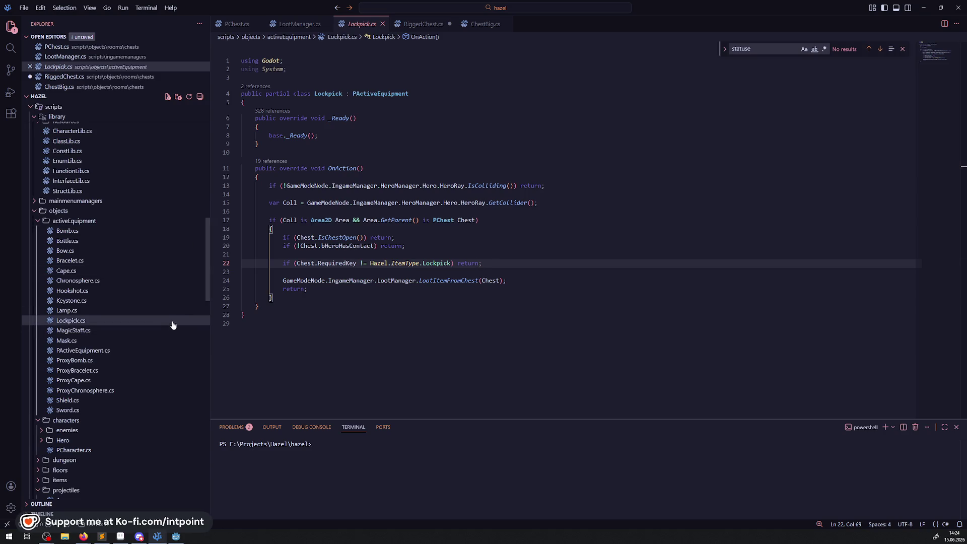
# Step: Go back to RiggedChest.cs and save it
pyautogui.click(424, 24)
pyautogui.click(474, 323)
pyautogui.hotkey('ctrl', 's')
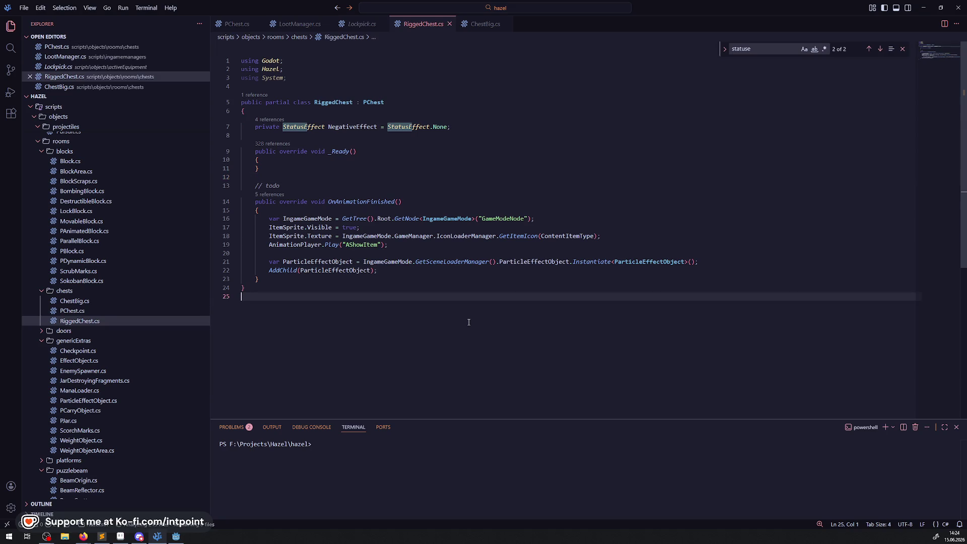
pyautogui.moveTo(377, 127)
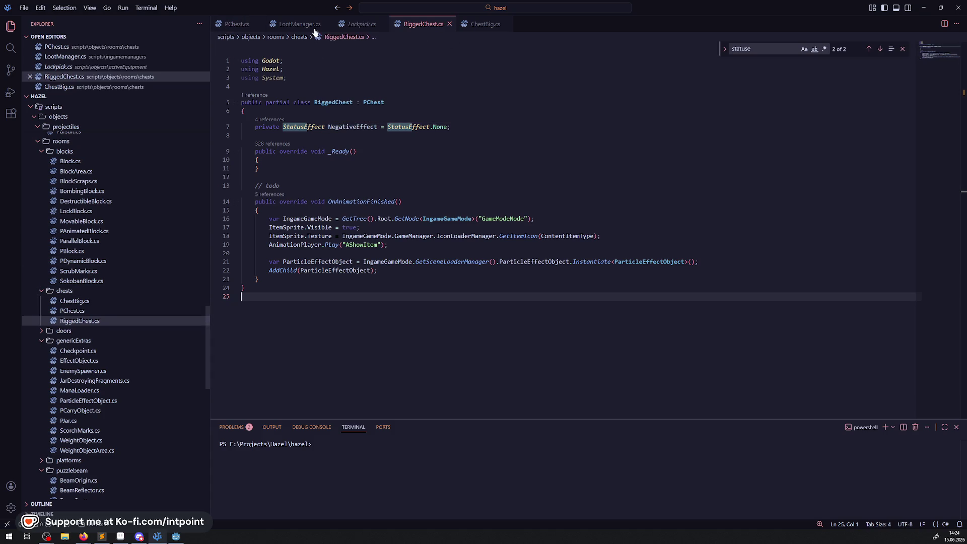
# Step: Follow LootItemFromChest's reference to PChest.cs line 228 and select OnGenericInteraction (lines 222–229)
pyautogui.click(299, 24)
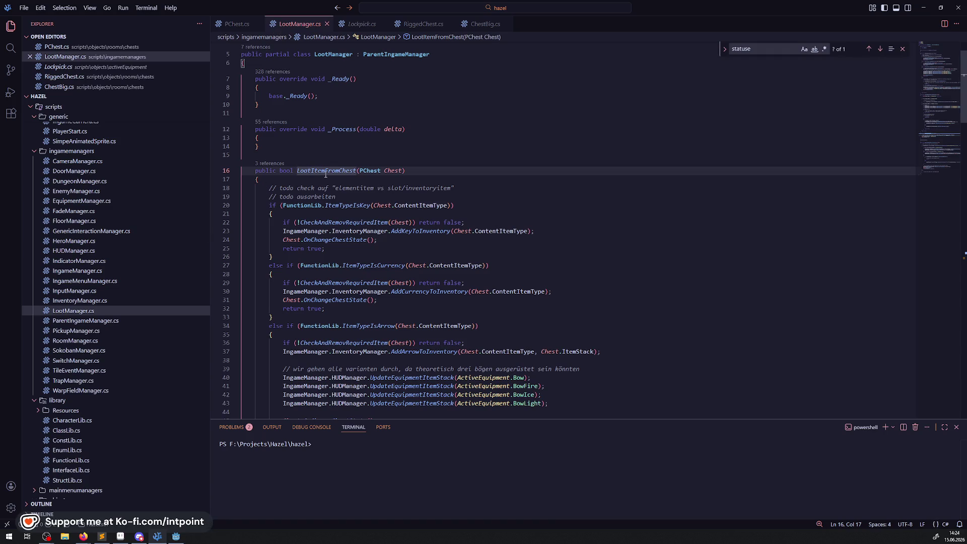
pyautogui.click(272, 164)
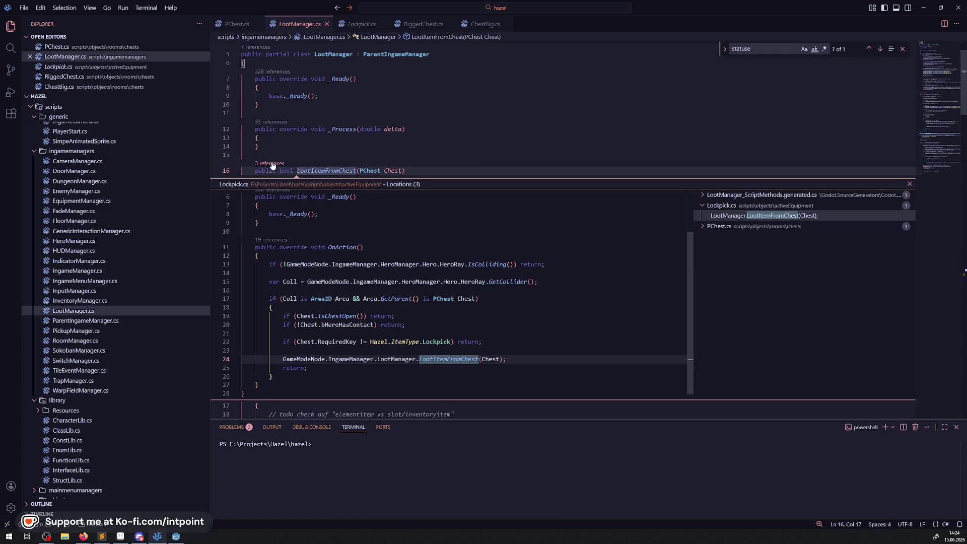
pyautogui.click(704, 227)
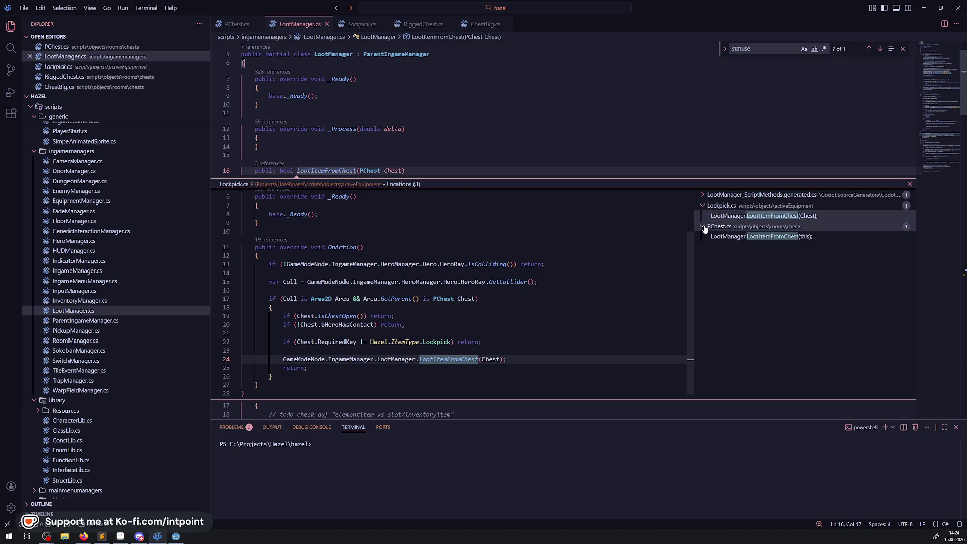
pyautogui.doubleClick(755, 236)
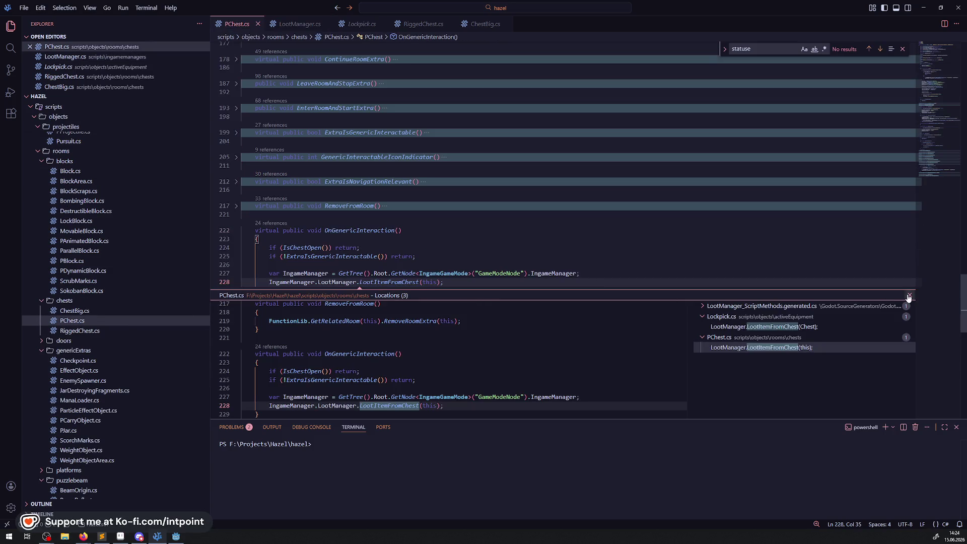
pyautogui.click(909, 296)
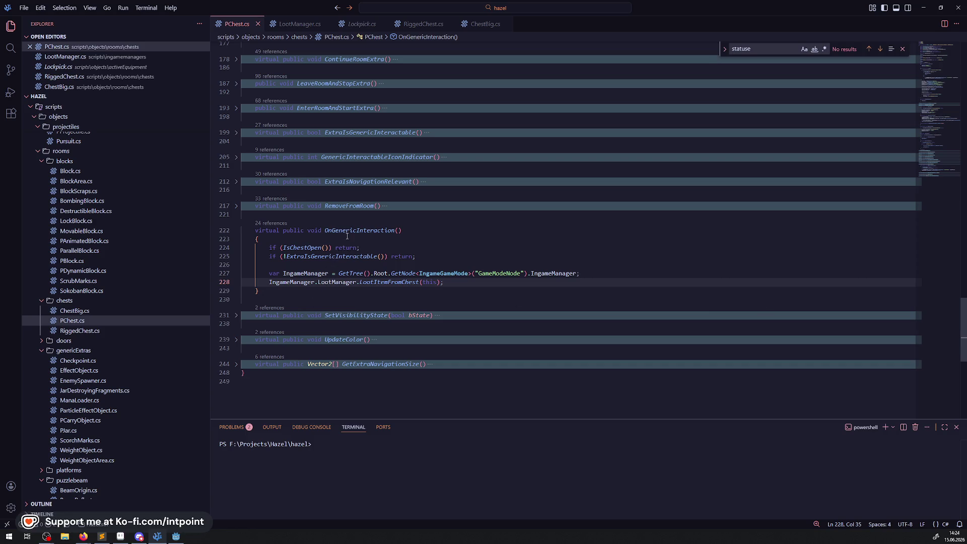
pyautogui.click(347, 236)
pyautogui.moveTo(260, 291); pyautogui.dragTo(234, 236)
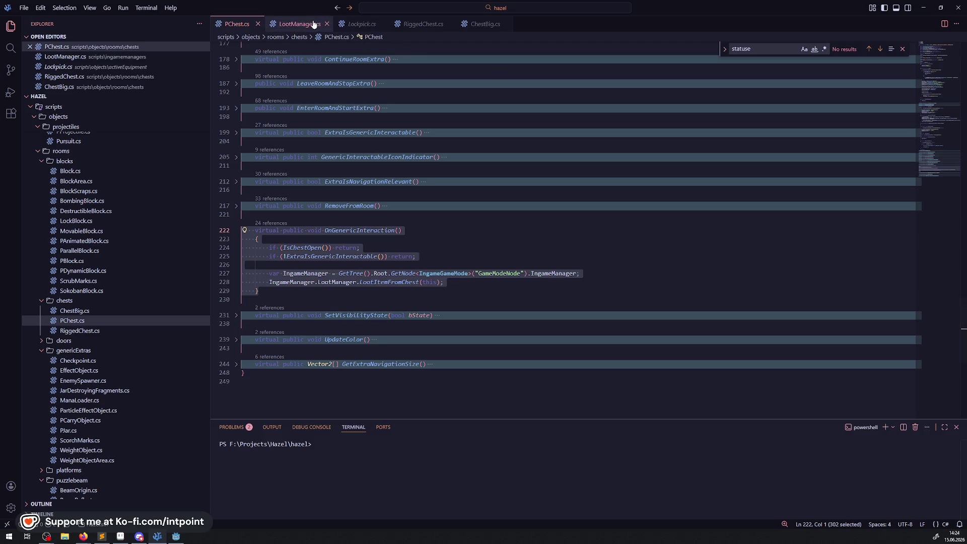
# Step: Paste OnGenericInteraction below OnAnimationFinished in RiggedChest.cs and fix its blank lines and indentation
pyautogui.click(420, 33)
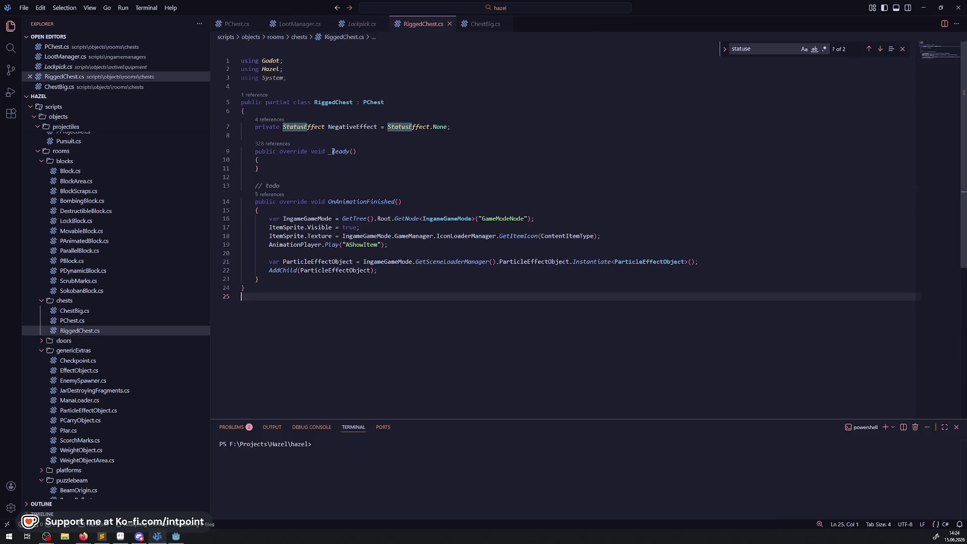
pyautogui.click(269, 279)
pyautogui.press('Return')
pyautogui.press('Return')
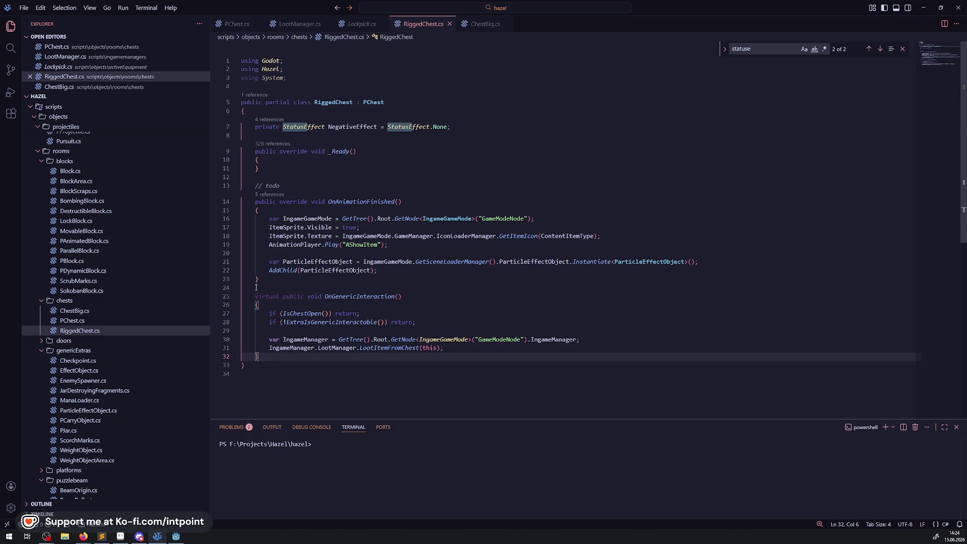
pyautogui.click(261, 288)
pyautogui.press('Delete')
pyautogui.hotkey('shift', 'Tab')
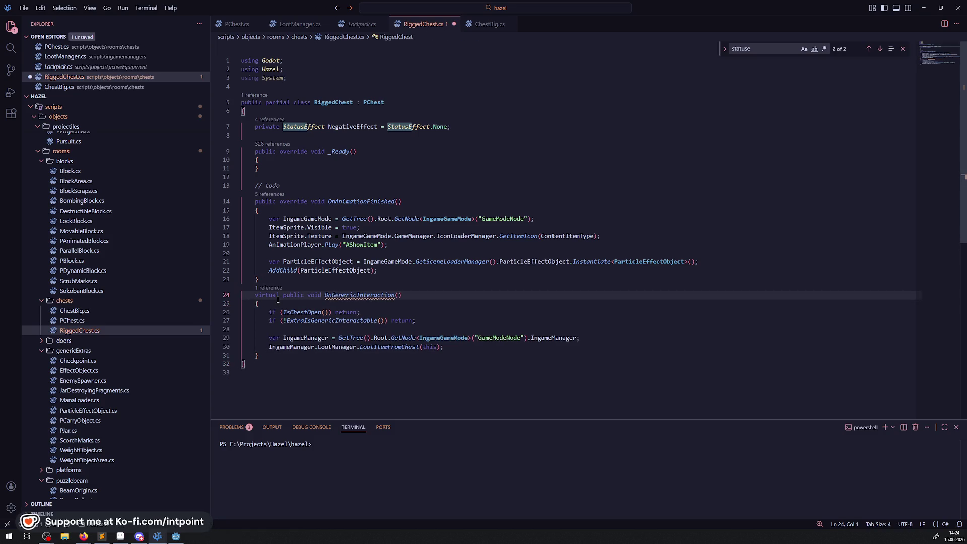
pyautogui.press('Return')
# Step: Change the method's 'virtual' keyword to 'override', save, and return to Godot
pyautogui.hotkey('ctrl', 'Right')
pyautogui.hotkey('ctrl', 'BackSpace')
pyautogui.press('Delete')
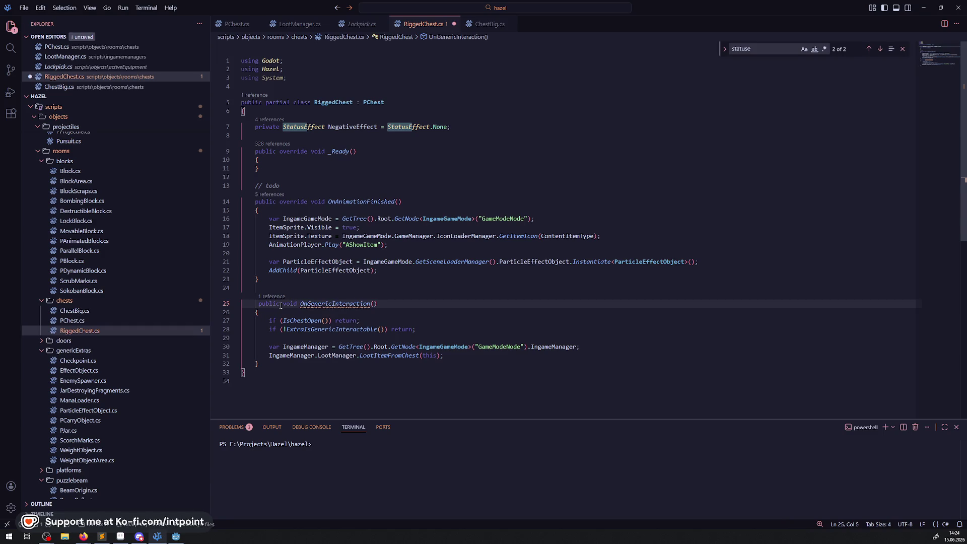
pyautogui.click(281, 305)
pyautogui.write('overri')
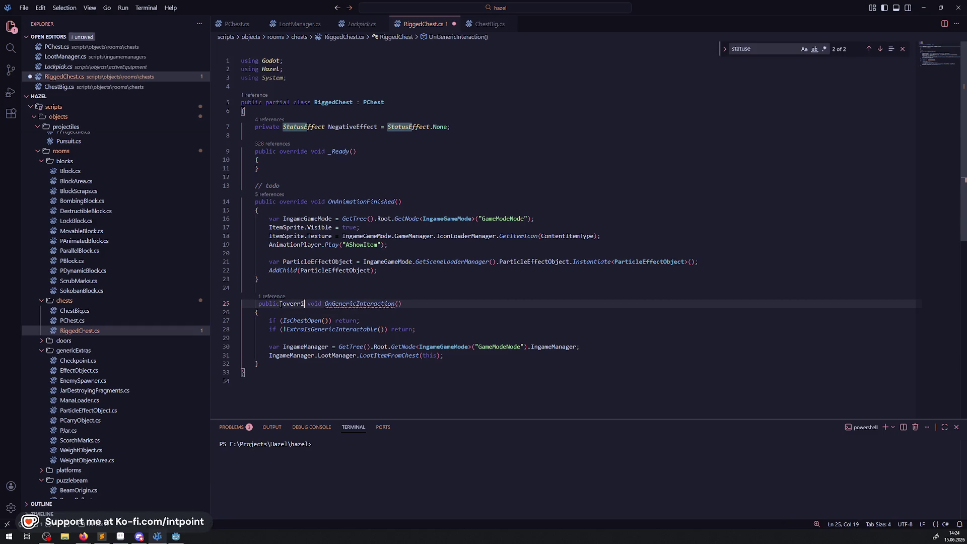
pyautogui.write('de')
pyautogui.hotkey('ctrl', 's')
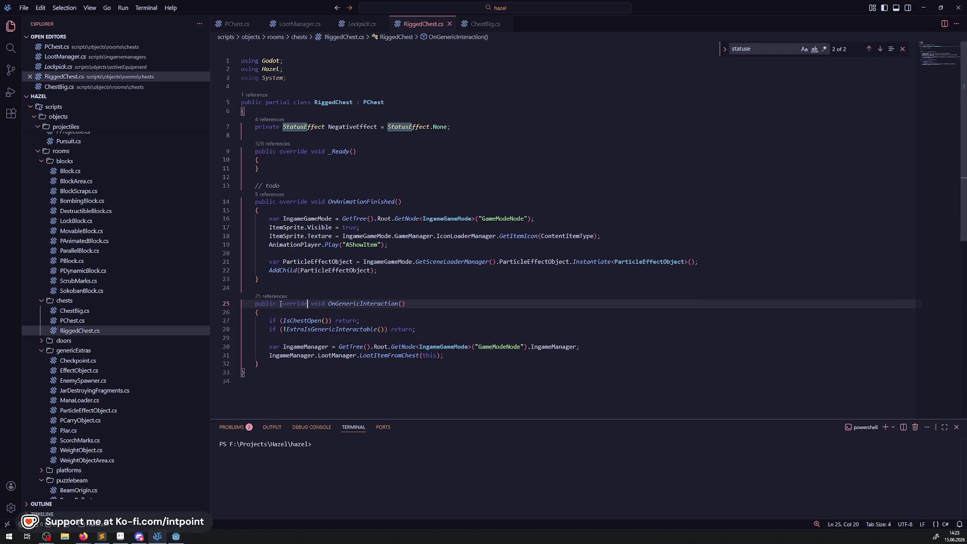
pyautogui.click(177, 537)
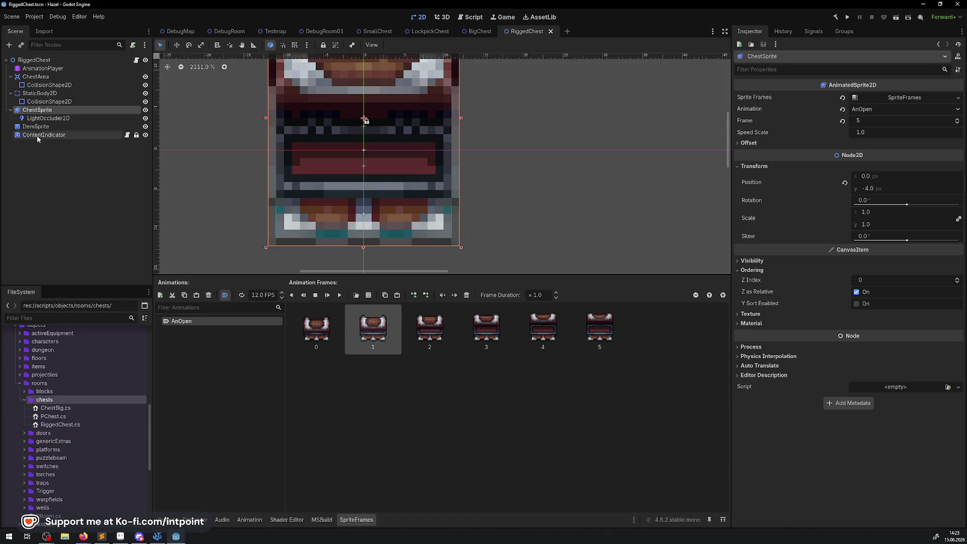
pyautogui.click(378, 31)
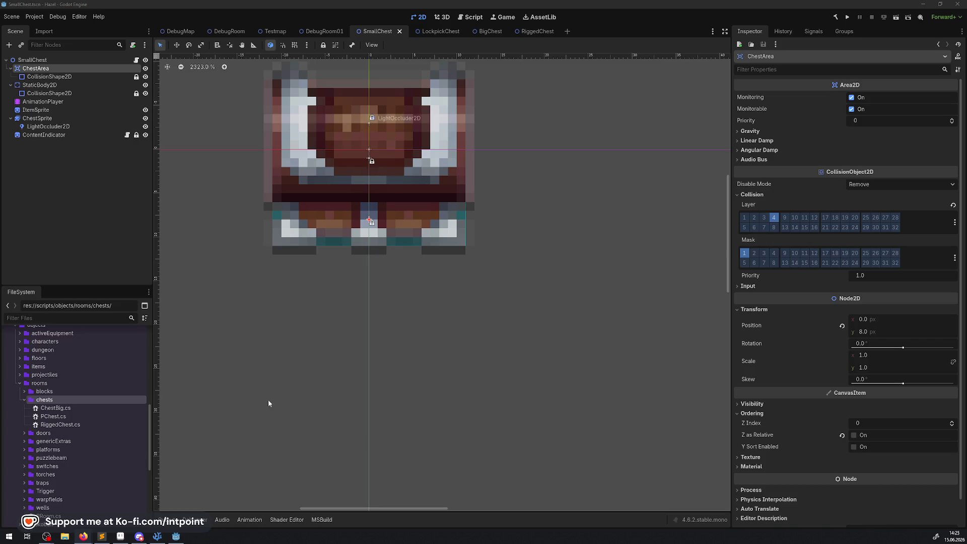
pyautogui.click(157, 536)
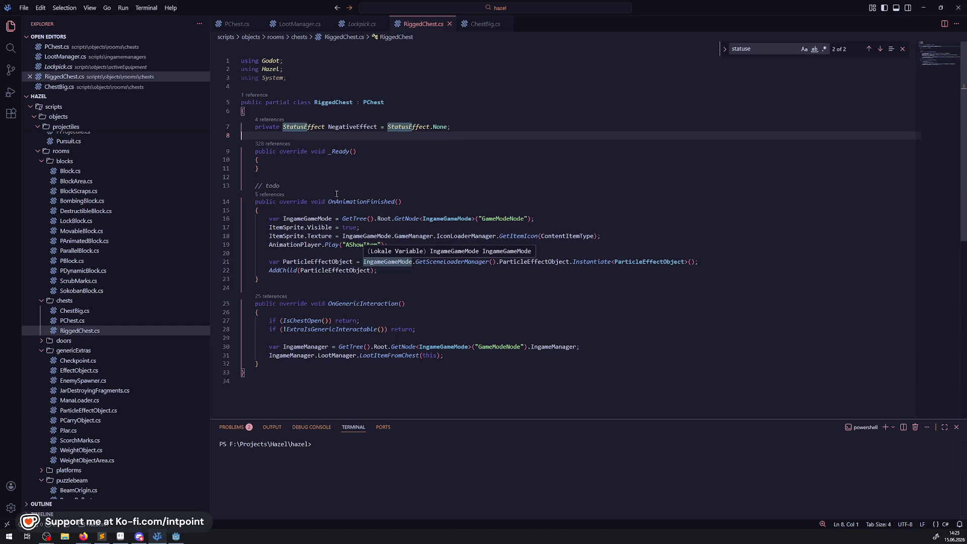
# Step: Review the OnAnimationFinished and OnGenericInteraction overrides, then switch back to the Godot editor
pyautogui.moveTo(383, 185)
pyautogui.mouseDown()
pyautogui.moveTo(364, 337)
pyautogui.moveTo(302, 364)
pyautogui.mouseUp()
pyautogui.click(302, 364)
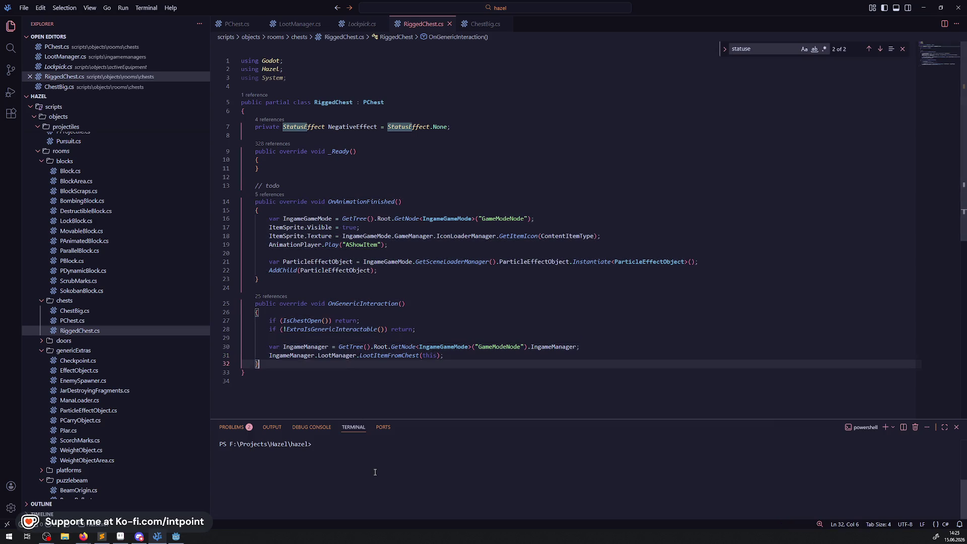
pyautogui.click(180, 538)
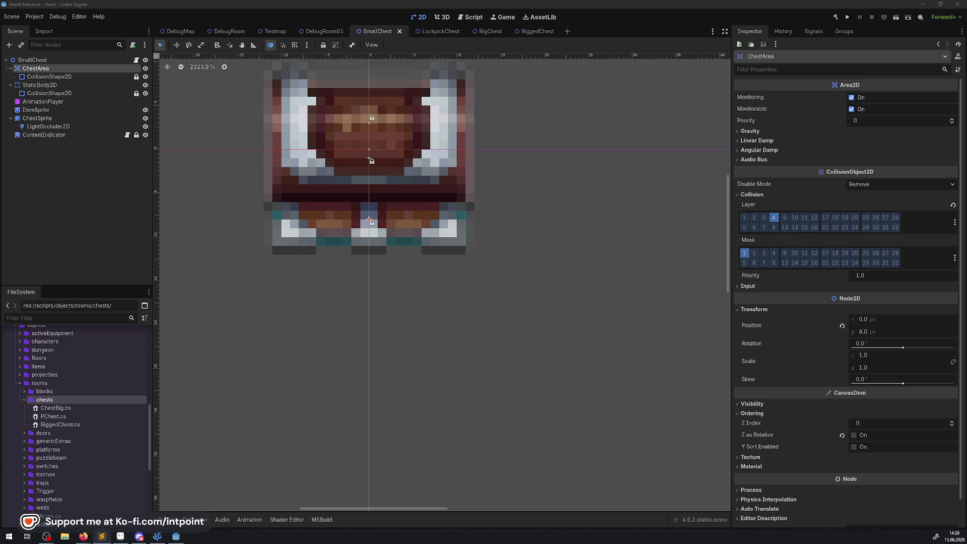
# Step: Open the DebugRoom01 scene, pan to its lower-right area and select the WarpFieldRoom3 tile
pyautogui.click(275, 31)
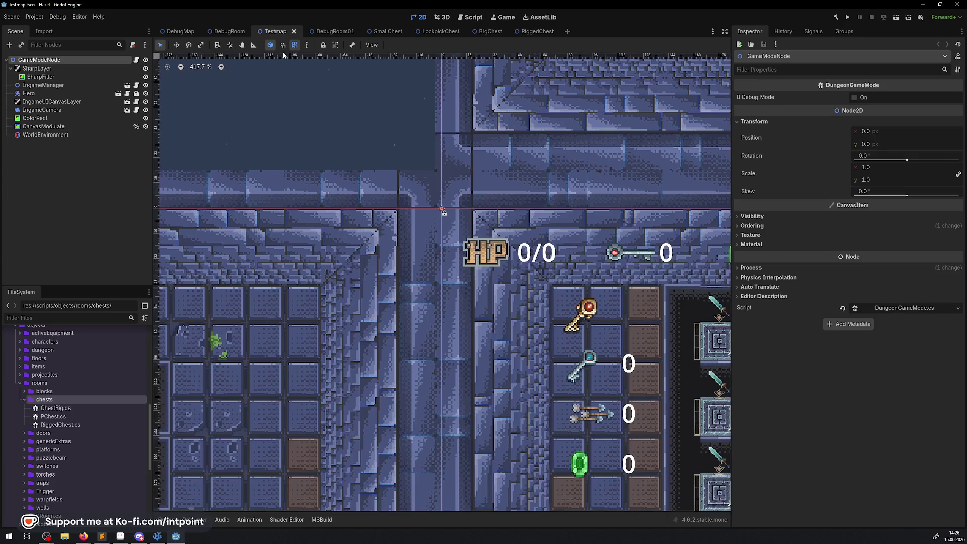
pyautogui.click(324, 31)
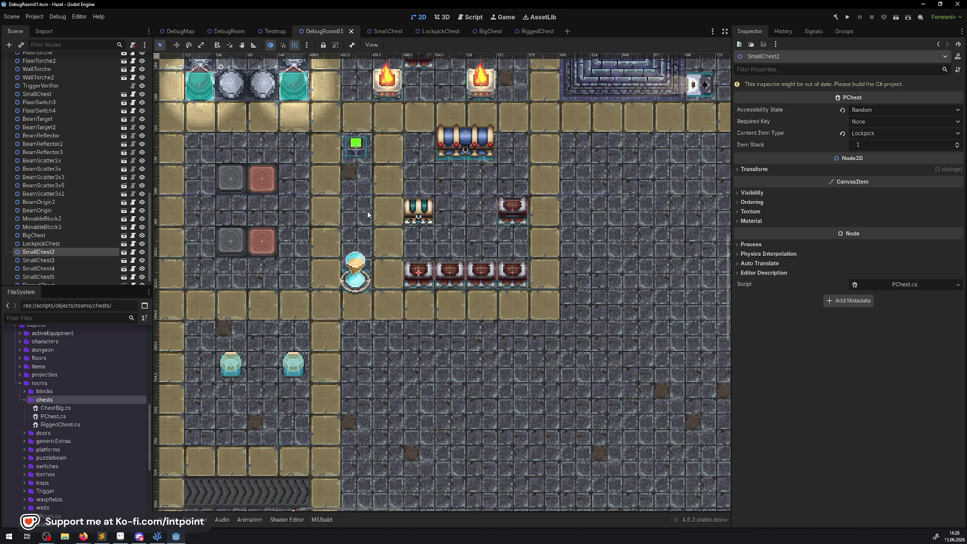
pyautogui.moveTo(516, 228)
pyautogui.mouseDown()
pyautogui.moveTo(248, 218)
pyautogui.moveTo(350, 339)
pyautogui.mouseUp()
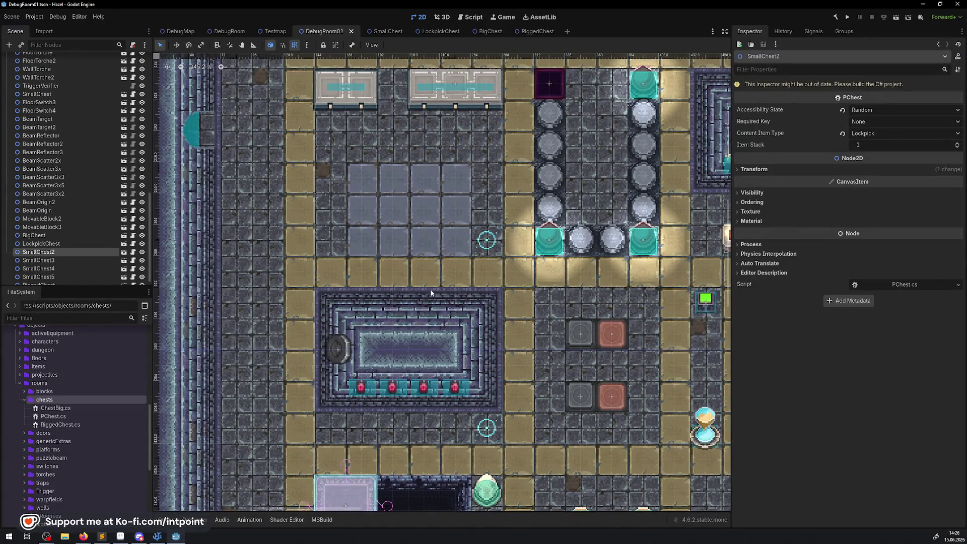
pyautogui.scroll(-5, 431, 292)
pyautogui.scroll(2, 431, 293)
pyautogui.moveTo(462, 496); pyautogui.dragTo(337, 385)
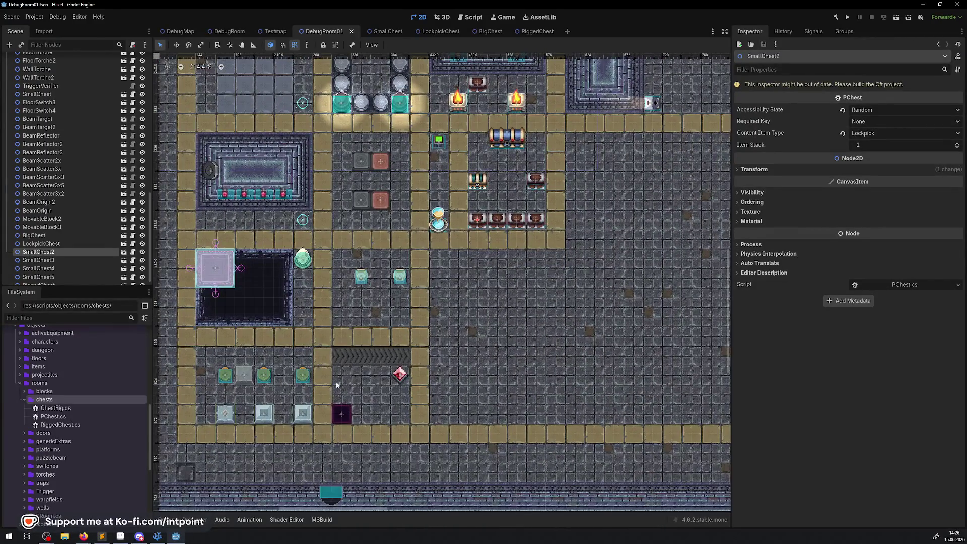
pyautogui.click(346, 413)
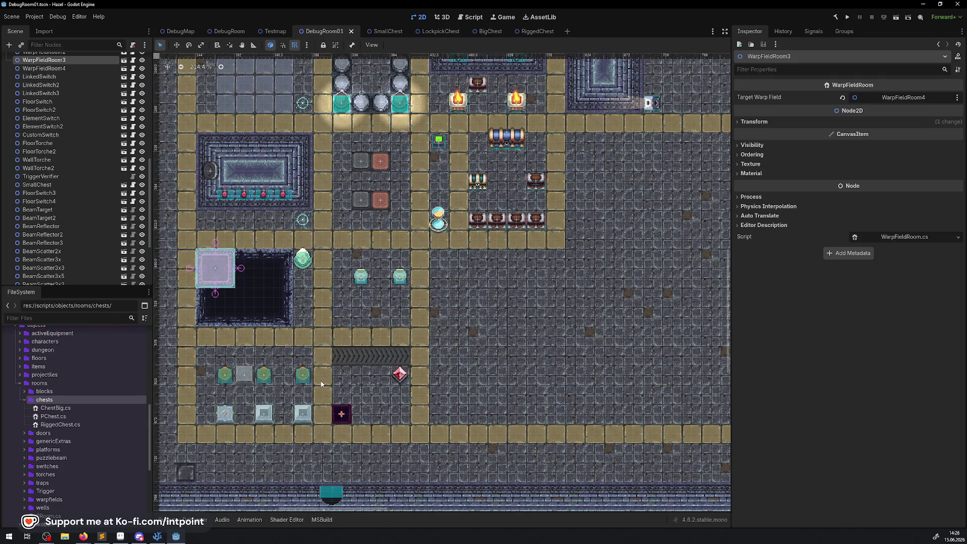
# Step: Expand scenes/objects/rooms and the traps folder in FileSystem to list the chest scenes
pyautogui.scroll(2, 77, 388)
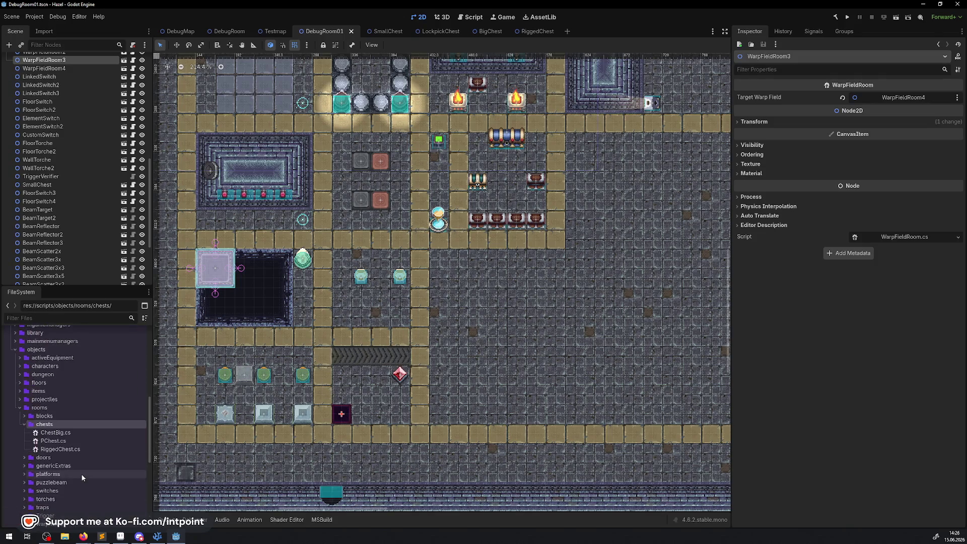
pyautogui.scroll(10, 82, 477)
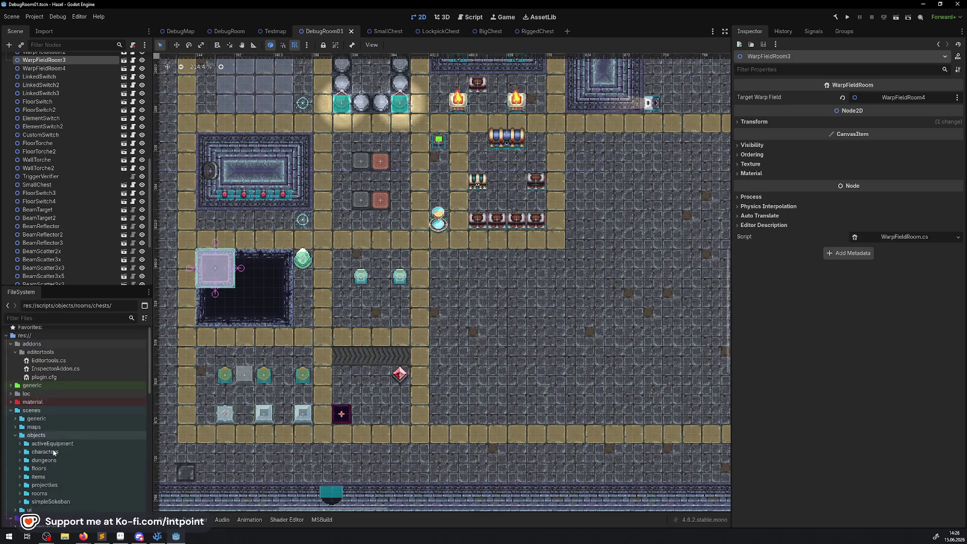
pyautogui.click(20, 493)
pyautogui.scroll(-5, 80, 381)
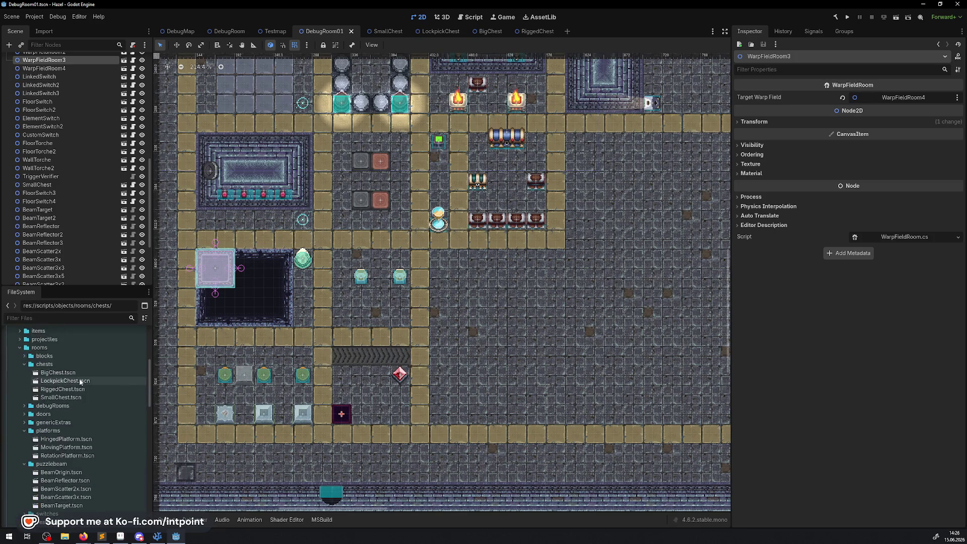
pyautogui.scroll(-6, 81, 381)
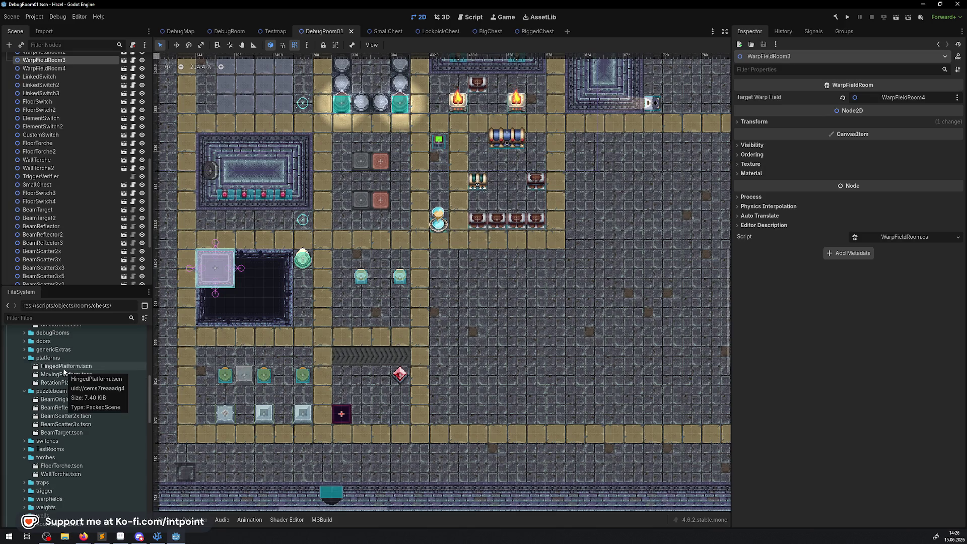
pyautogui.scroll(-6, 95, 422)
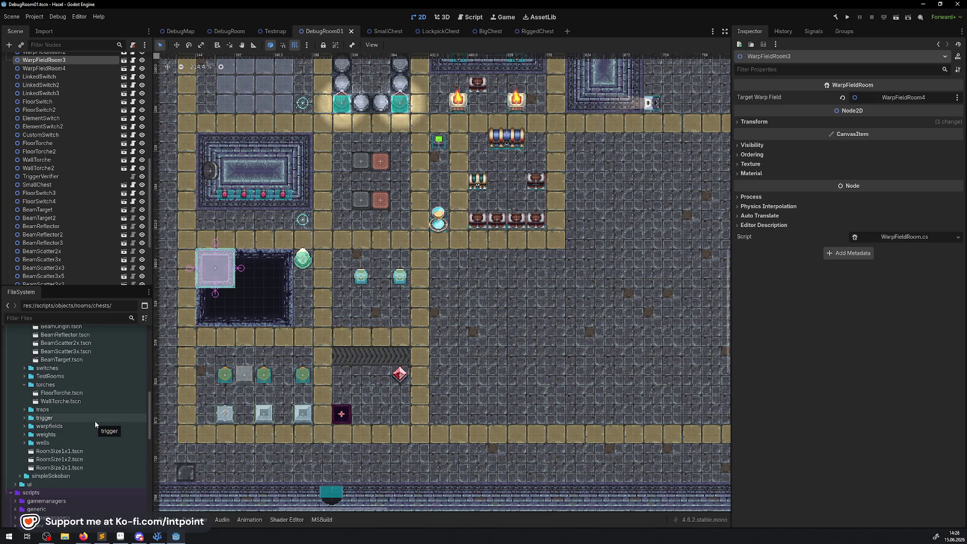
pyautogui.click(47, 444)
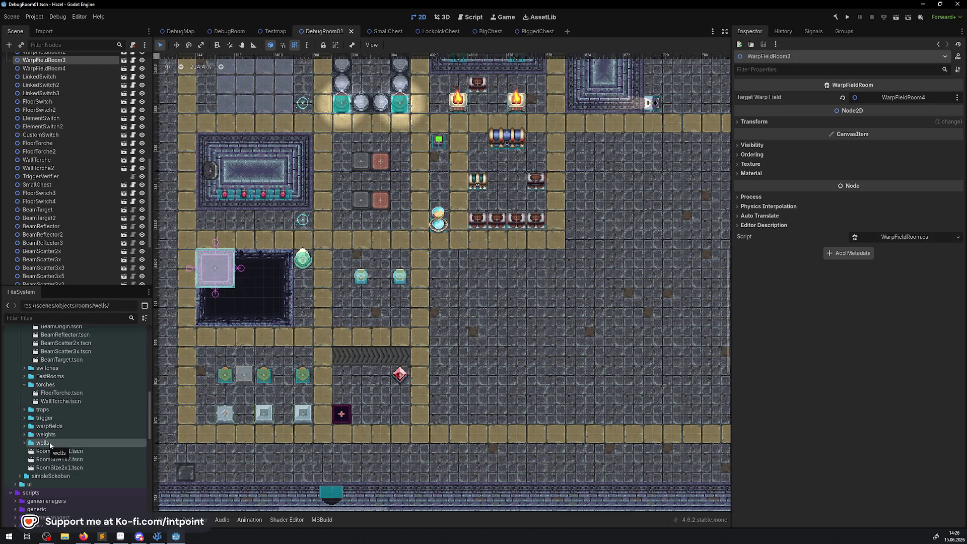
pyautogui.click(24, 409)
pyautogui.scroll(-2, 100, 434)
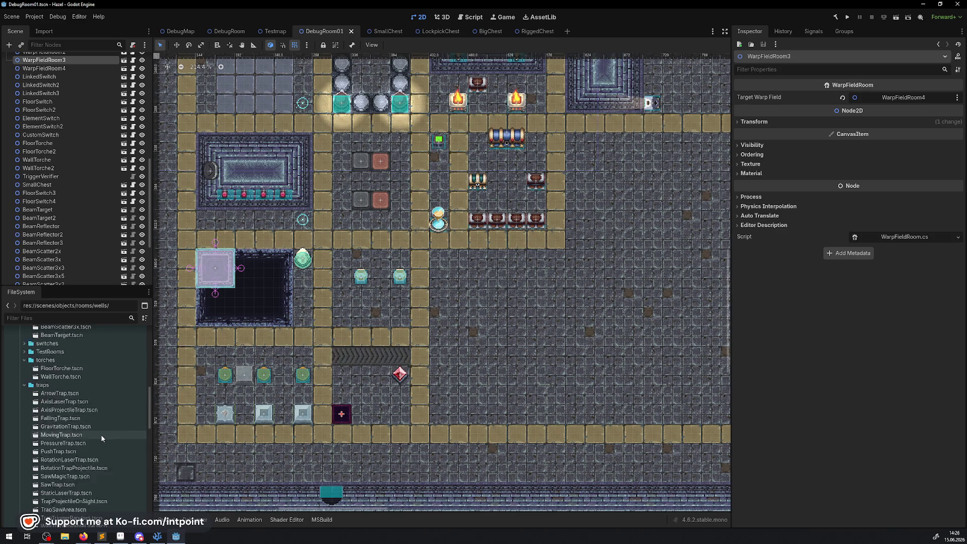
pyautogui.scroll(2, 90, 446)
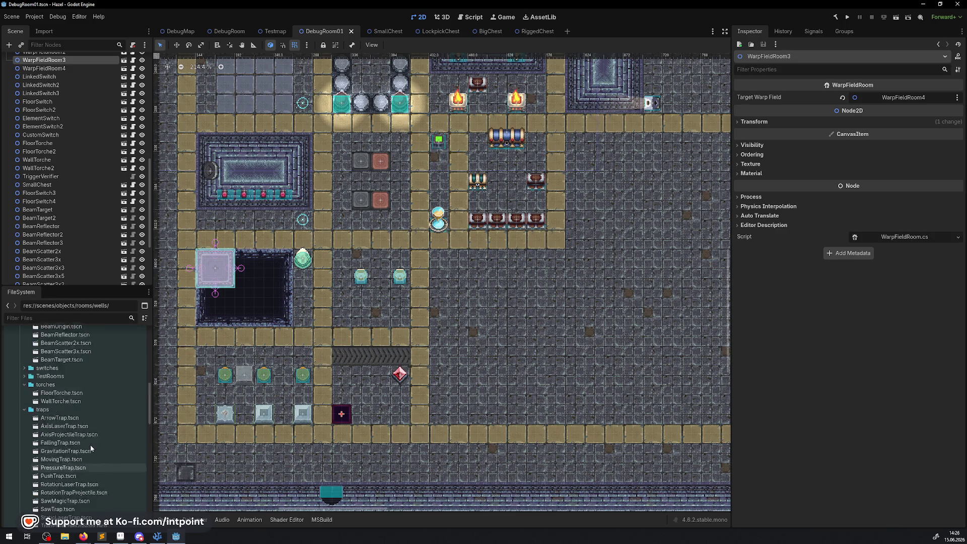
pyautogui.scroll(10, 90, 441)
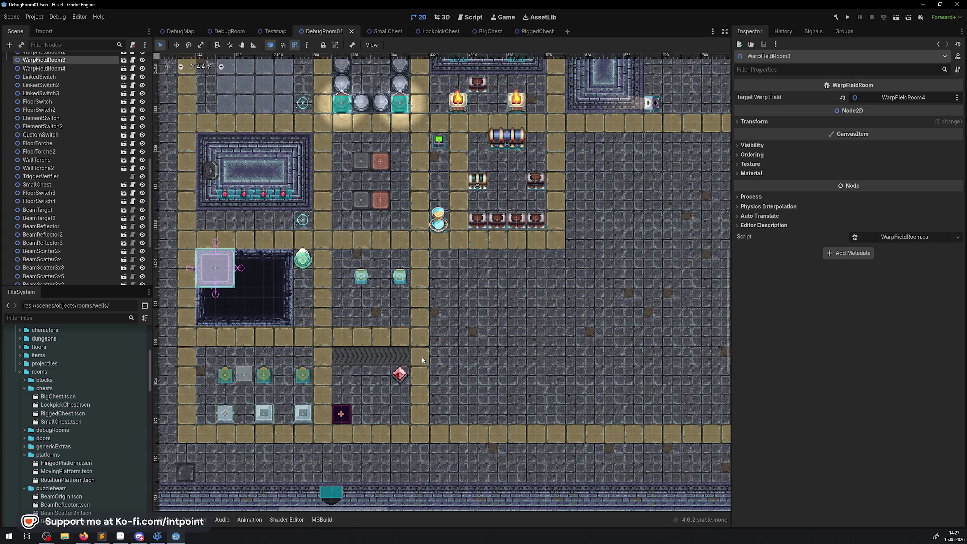
pyautogui.click(442, 349)
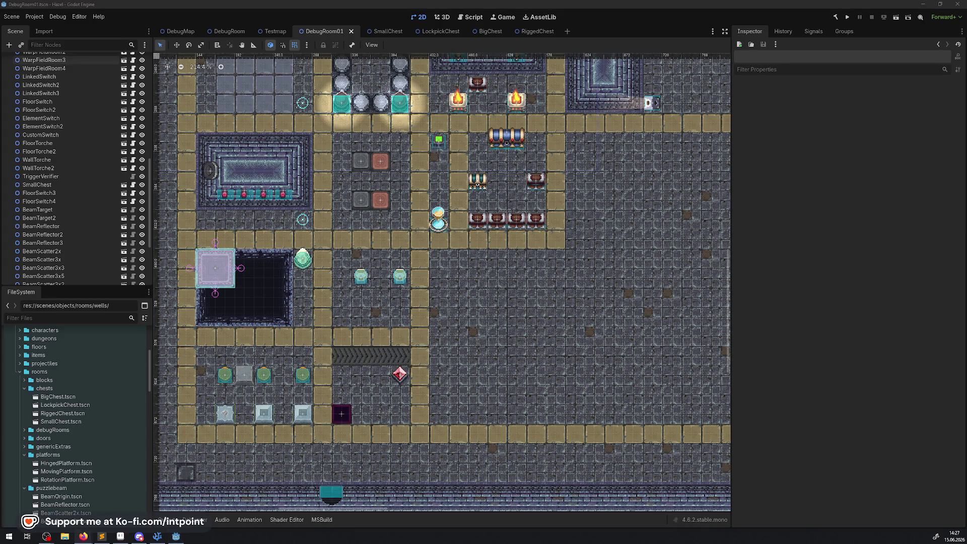